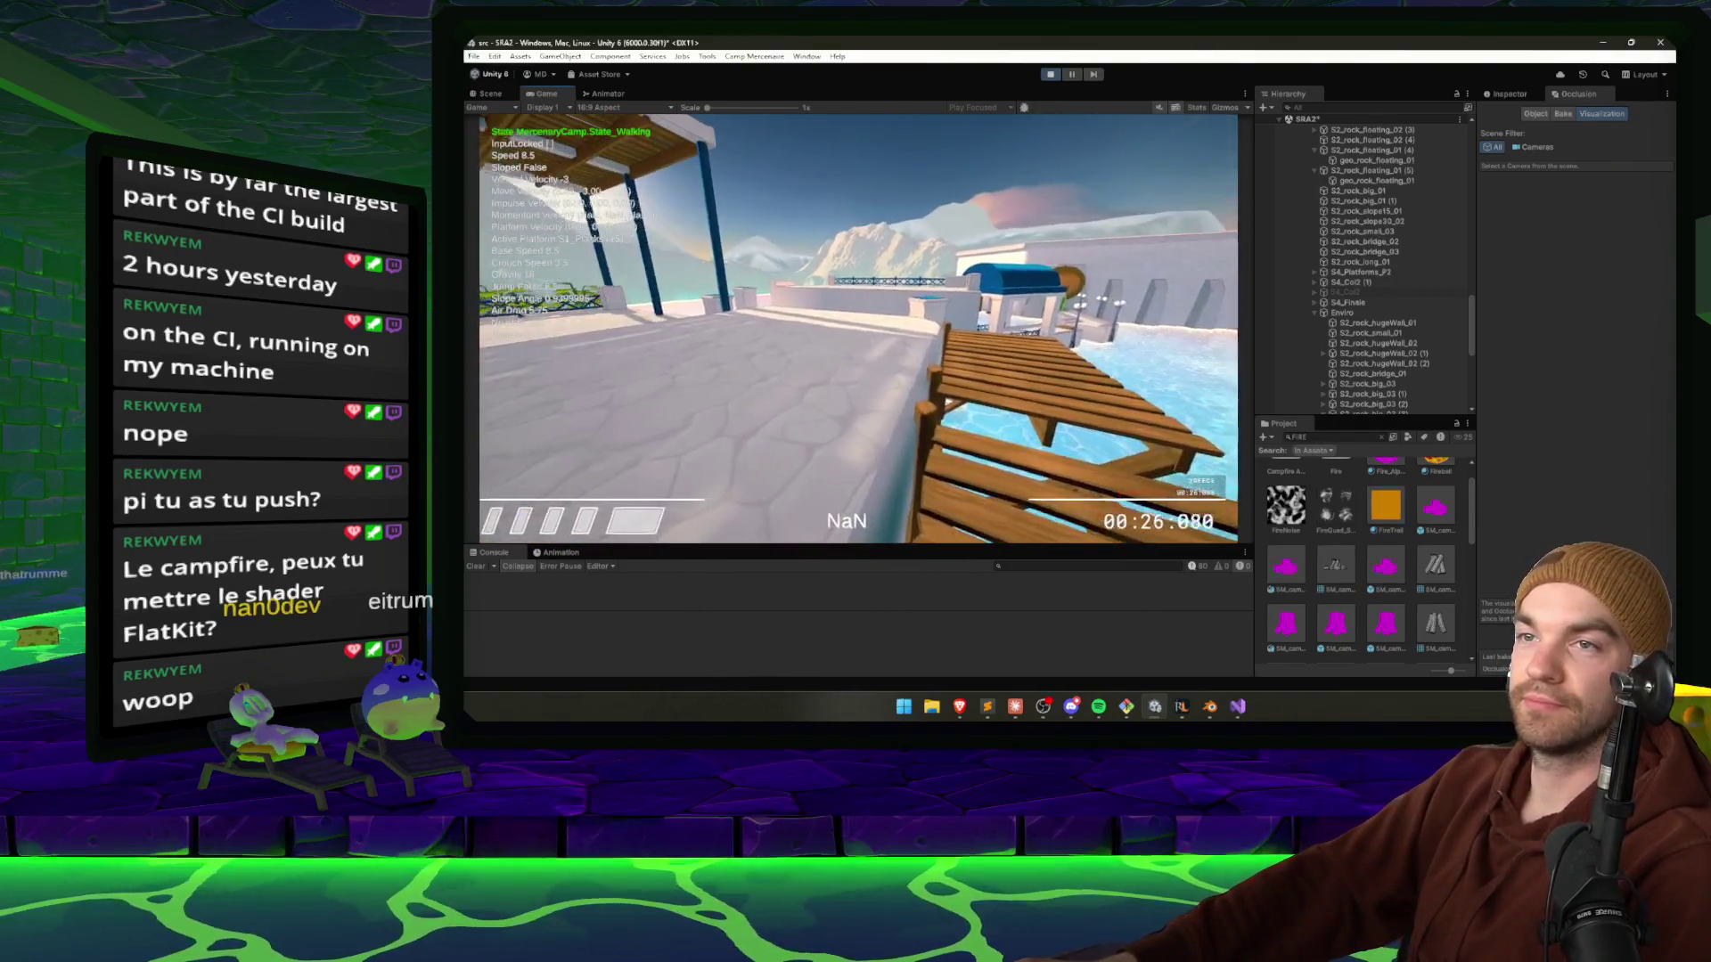
Pause the ice-level playtest so the version 0.3.2-dev menu overlay appears.
{"action": "key", "text": "Escape"}
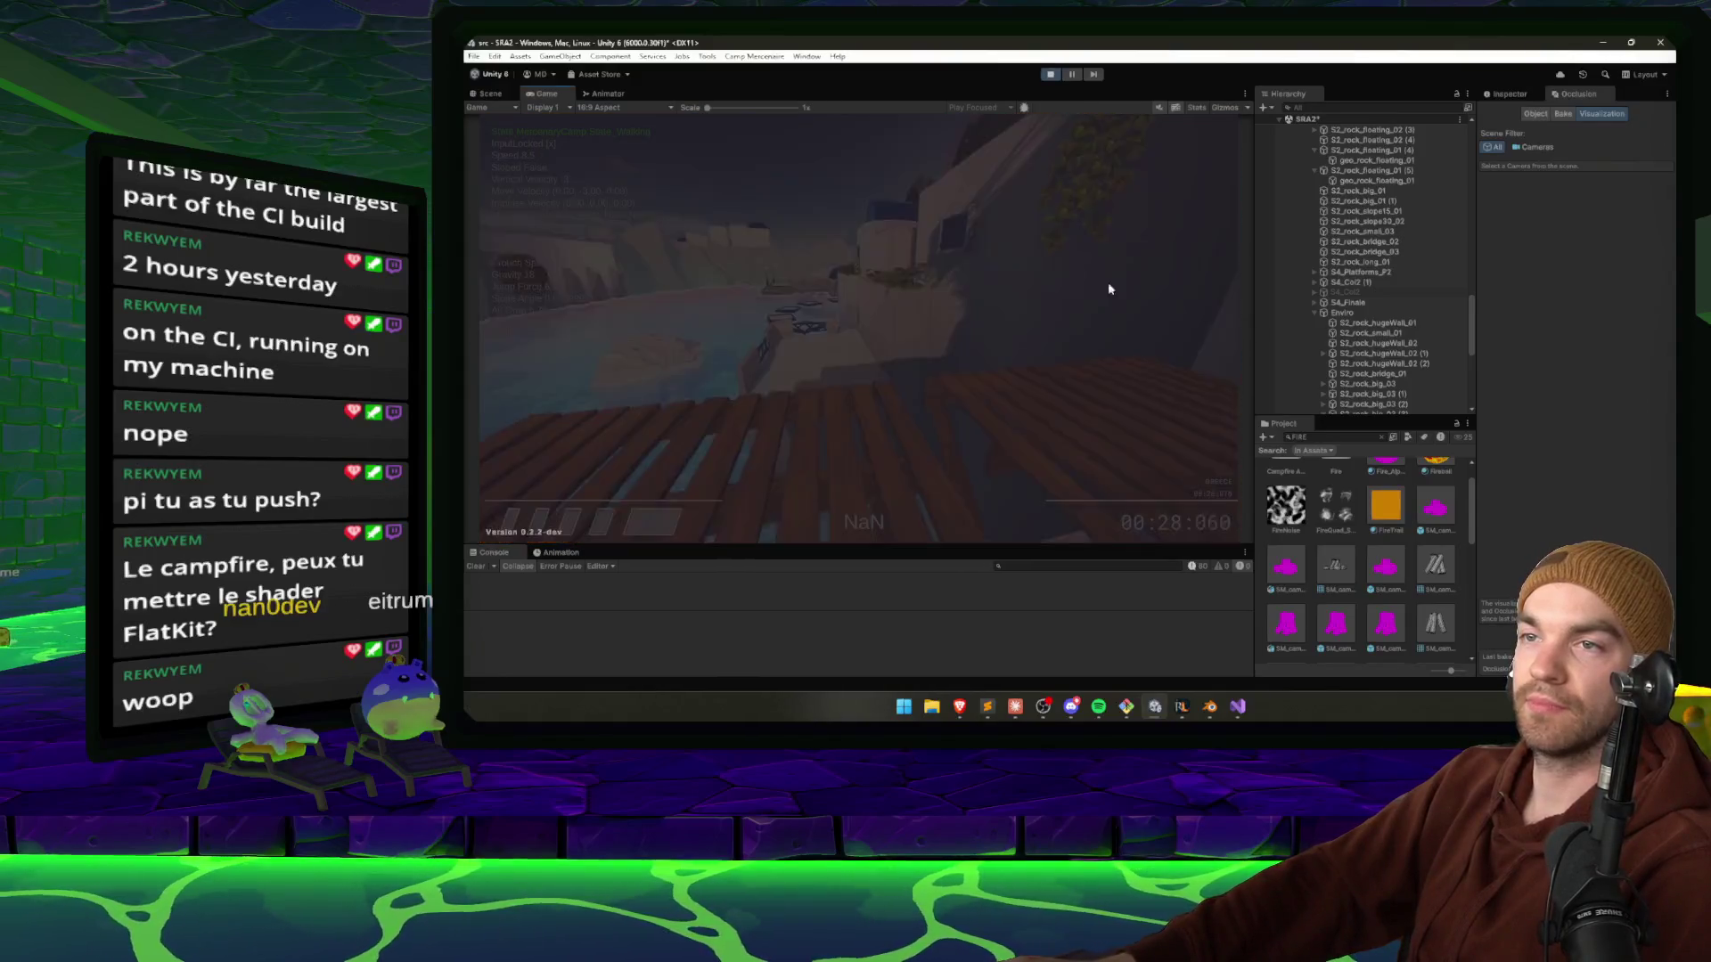
Tell Claude's coyote-jump session that walking onto slopes puts NaN in momentum, crashing the game.
{"action": "left_click", "coordinate": [1016, 706]}
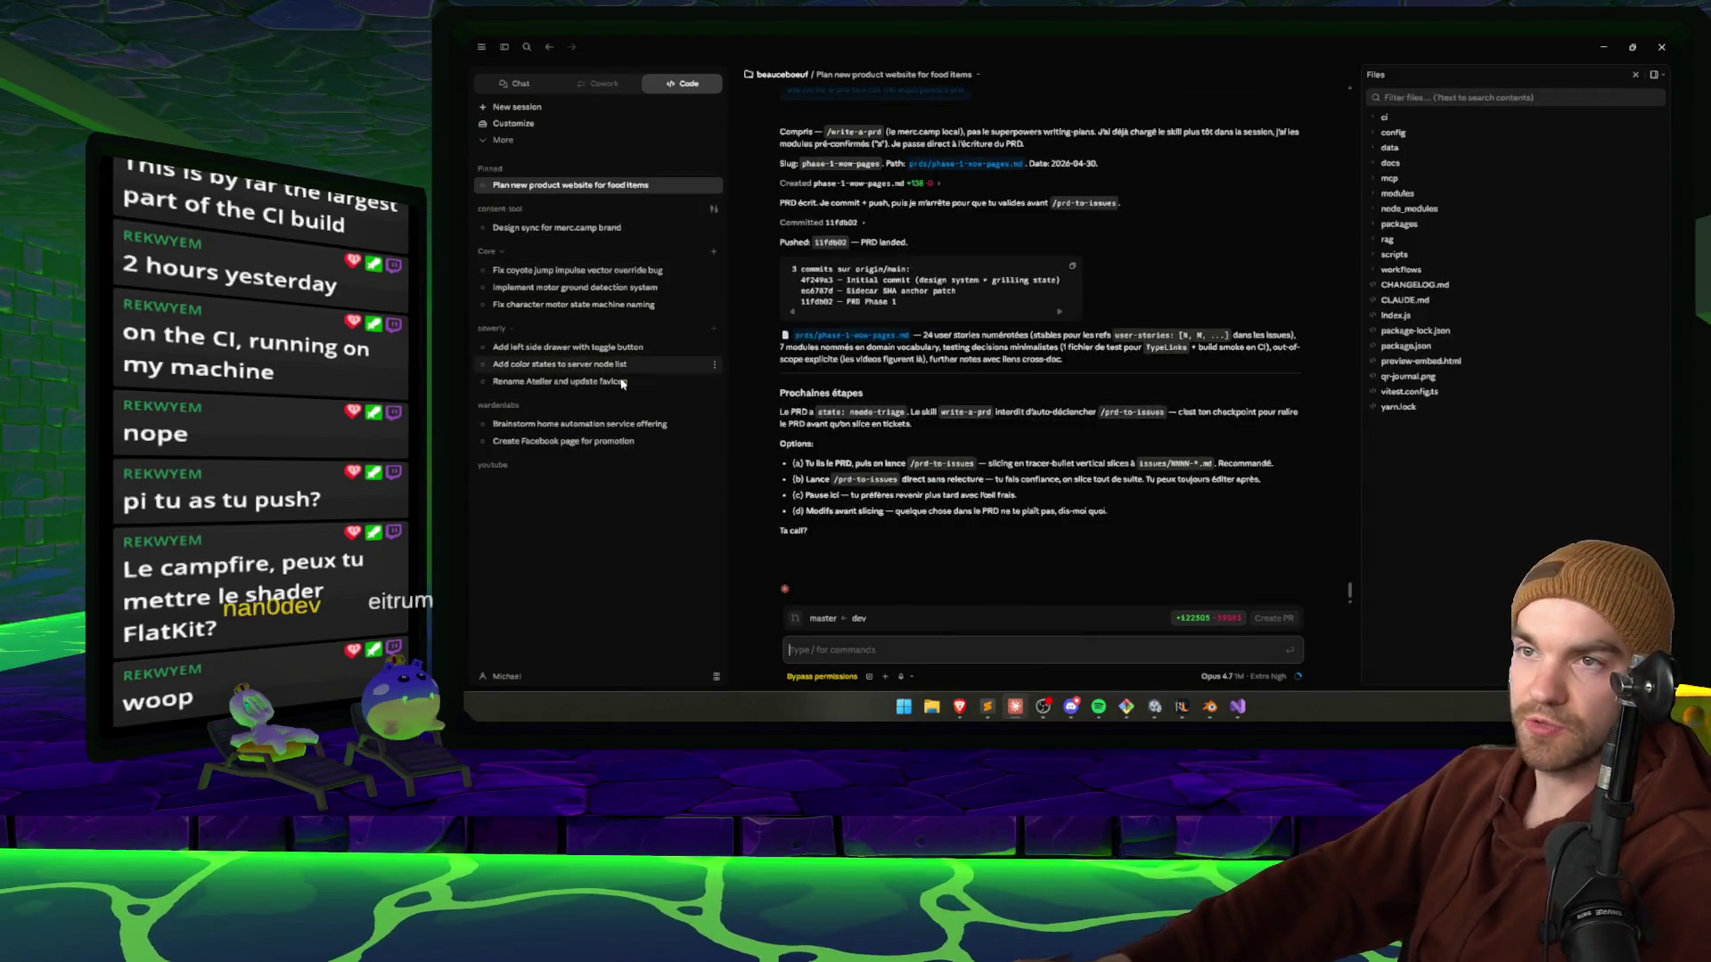
{"action": "left_click", "coordinate": [568, 269]}
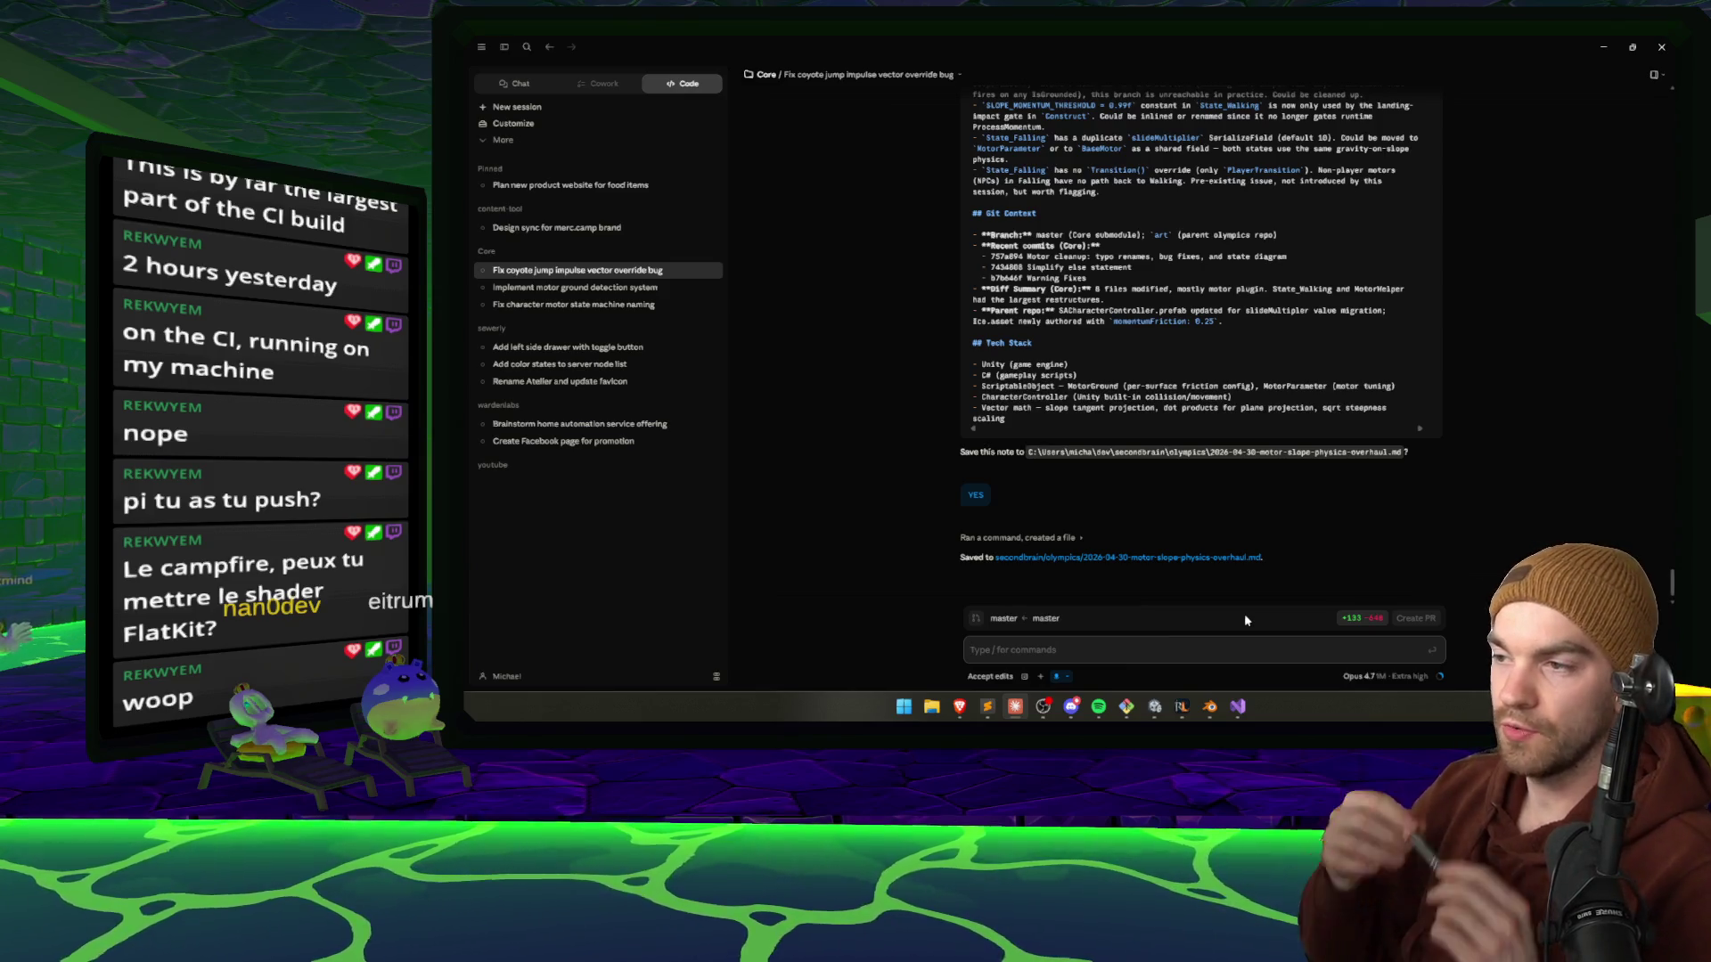
{"action": "type", "text": "So everything works well"}
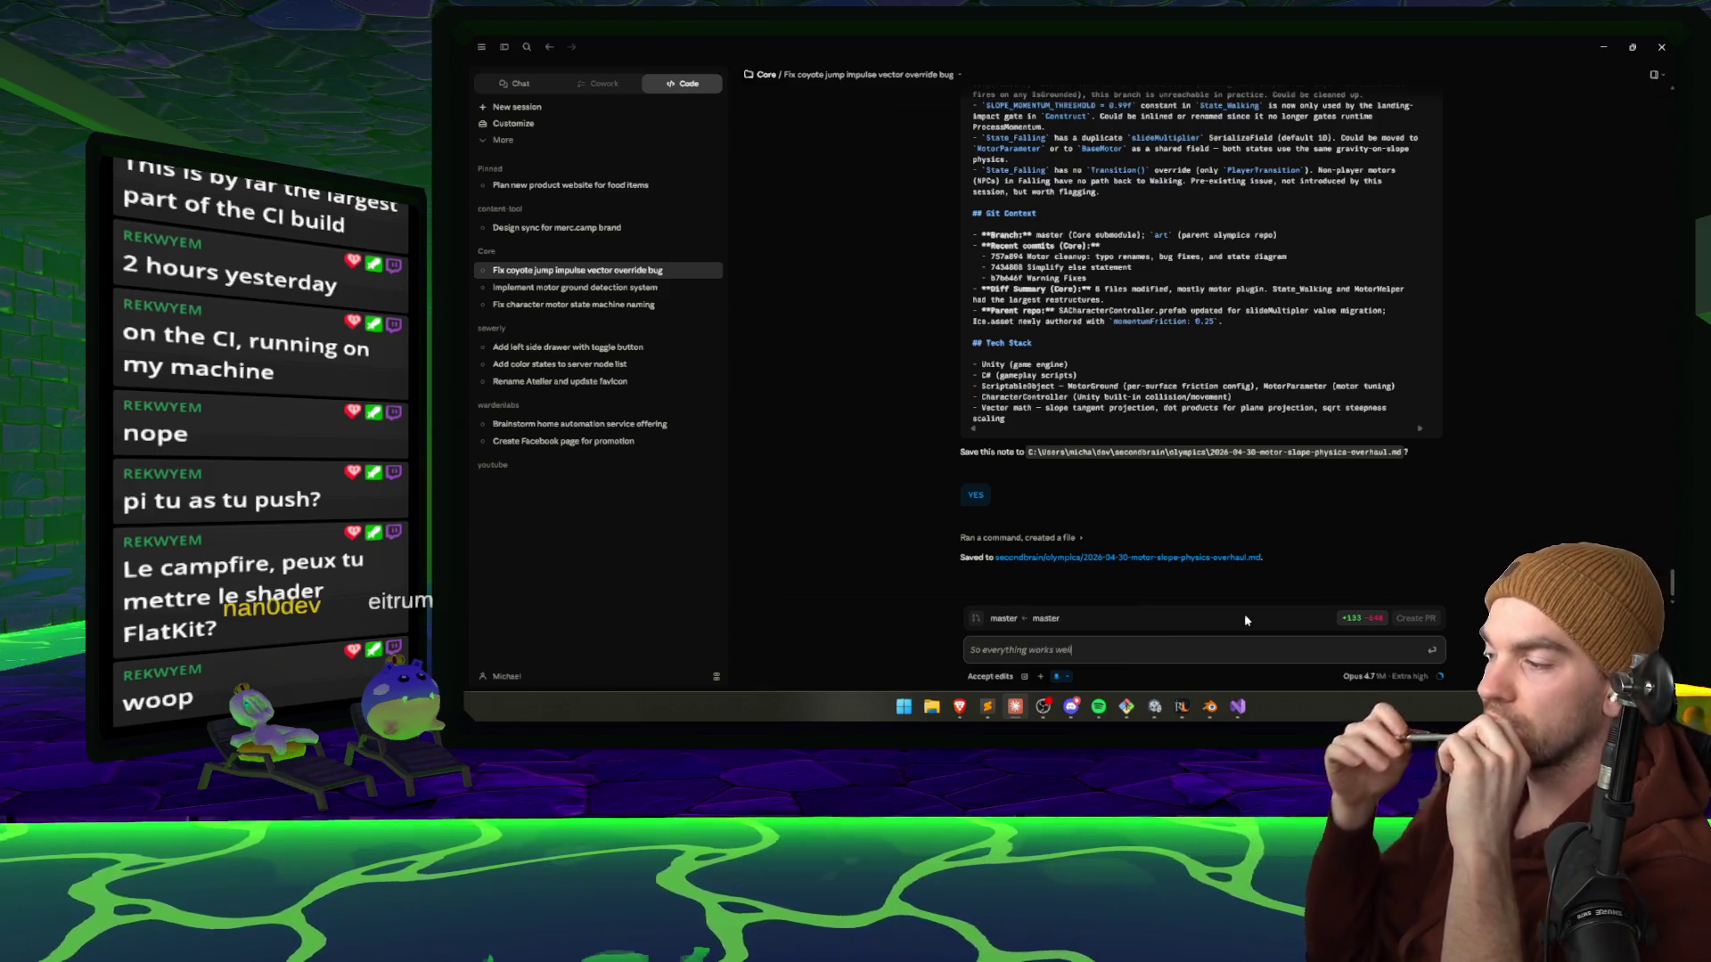
{"action": "type", "text": ". The only issue that I've seen thus far is that when I am in the walking state, "}
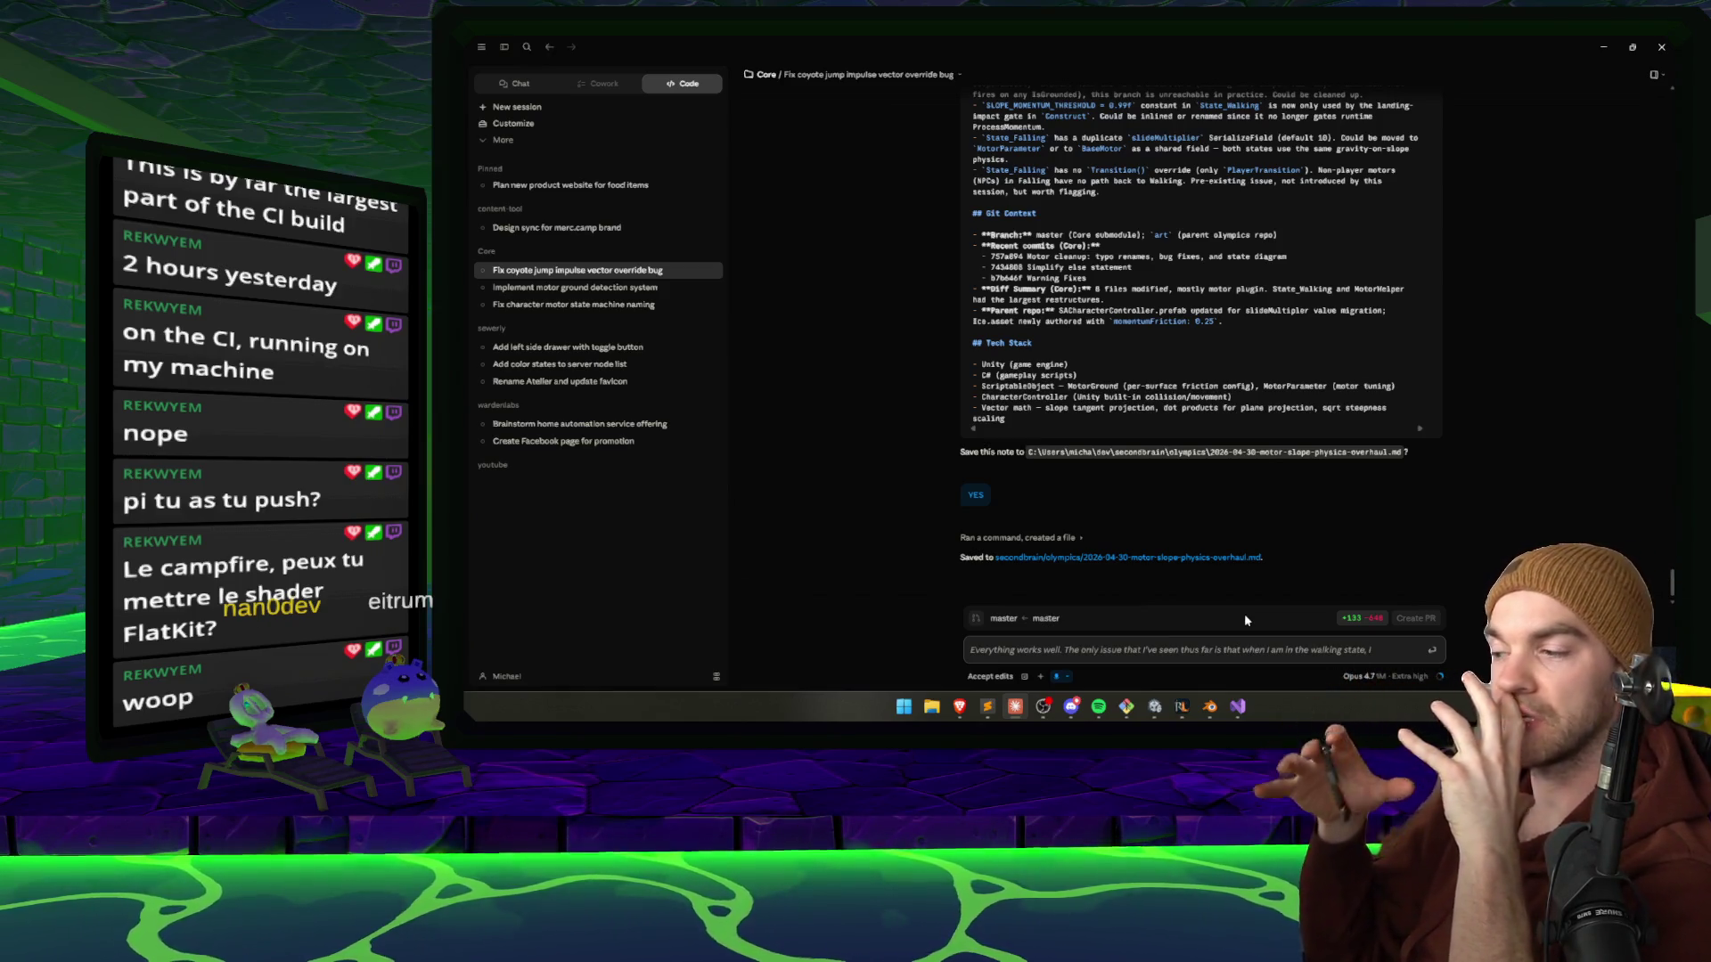
{"action": "type", "text": "I sometime get on a slope"}
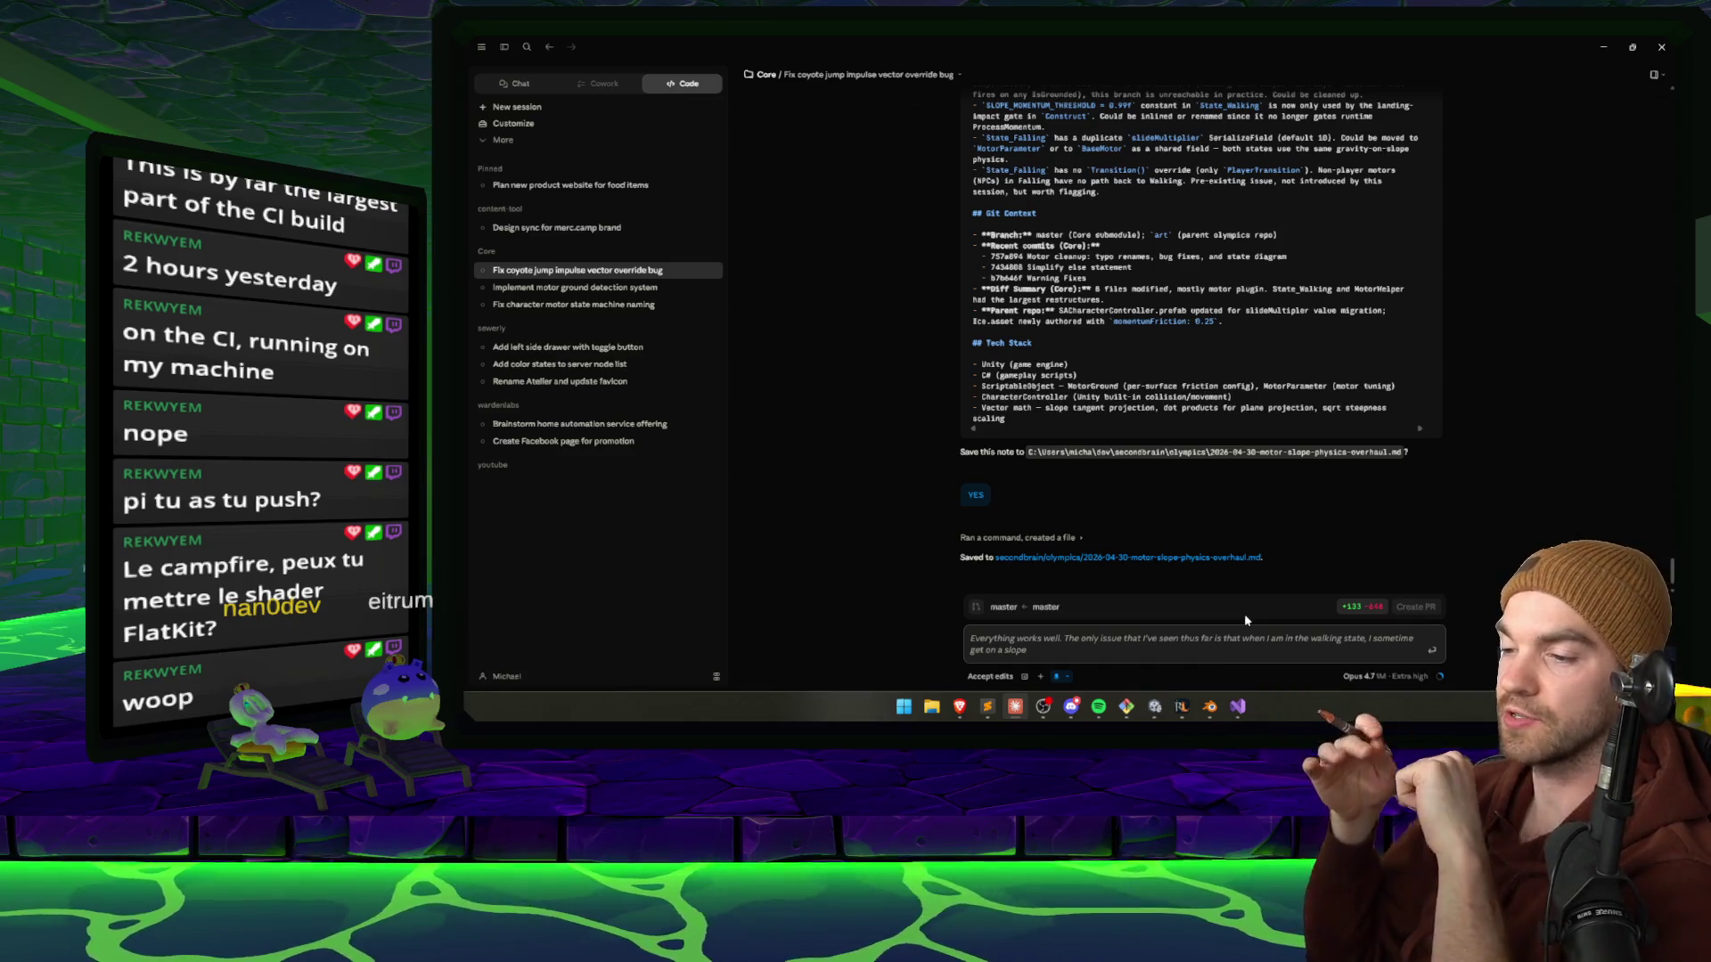
{"action": "type", "text": ", and that slope puts a"}
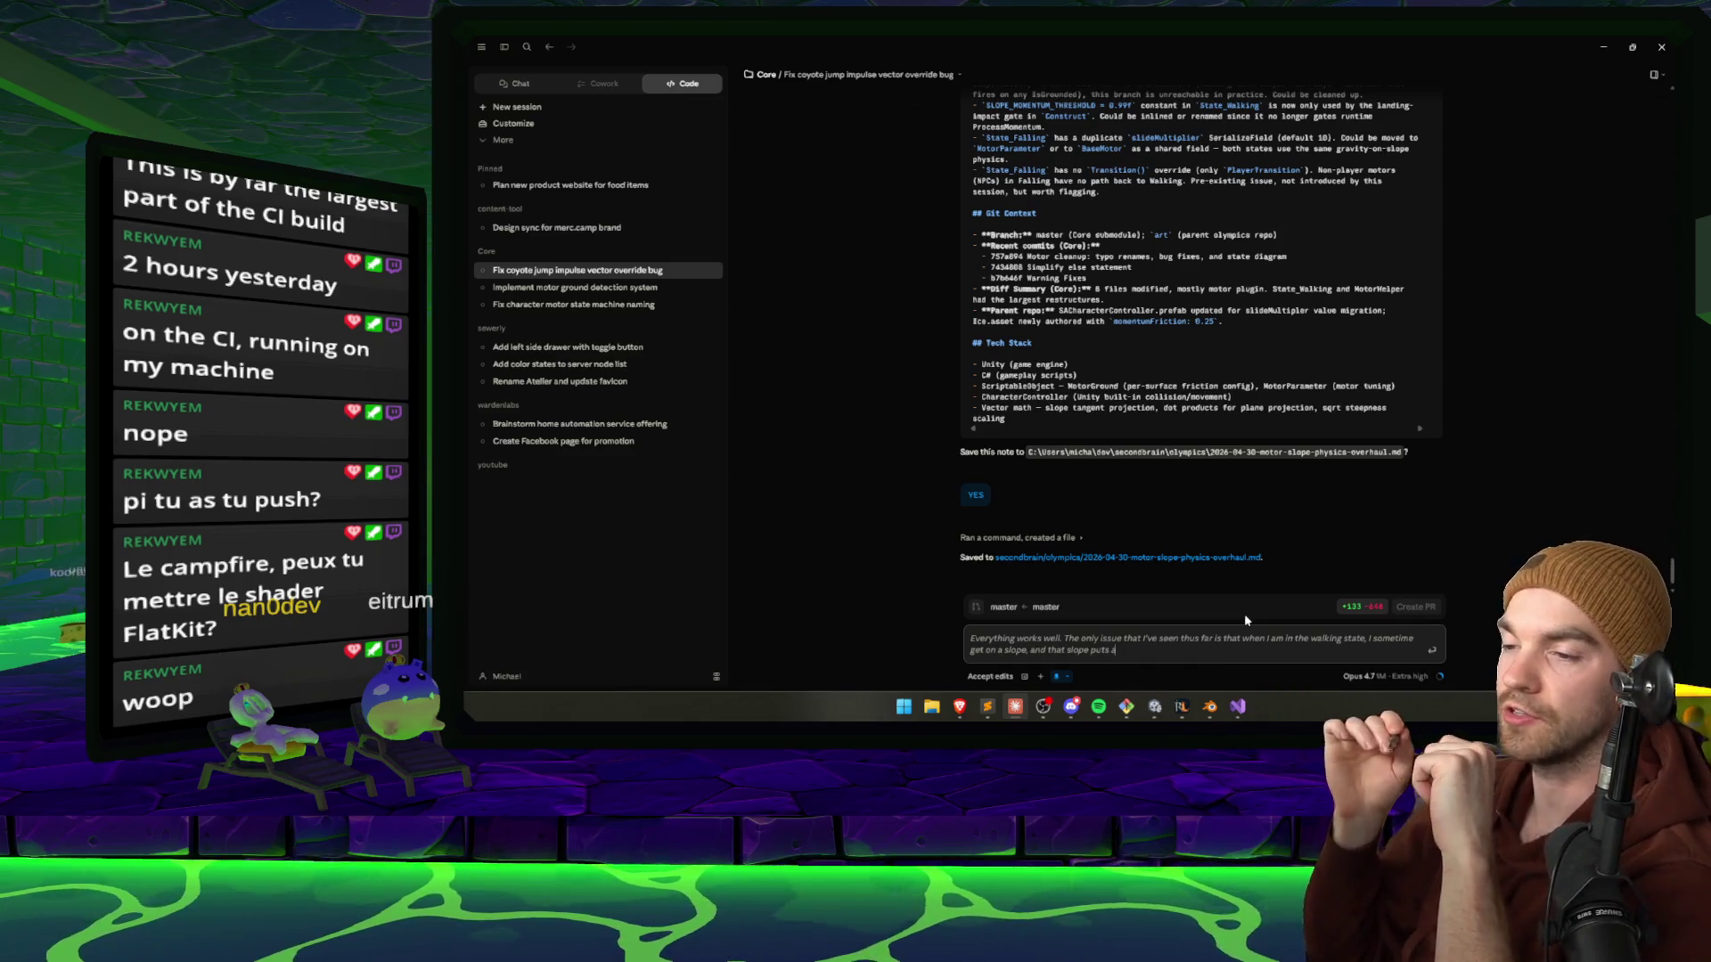
{"action": "type", "text": " not a number in the momentum vector, which makes the game crash"}
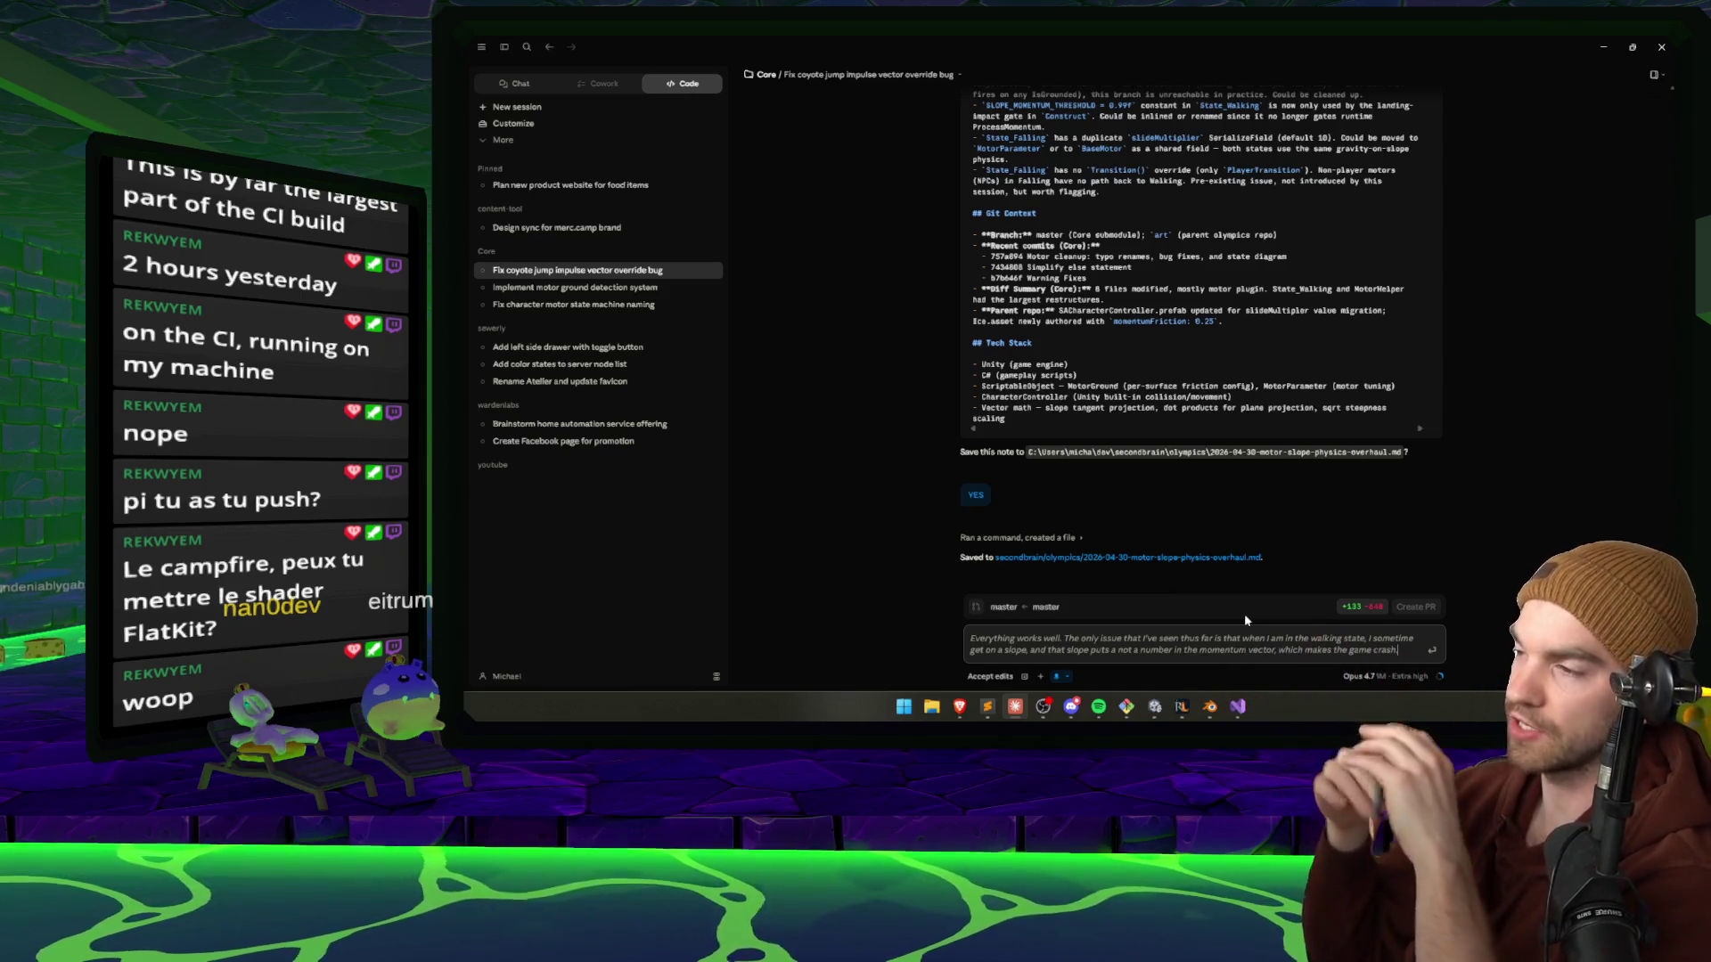
{"action": "type", "text": ". Soft crash."}
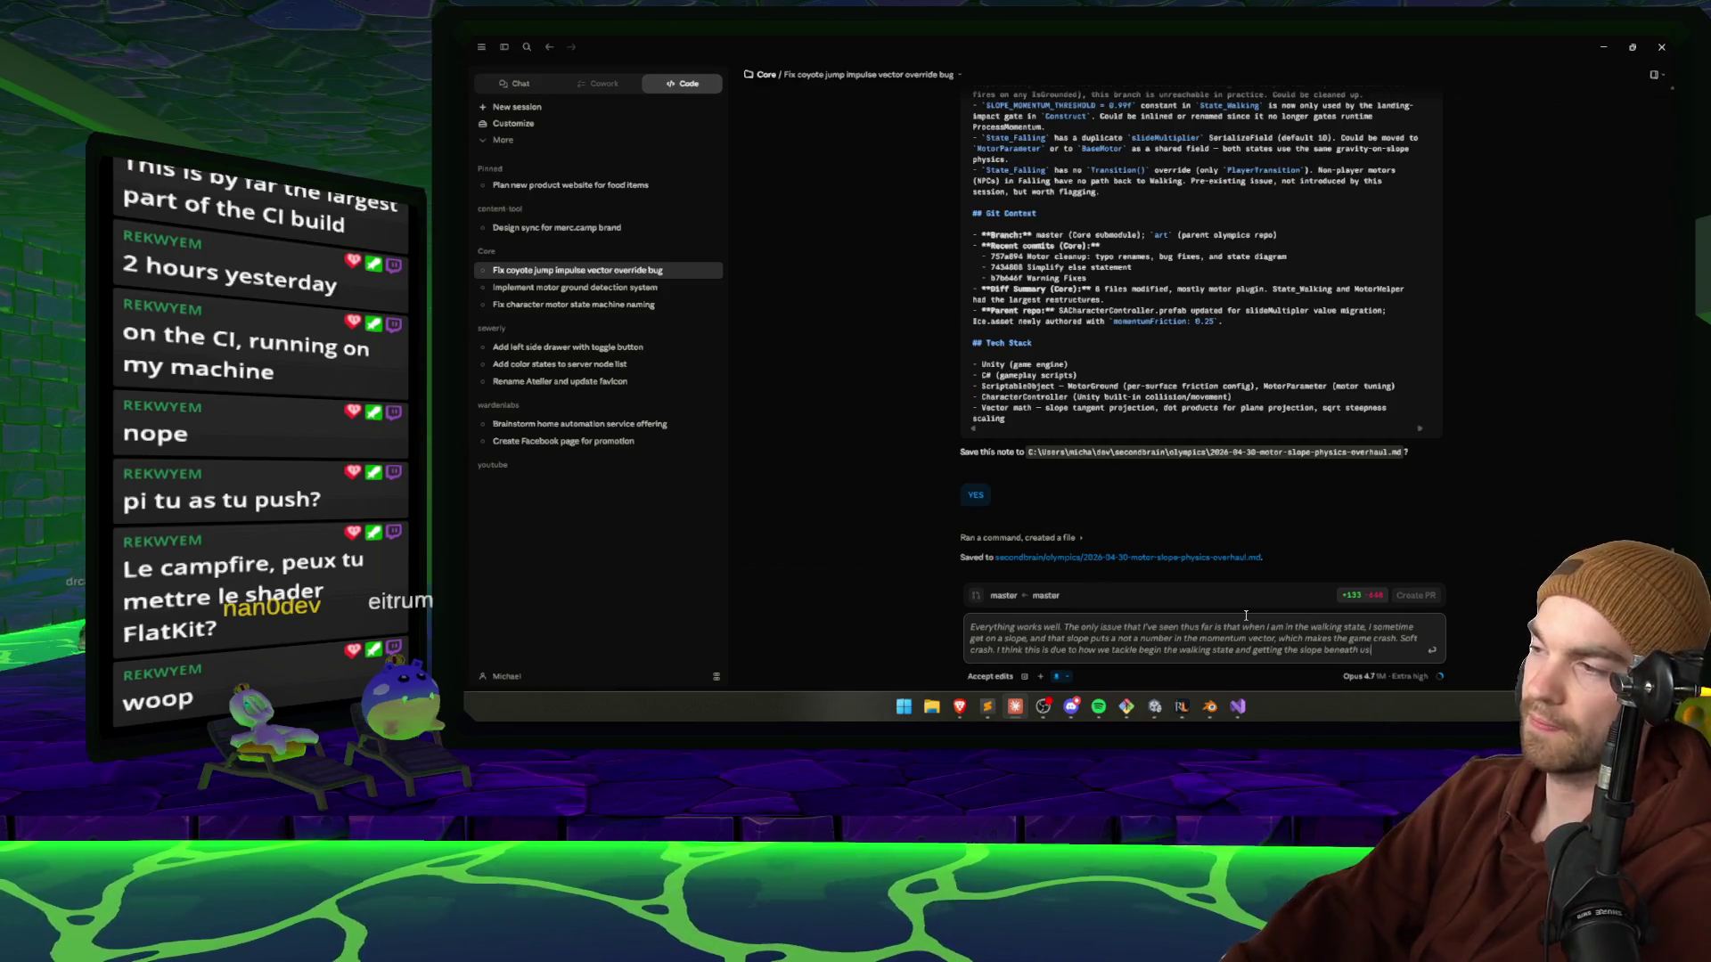
{"action": "key", "text": "Return"}
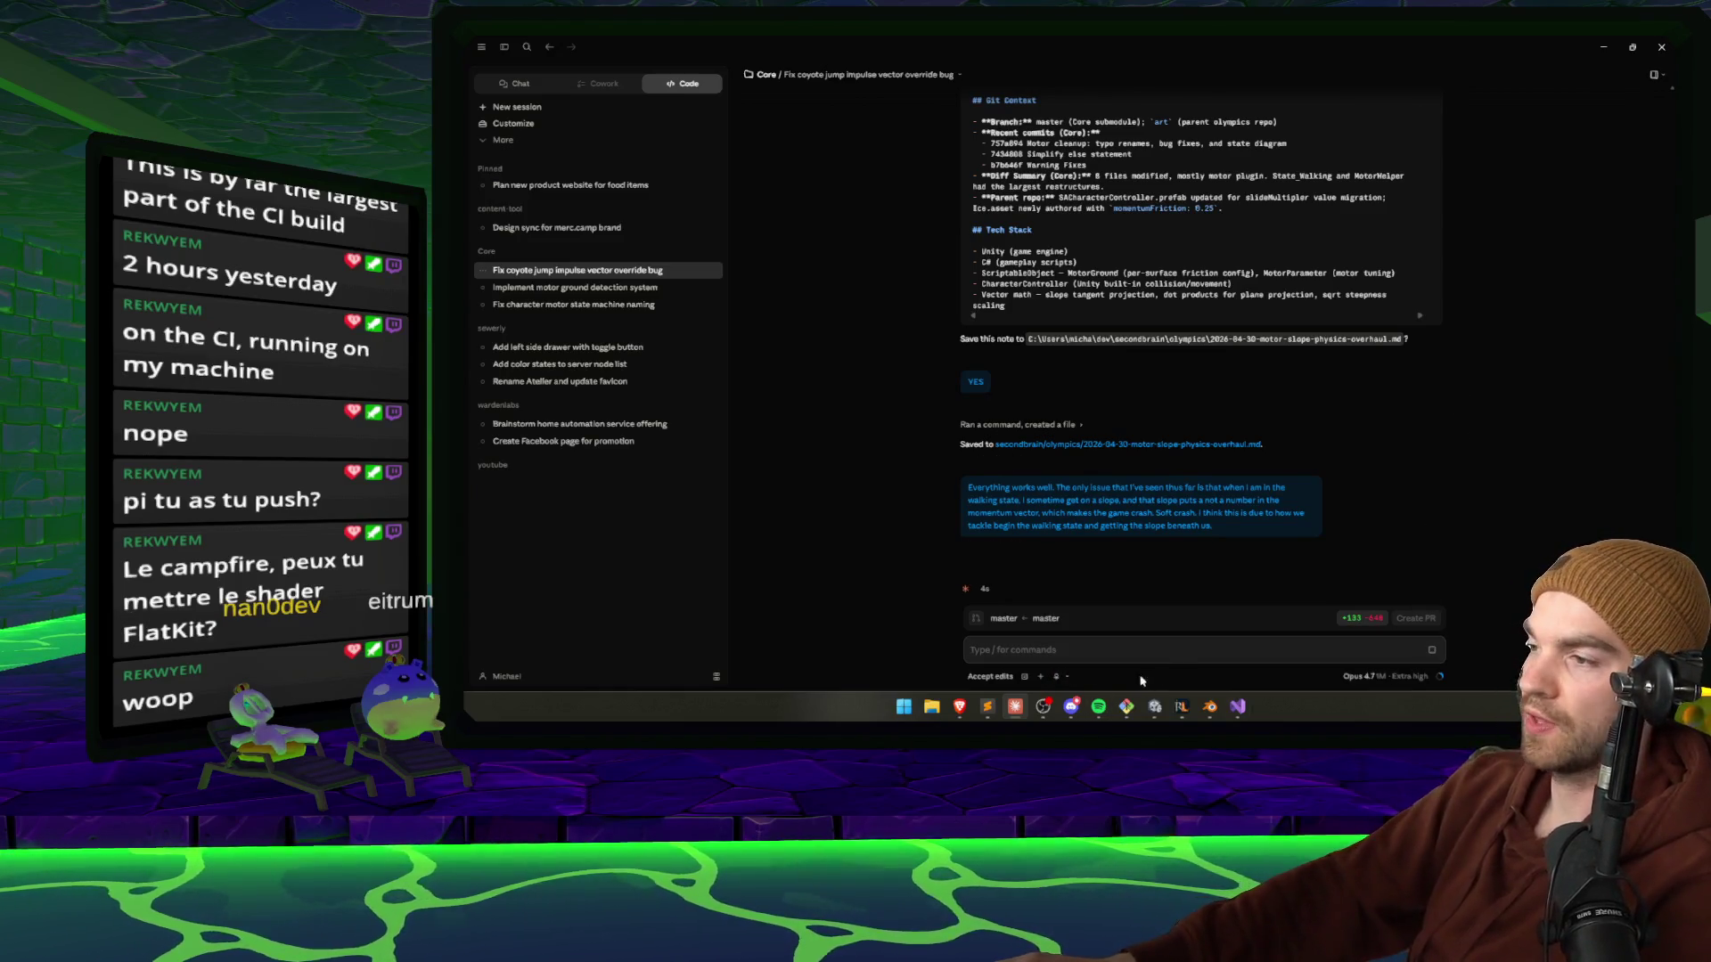
{"action": "left_click", "coordinate": [1154, 706]}
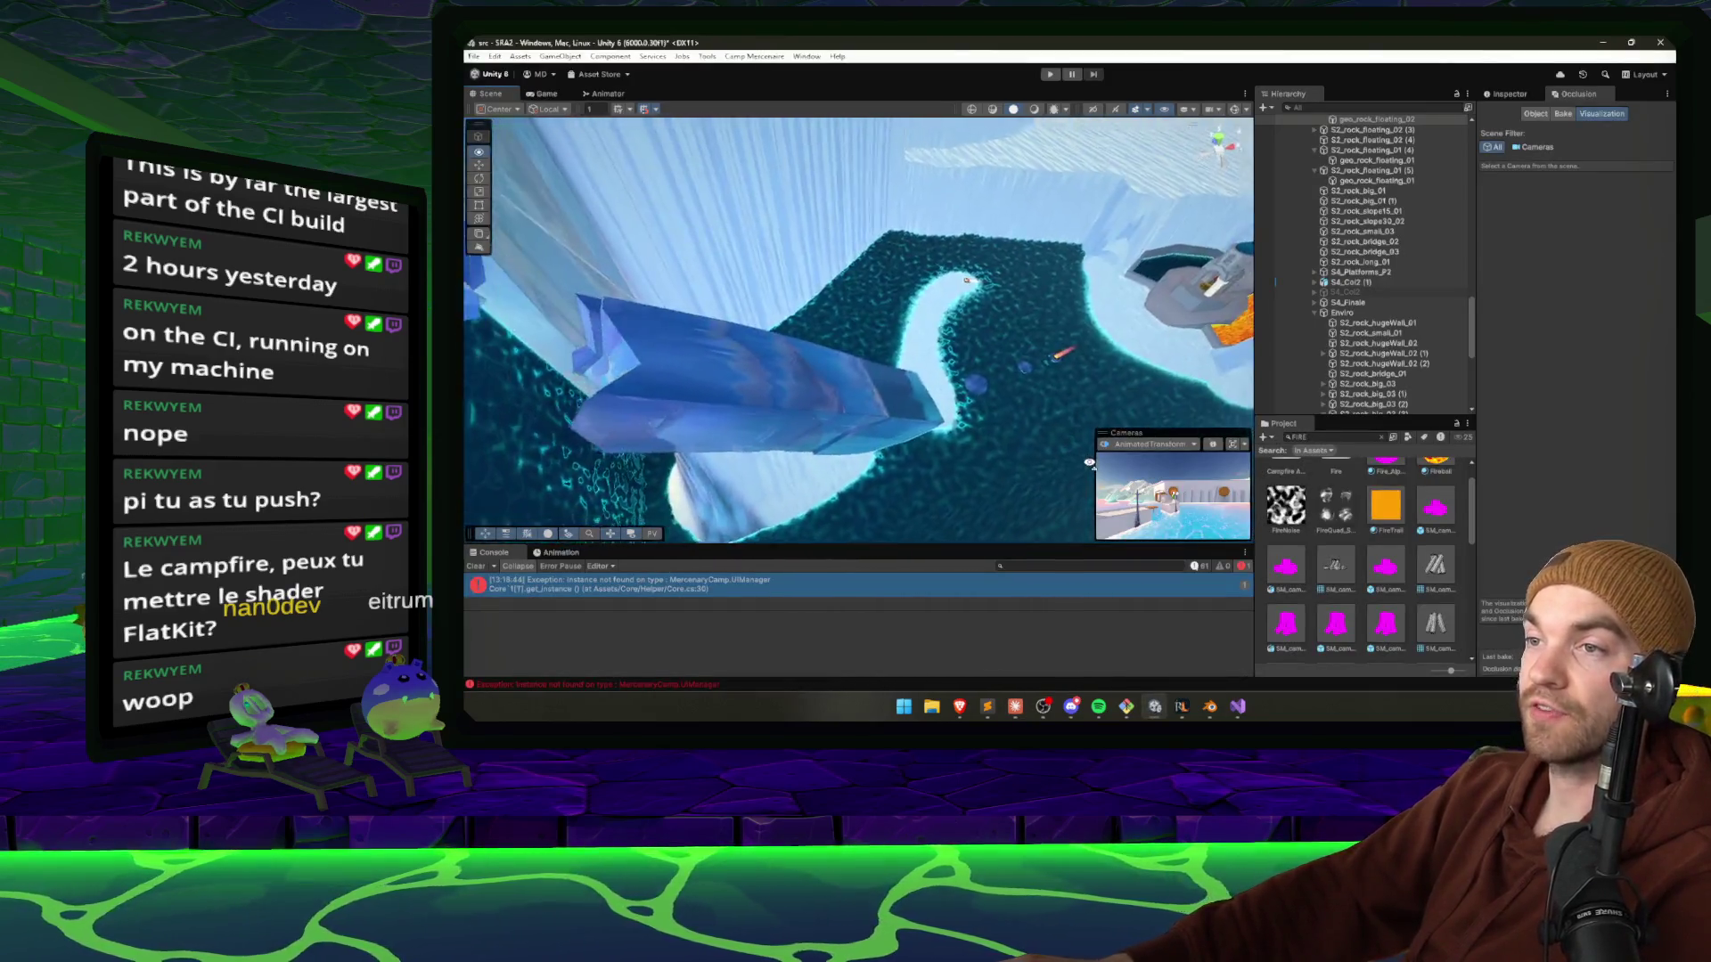
Fly the Scene camera along the ice slope toward the ice walls, mountain and water.
{"action": "mouse_move", "coordinate": [1089, 463]}
{"action": "left_mouse_down"}
{"action": "mouse_move", "coordinate": [759, 484]}
{"action": "mouse_move", "coordinate": [748, 500]}
{"action": "mouse_move", "coordinate": [1002, 386]}
{"action": "mouse_move", "coordinate": [1141, 241]}
{"action": "mouse_move", "coordinate": [1105, 309]}
{"action": "mouse_move", "coordinate": [1158, 356]}
{"action": "left_mouse_up"}
{"action": "left_click_drag", "start_coordinate": [758, 312], "coordinate": [773, 293]}
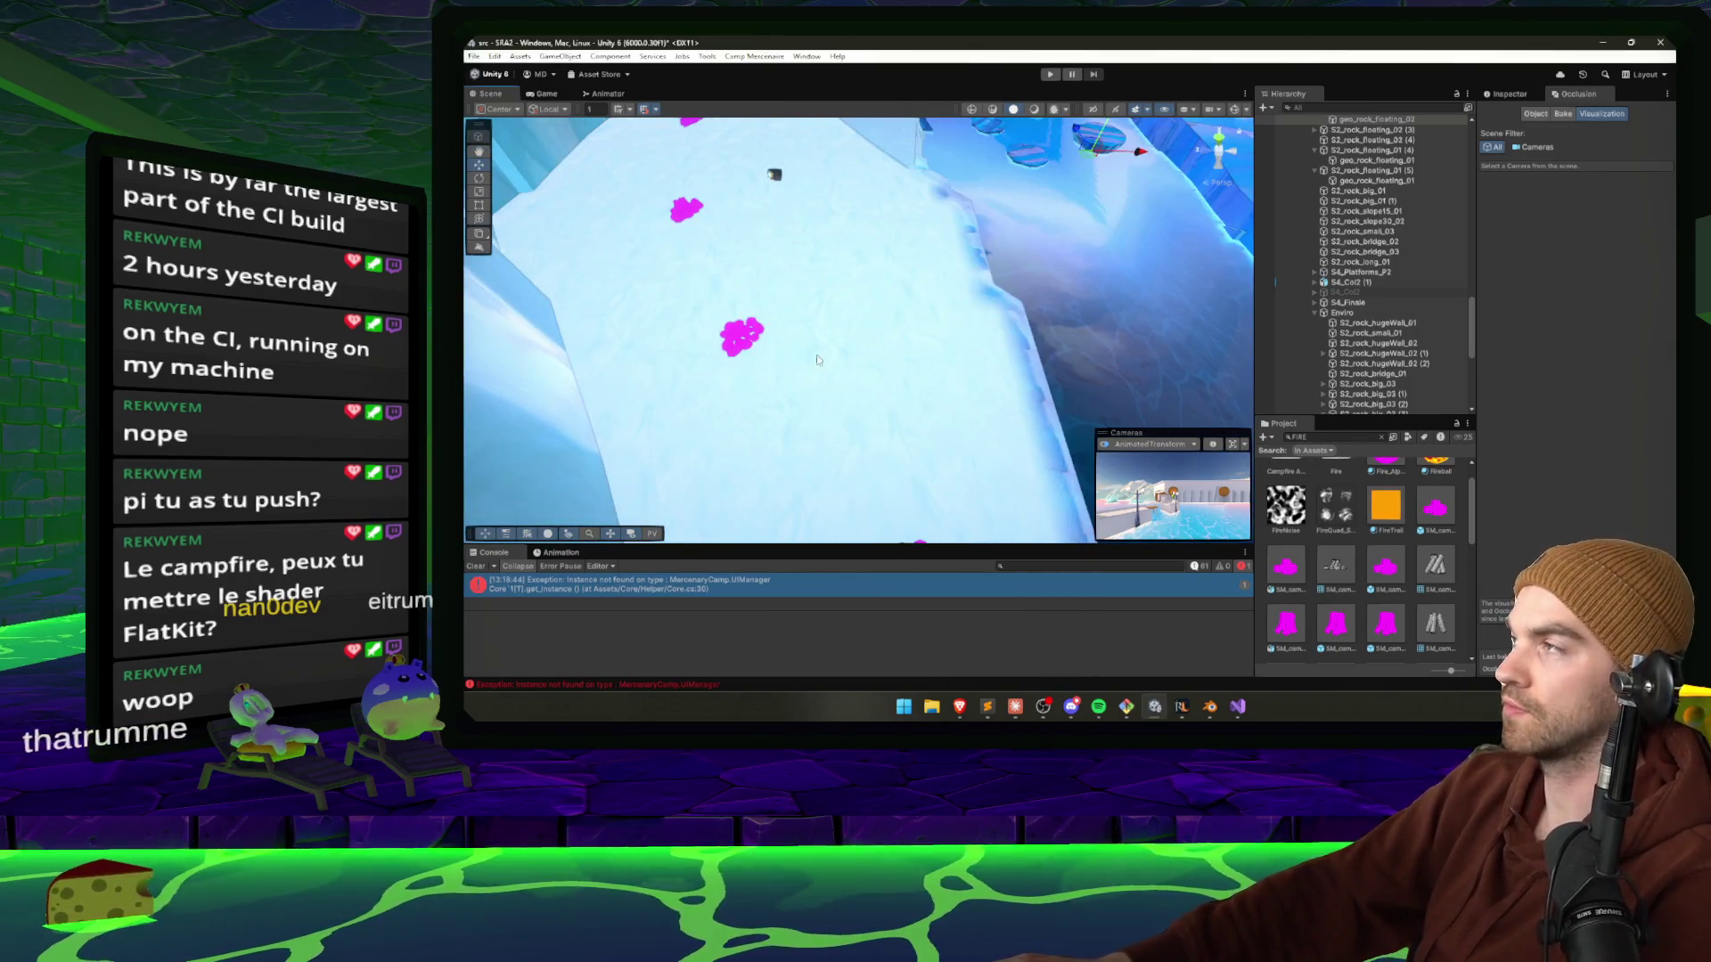
{"action": "mouse_move", "coordinate": [907, 363]}
{"action": "left_mouse_down"}
{"action": "mouse_move", "coordinate": [936, 205]}
{"action": "mouse_move", "coordinate": [946, 231]}
{"action": "mouse_move", "coordinate": [908, 194]}
{"action": "mouse_move", "coordinate": [844, 324]}
{"action": "mouse_move", "coordinate": [908, 211]}
{"action": "mouse_move", "coordinate": [877, 247]}
{"action": "mouse_move", "coordinate": [873, 336]}
{"action": "mouse_move", "coordinate": [905, 294]}
{"action": "mouse_move", "coordinate": [893, 233]}
{"action": "mouse_move", "coordinate": [592, 301]}
{"action": "left_mouse_up"}
Select and frame the floating rock and fire trail, then look down the ice channel.
{"action": "left_click", "coordinate": [998, 299]}
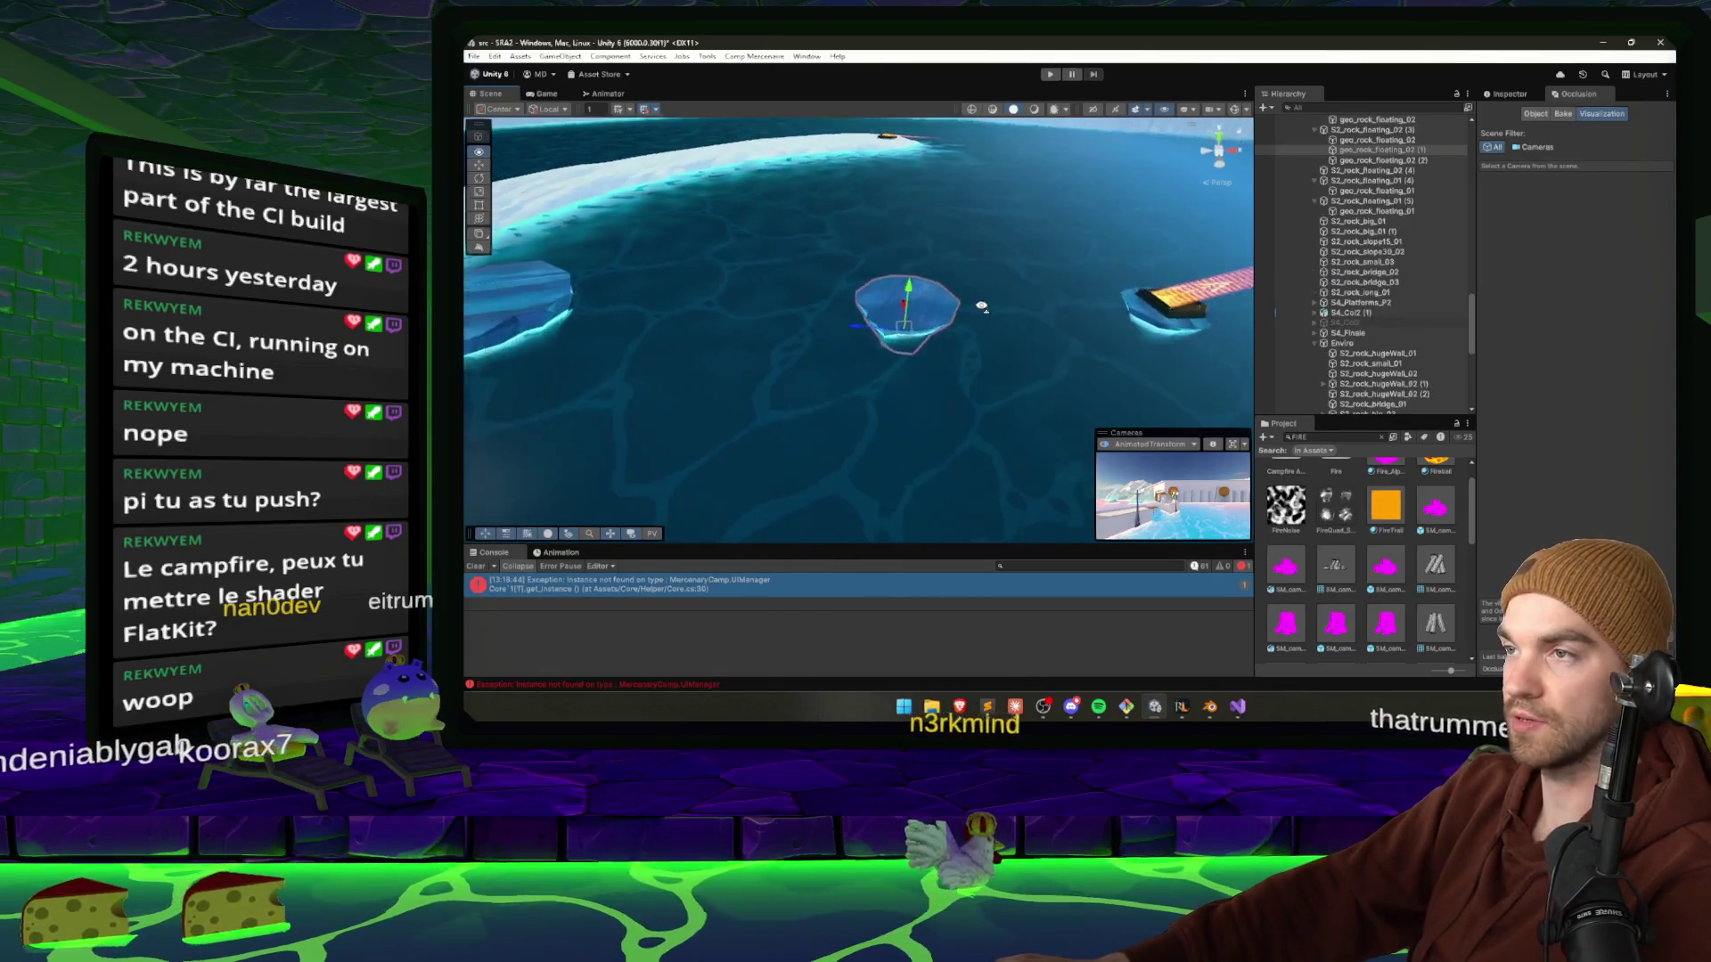
{"action": "left_click", "coordinate": [982, 307]}
{"action": "key", "text": "f"}
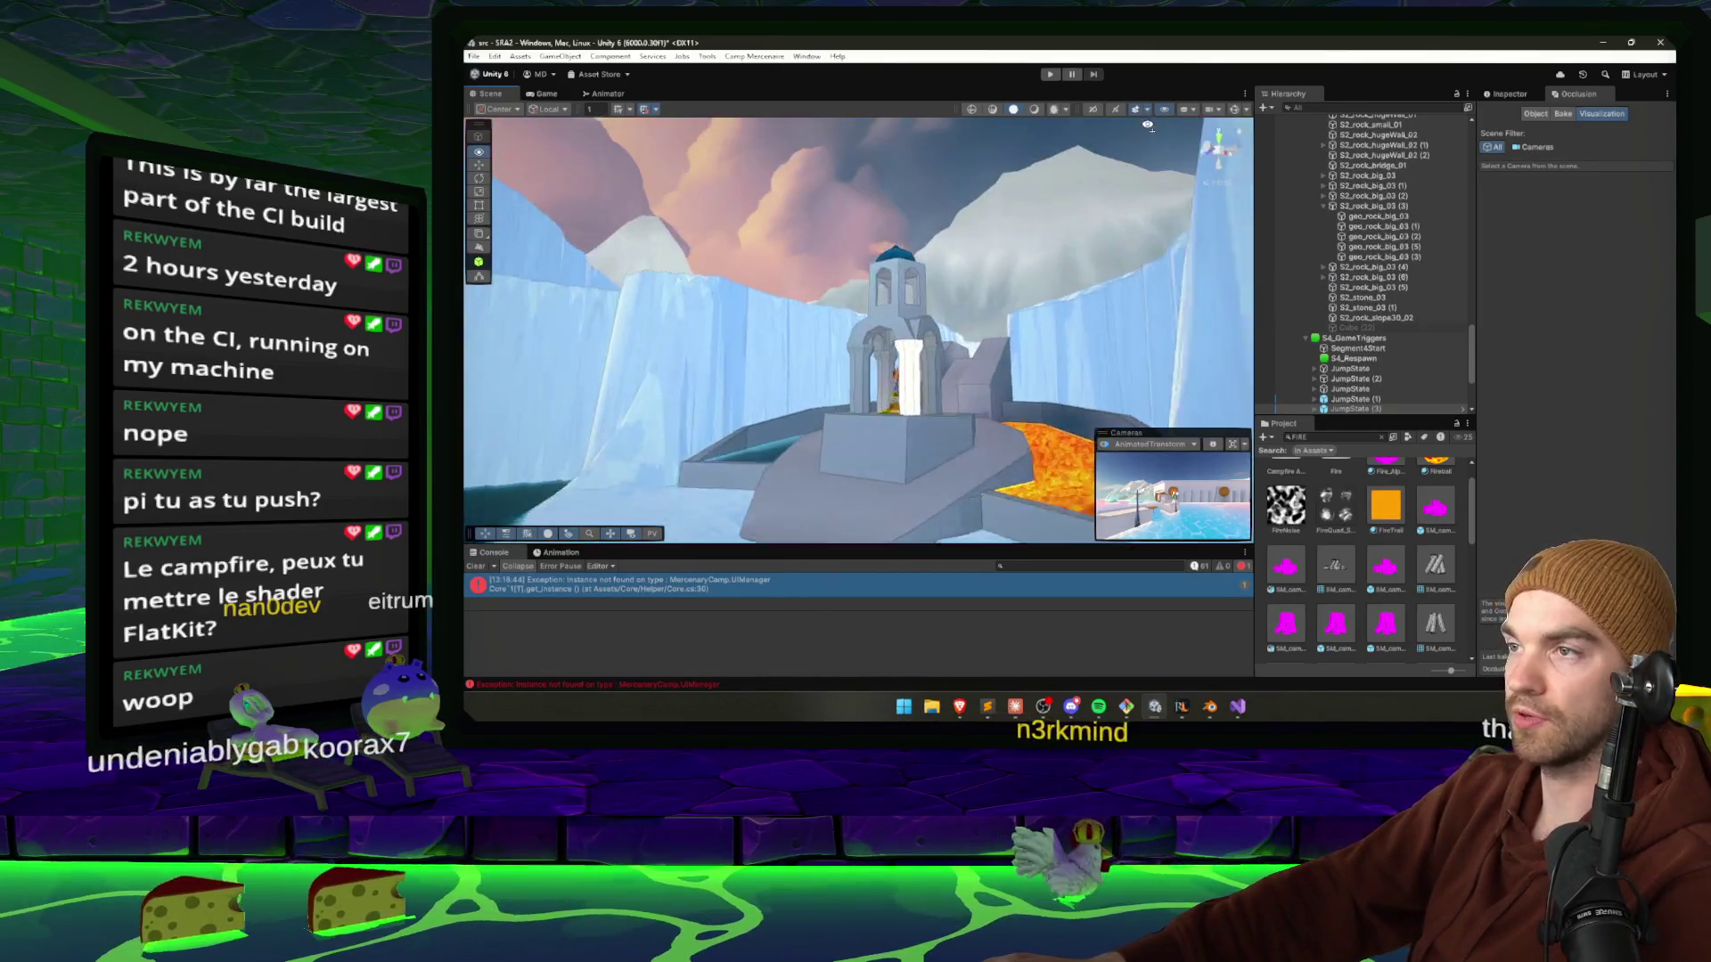
{"action": "mouse_move", "coordinate": [953, 378]}
{"action": "left_mouse_down"}
{"action": "mouse_move", "coordinate": [657, 481]}
{"action": "mouse_move", "coordinate": [521, 457]}
{"action": "mouse_move", "coordinate": [1132, 473]}
{"action": "mouse_move", "coordinate": [926, 433]}
{"action": "mouse_move", "coordinate": [900, 491]}
{"action": "mouse_move", "coordinate": [932, 646]}
{"action": "mouse_move", "coordinate": [1204, 574]}
{"action": "mouse_move", "coordinate": [945, 390]}
{"action": "mouse_move", "coordinate": [993, 350]}
{"action": "mouse_move", "coordinate": [890, 428]}
{"action": "mouse_move", "coordinate": [986, 408]}
{"action": "mouse_move", "coordinate": [1121, 421]}
{"action": "mouse_move", "coordinate": [840, 293]}
{"action": "mouse_move", "coordinate": [1015, 259]}
{"action": "left_mouse_up"}
{"action": "left_click", "coordinate": [925, 403]}
{"action": "left_click_drag", "start_coordinate": [920, 353], "coordinate": [1218, 453]}
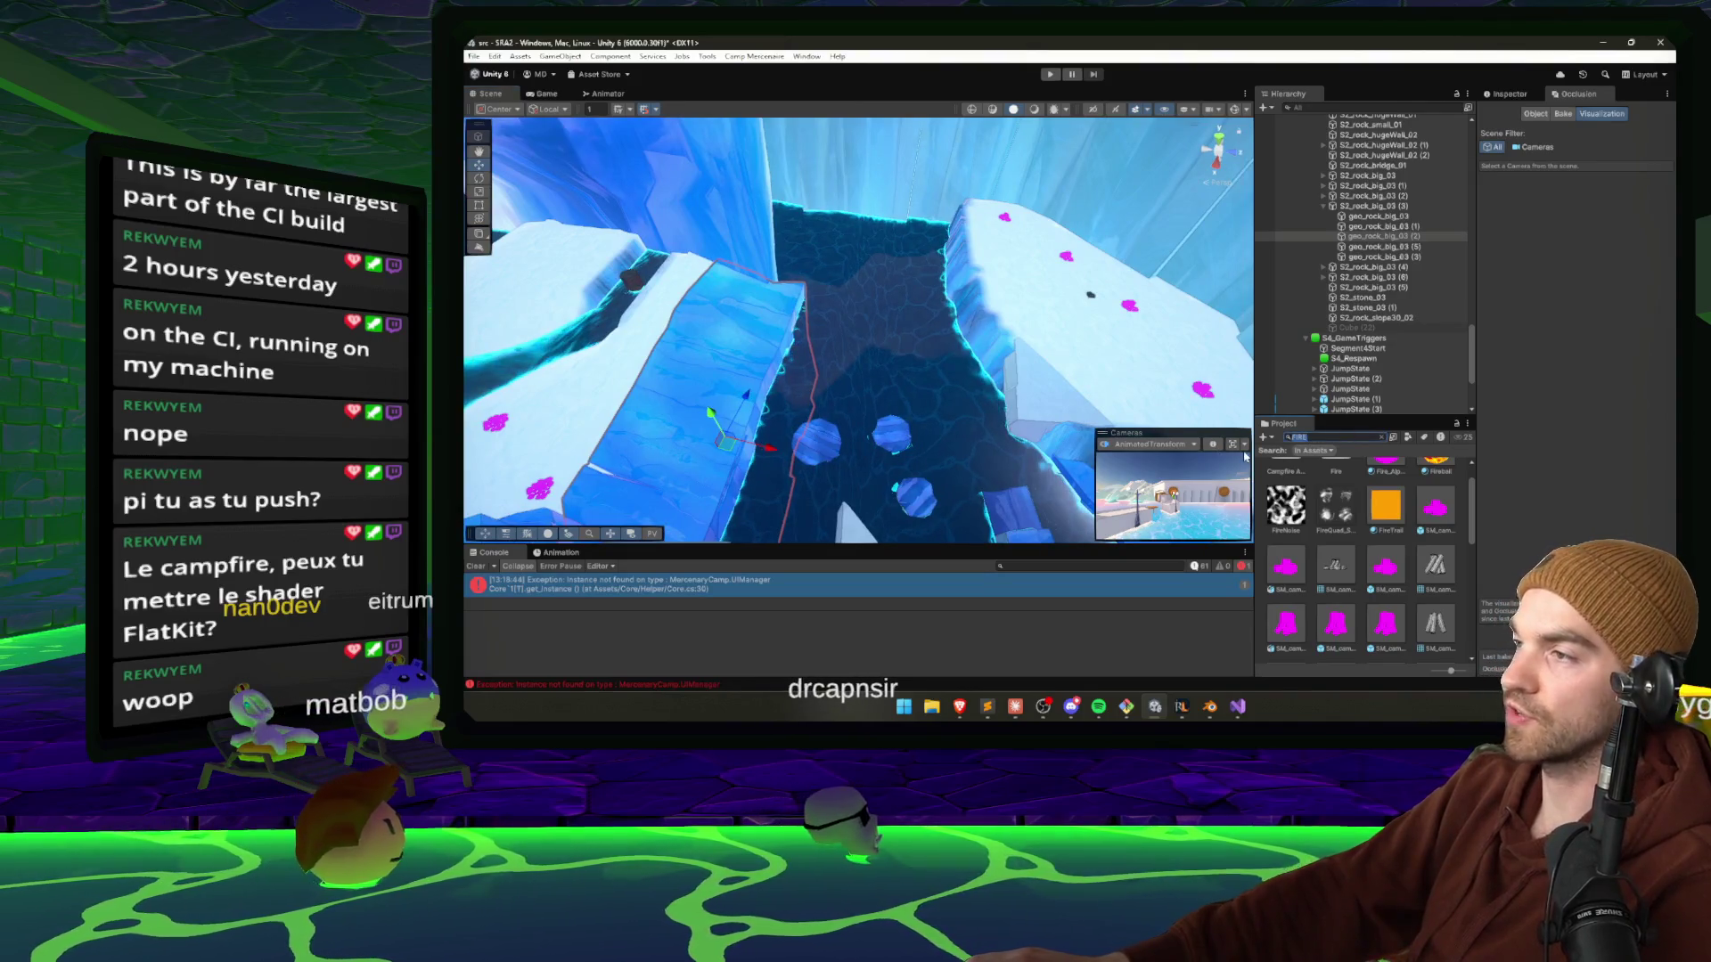
Search the Project for FLATKIT, view the ice ramp, and bring up its Blender file.
{"action": "key", "text": "BackSpace"}
{"action": "key", "text": "BackSpace"}
{"action": "key", "text": "BackSpace"}
{"action": "type", "text": "LATKIT"}
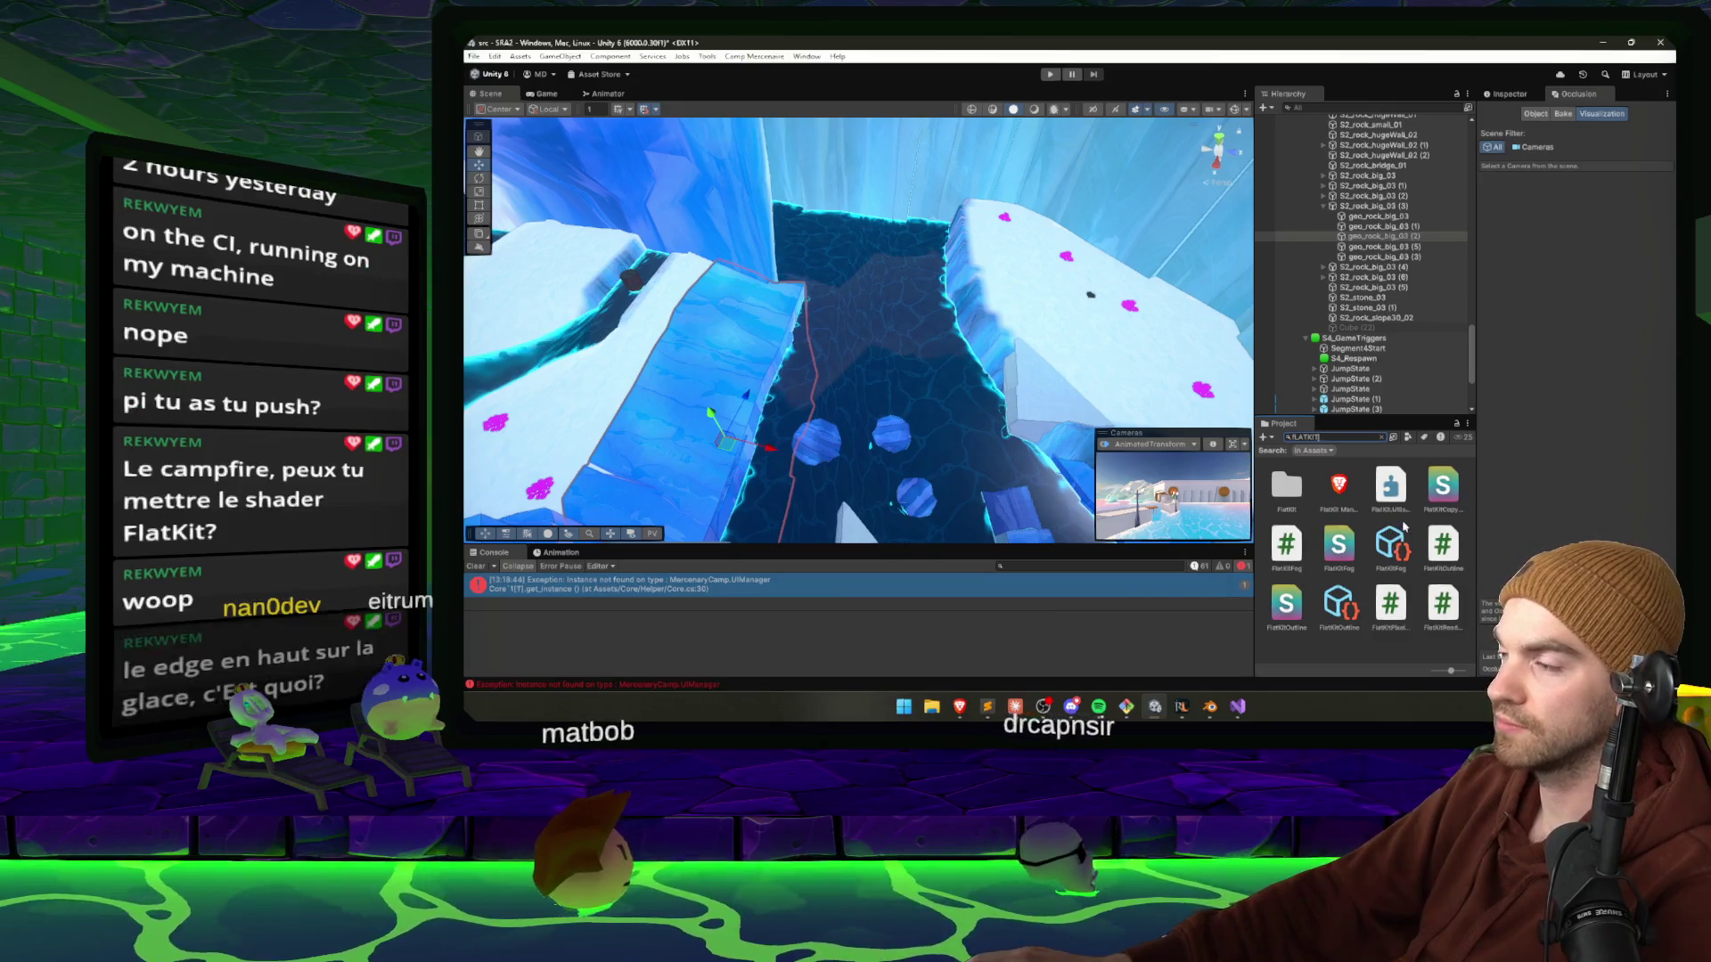
{"action": "mouse_move", "coordinate": [788, 314]}
{"action": "left_mouse_down"}
{"action": "mouse_move", "coordinate": [1069, 262]}
{"action": "mouse_move", "coordinate": [911, 289]}
{"action": "left_mouse_up"}
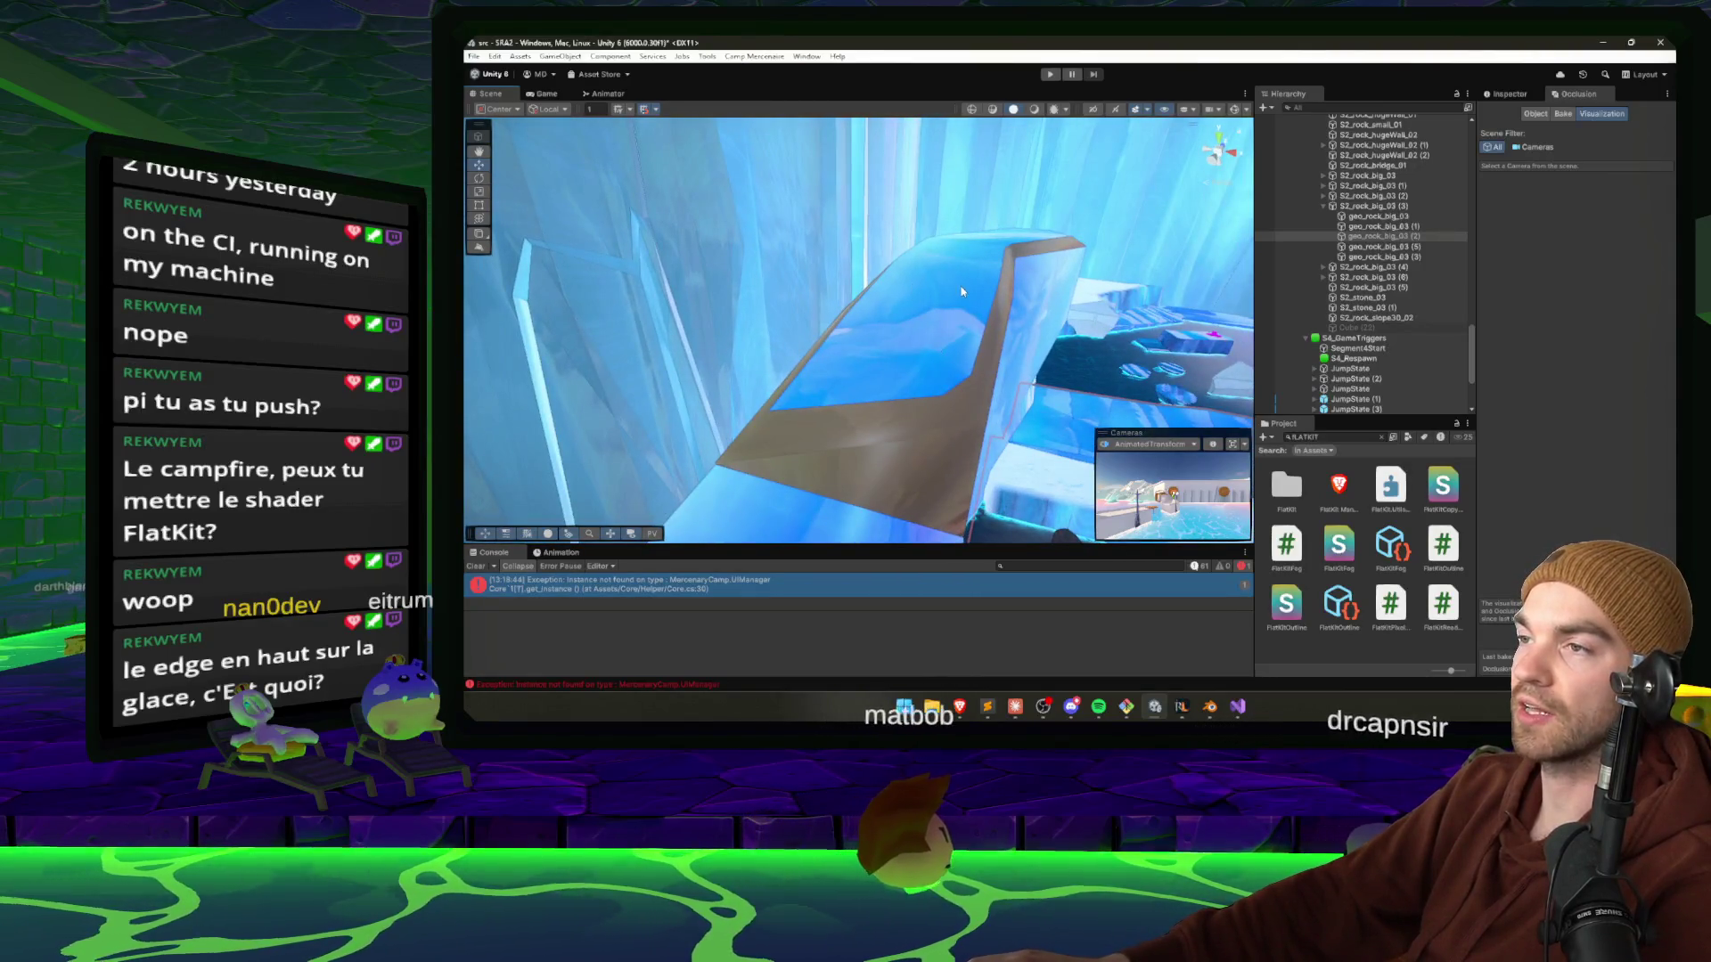
{"action": "mouse_move", "coordinate": [927, 374]}
{"action": "left_mouse_down"}
{"action": "mouse_move", "coordinate": [900, 419]}
{"action": "mouse_move", "coordinate": [830, 461]}
{"action": "mouse_move", "coordinate": [1193, 699]}
{"action": "left_mouse_up"}
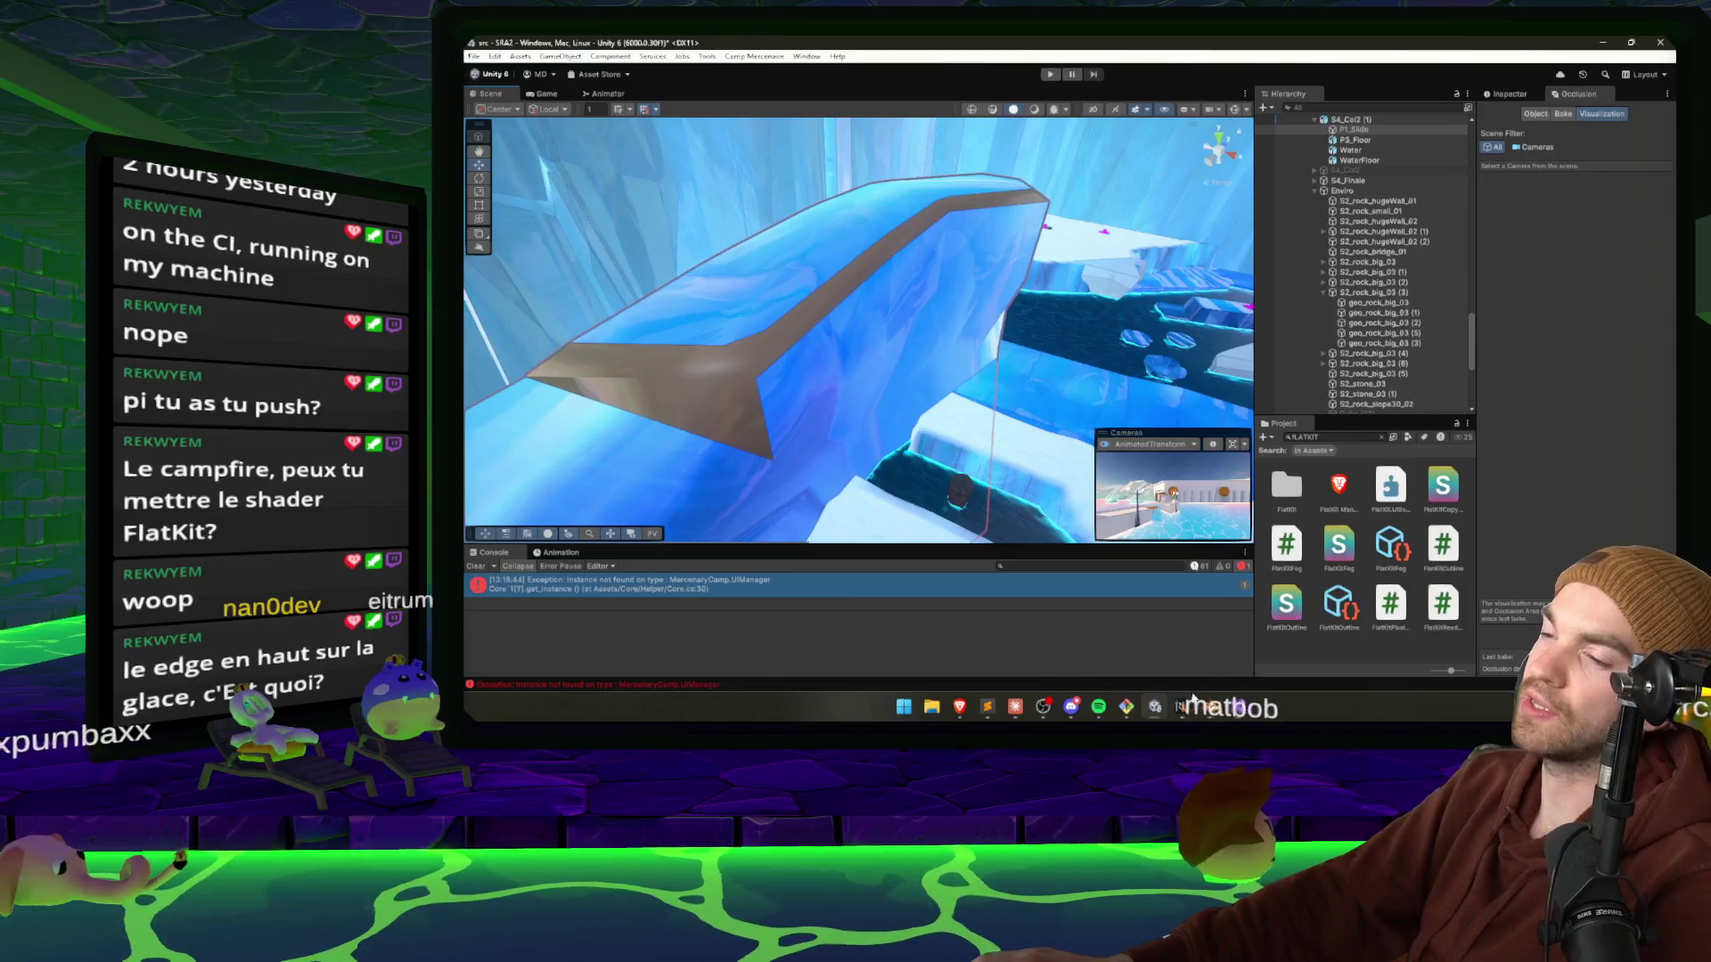
{"action": "left_click", "coordinate": [1203, 704]}
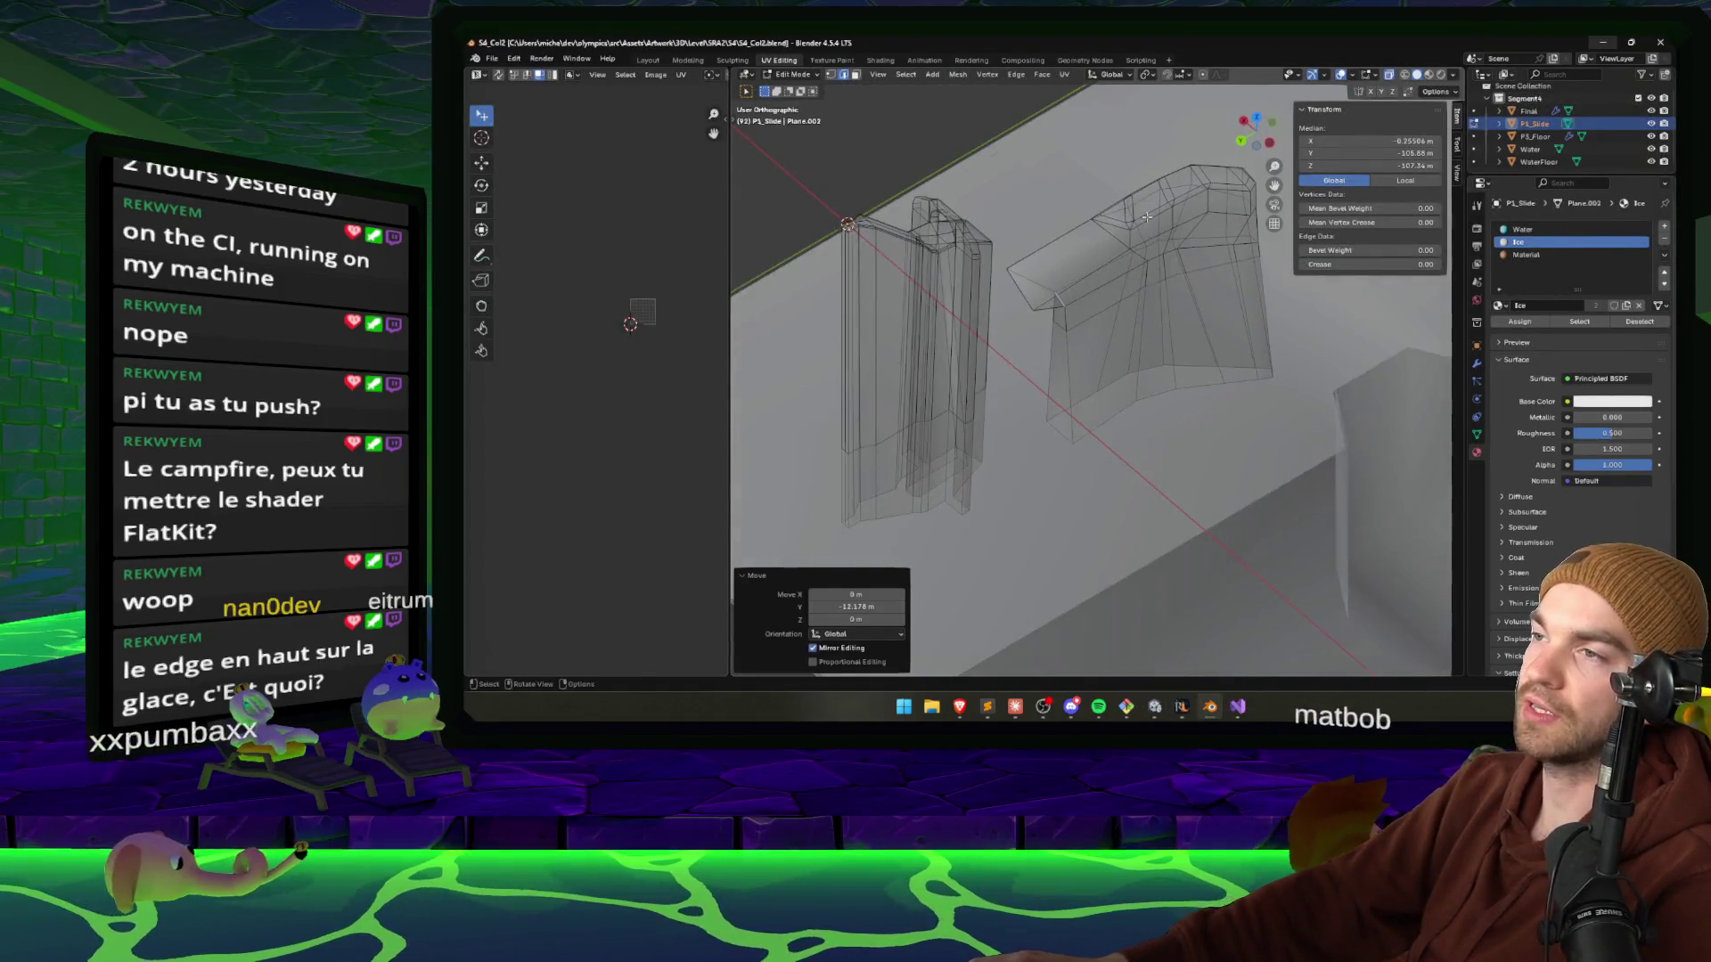
Select the small stray triangle on the ice ramp's edge in Edit Mode.
{"action": "scroll", "coordinate": [1147, 216], "scroll_direction": "up", "scroll_amount": 5}
{"action": "left_click", "coordinate": [1052, 361]}
{"action": "scroll", "coordinate": [1053, 361], "scroll_direction": "up", "scroll_amount": 2}
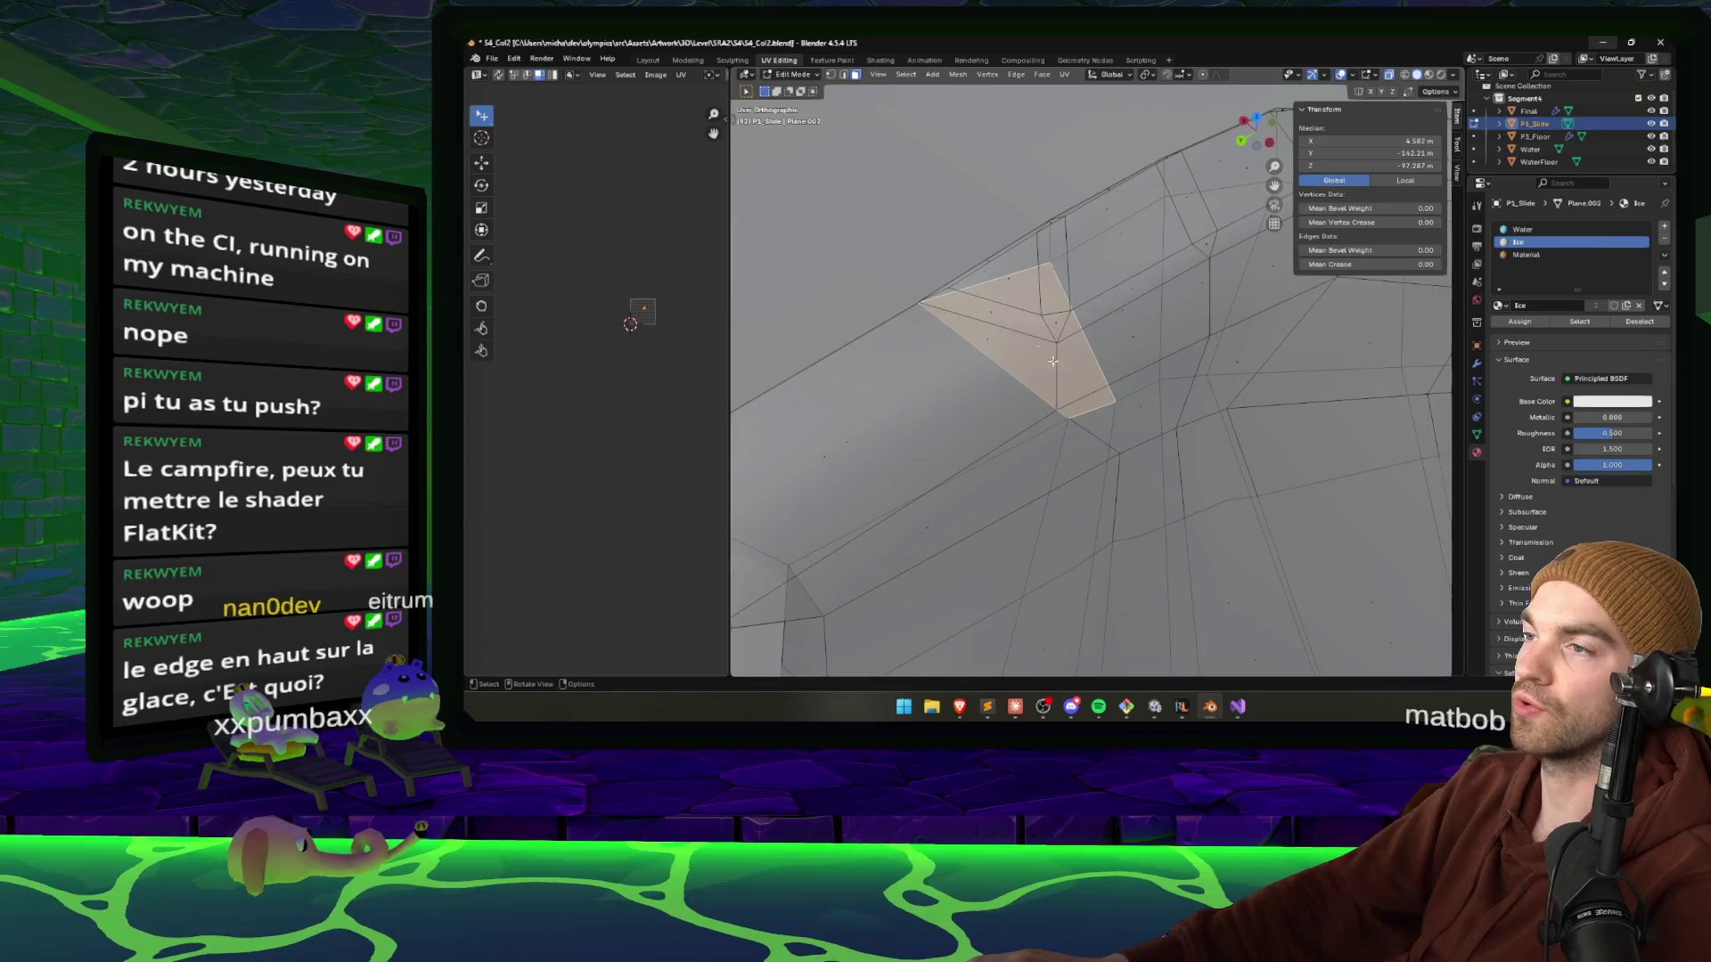
{"action": "left_click", "coordinate": [998, 357]}
{"action": "mouse_move", "coordinate": [998, 356]}
{"action": "left_mouse_down"}
{"action": "mouse_move", "coordinate": [1026, 302]}
{"action": "mouse_move", "coordinate": [1005, 311]}
{"action": "left_mouse_up"}
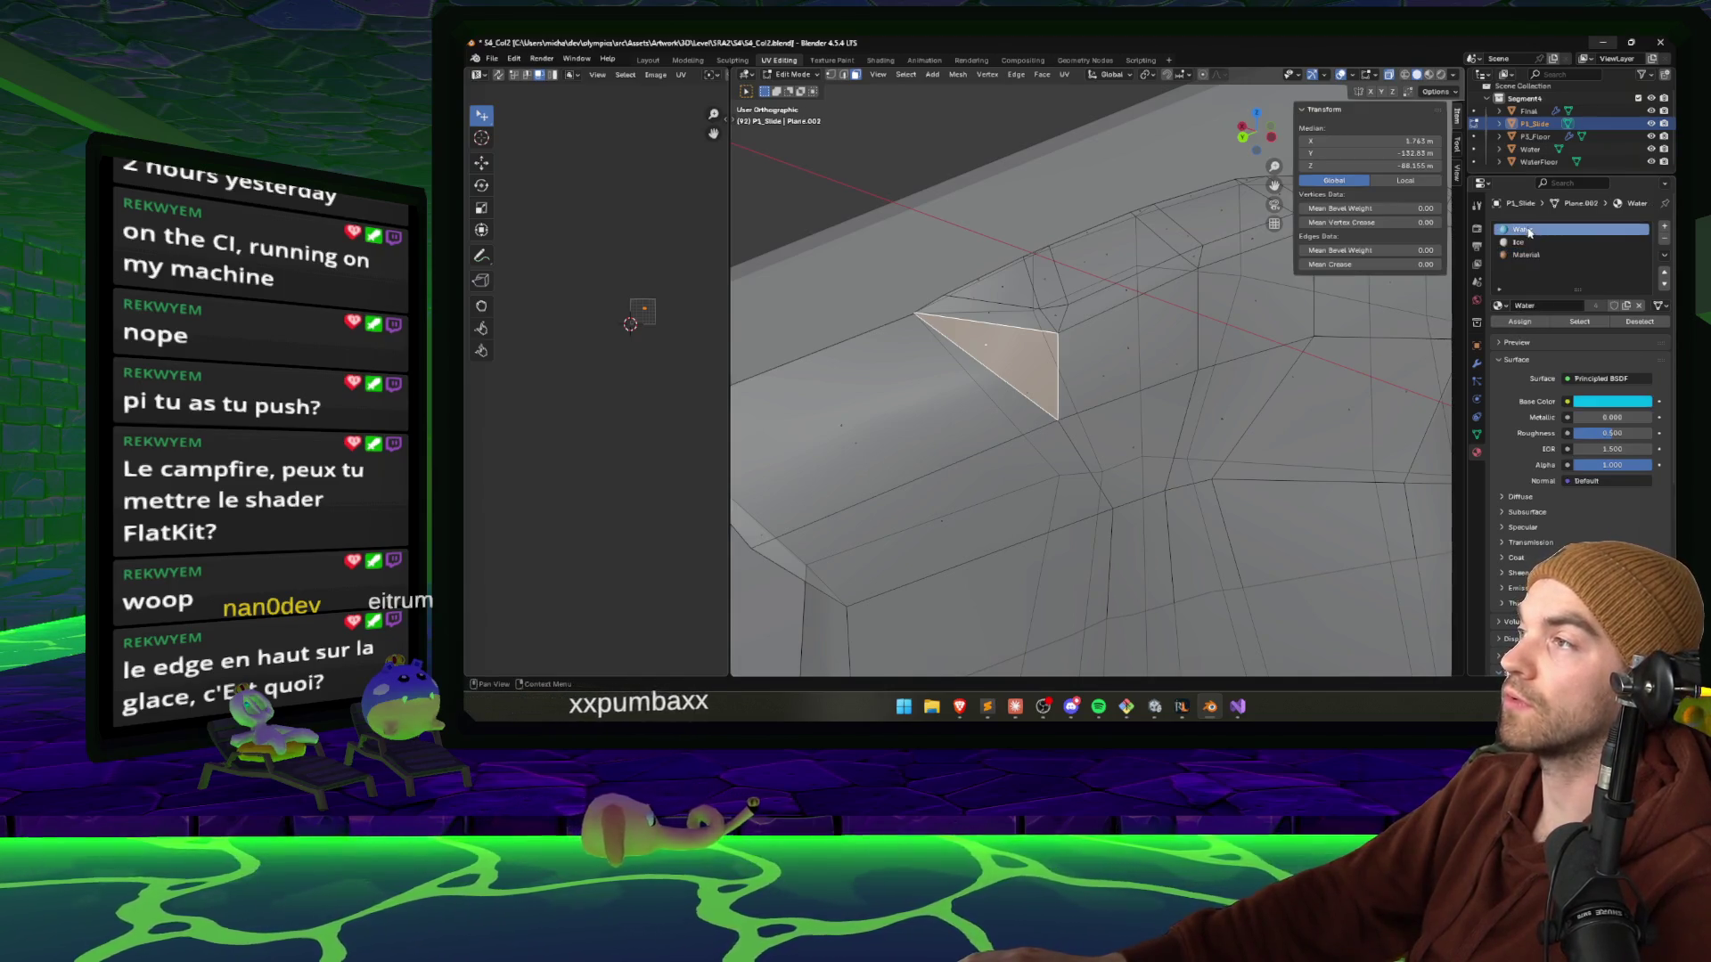
Make the Ice material slot active and return to Unity.
{"action": "left_click", "coordinate": [1528, 243]}
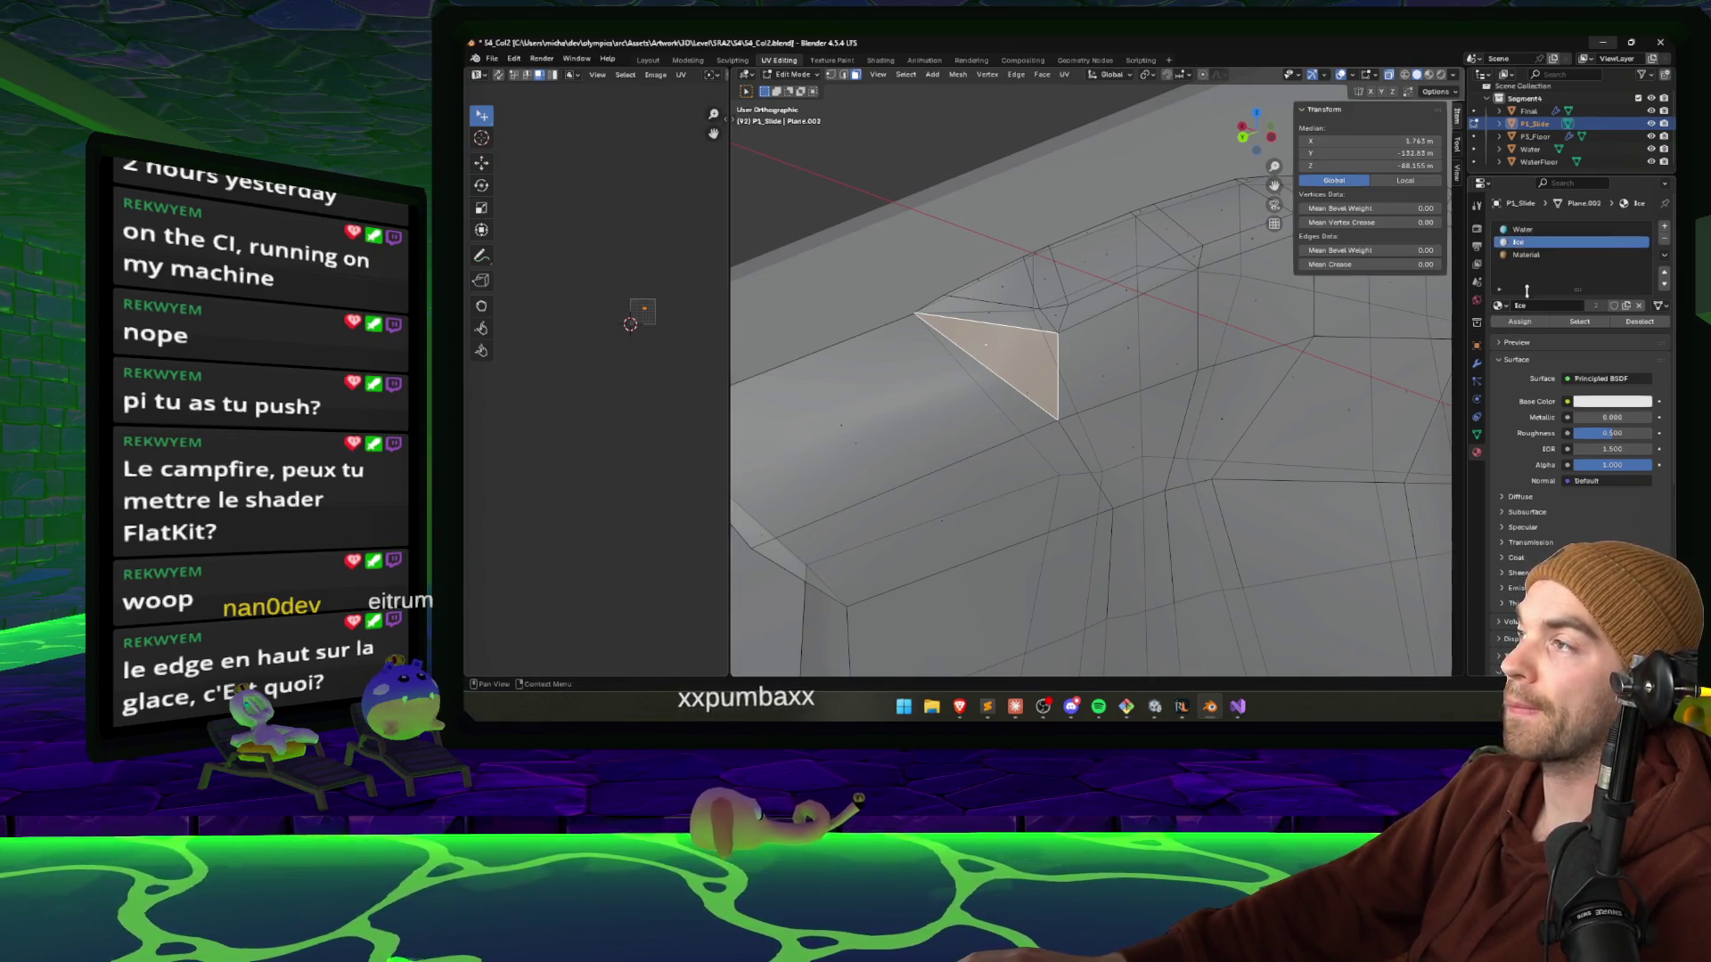
{"action": "mouse_move", "coordinate": [1049, 709]}
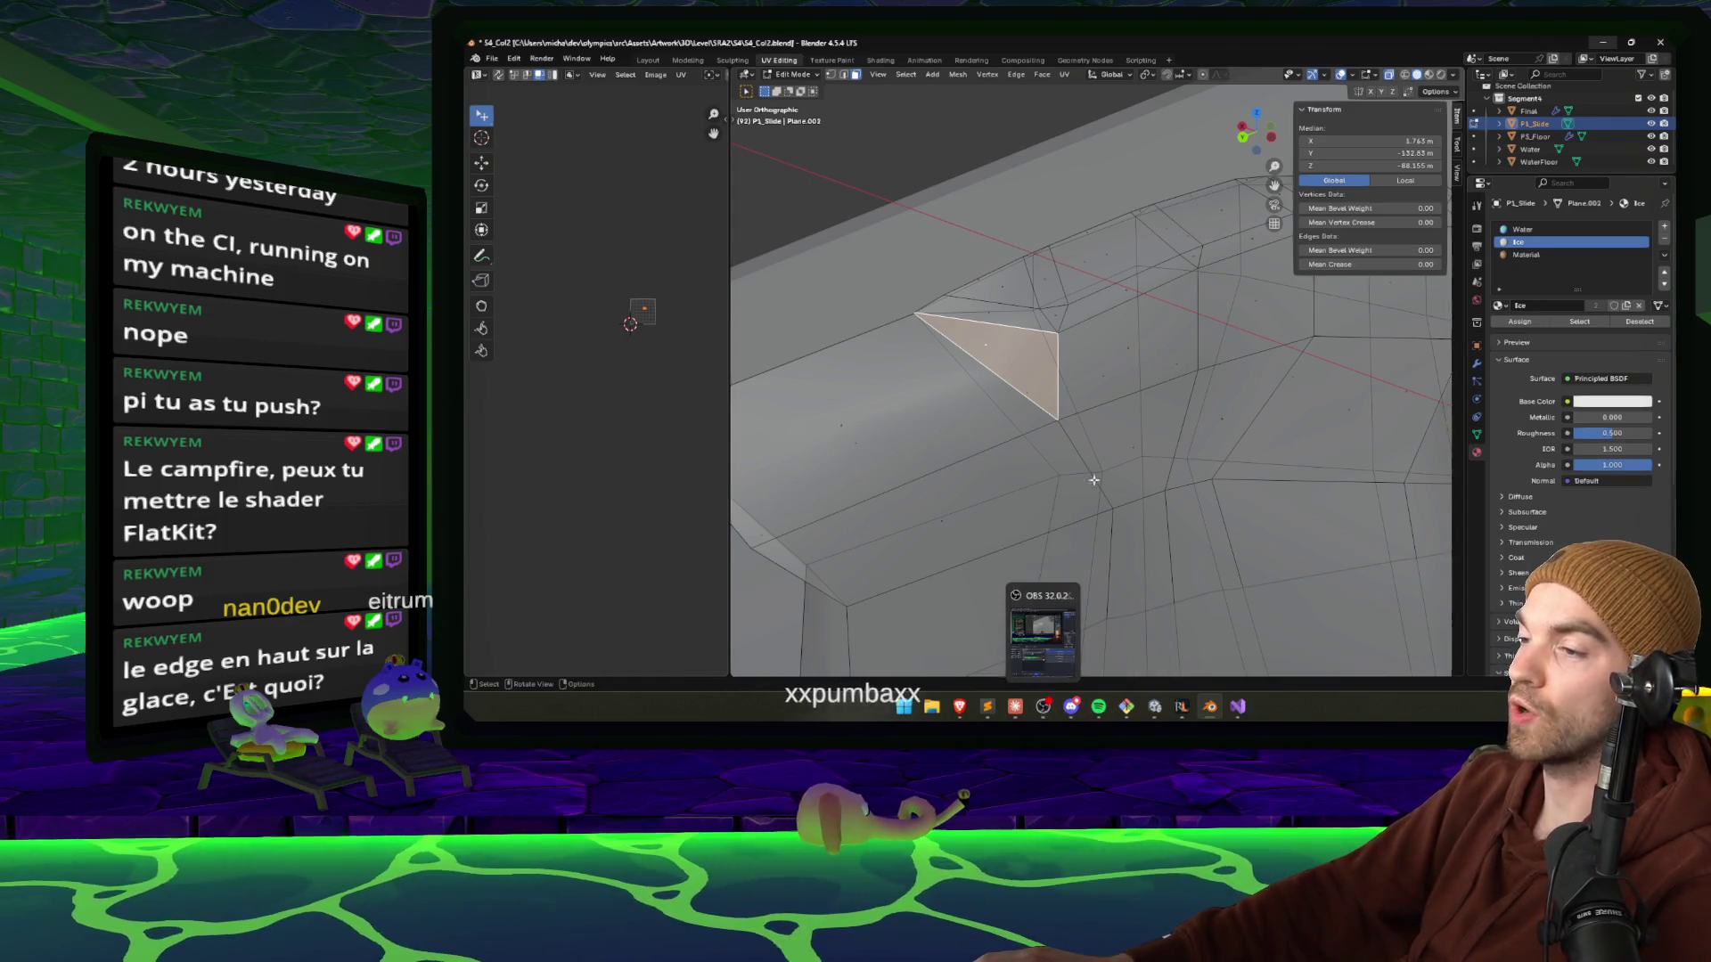
{"action": "left_click_drag", "start_coordinate": [1094, 481], "coordinate": [1107, 376]}
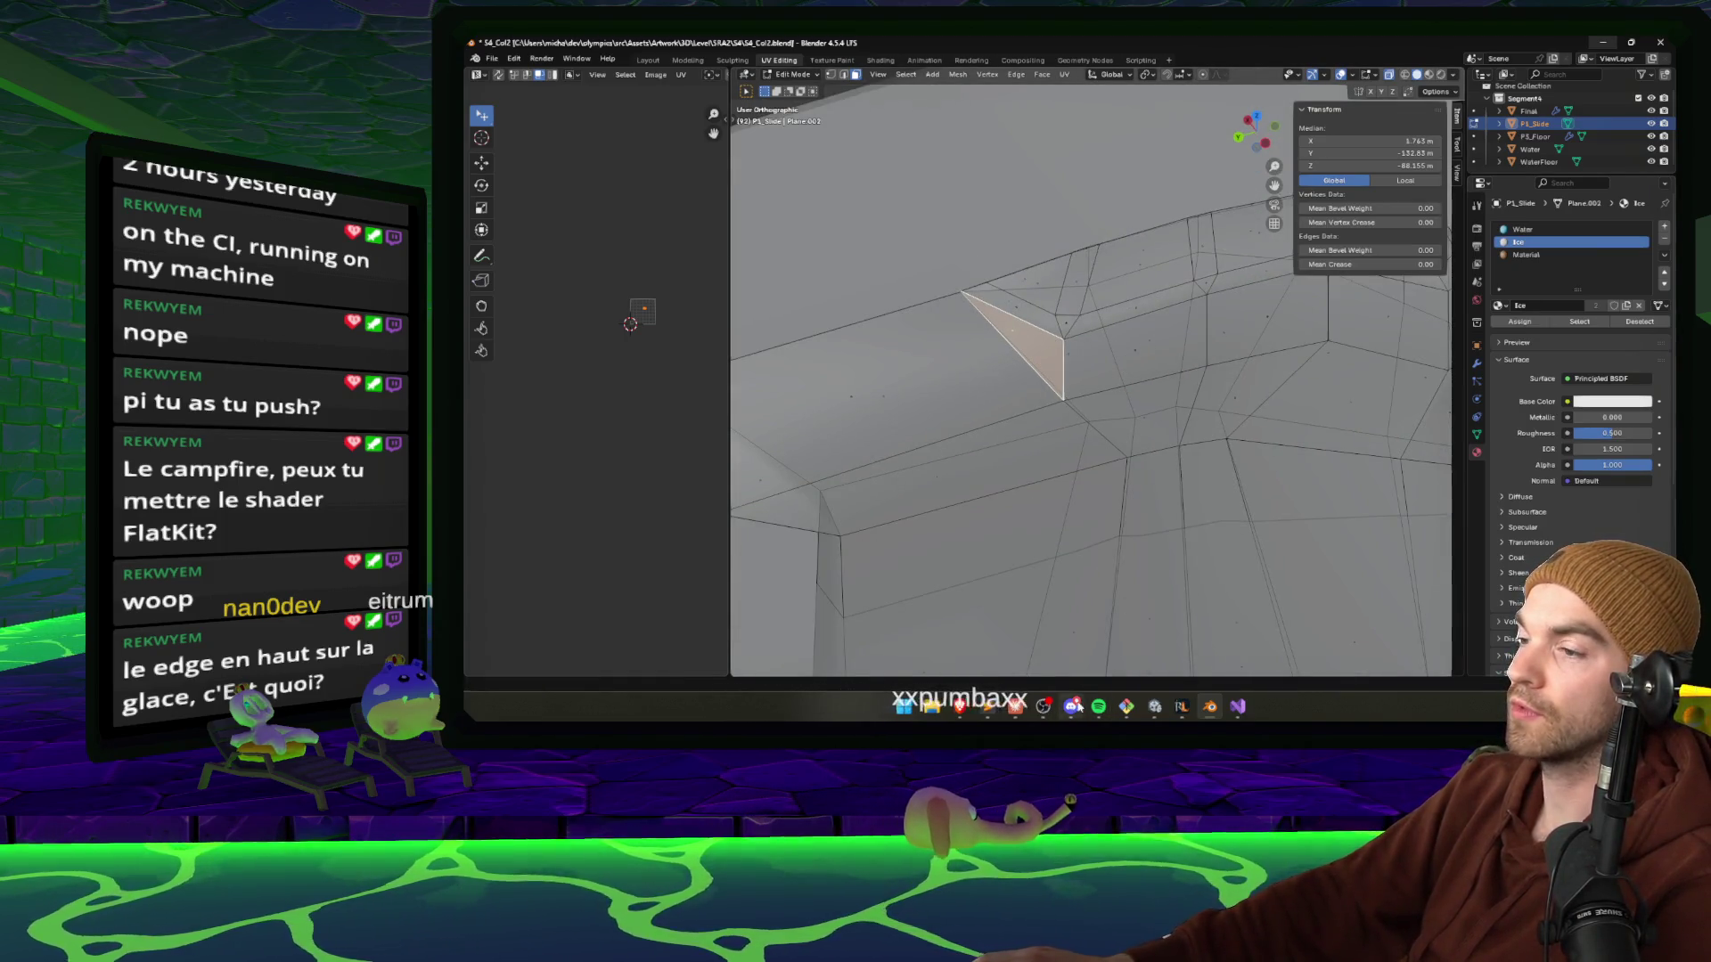
{"action": "mouse_move", "coordinate": [1023, 710]}
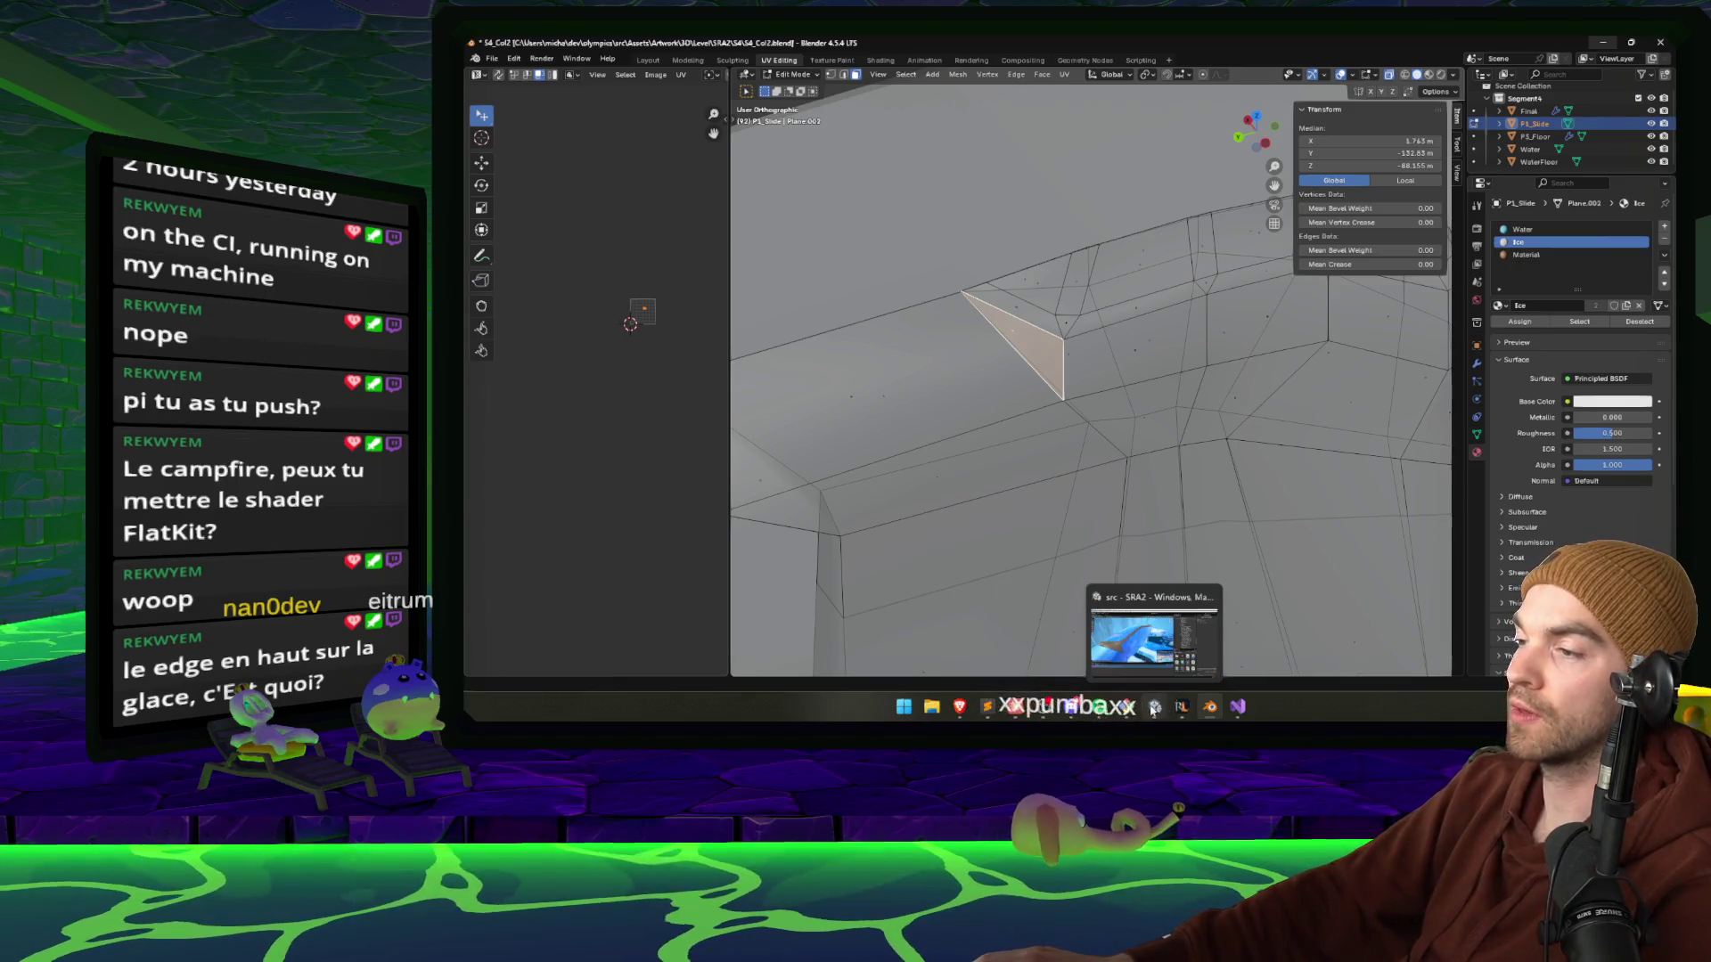
{"action": "left_click", "coordinate": [1181, 707]}
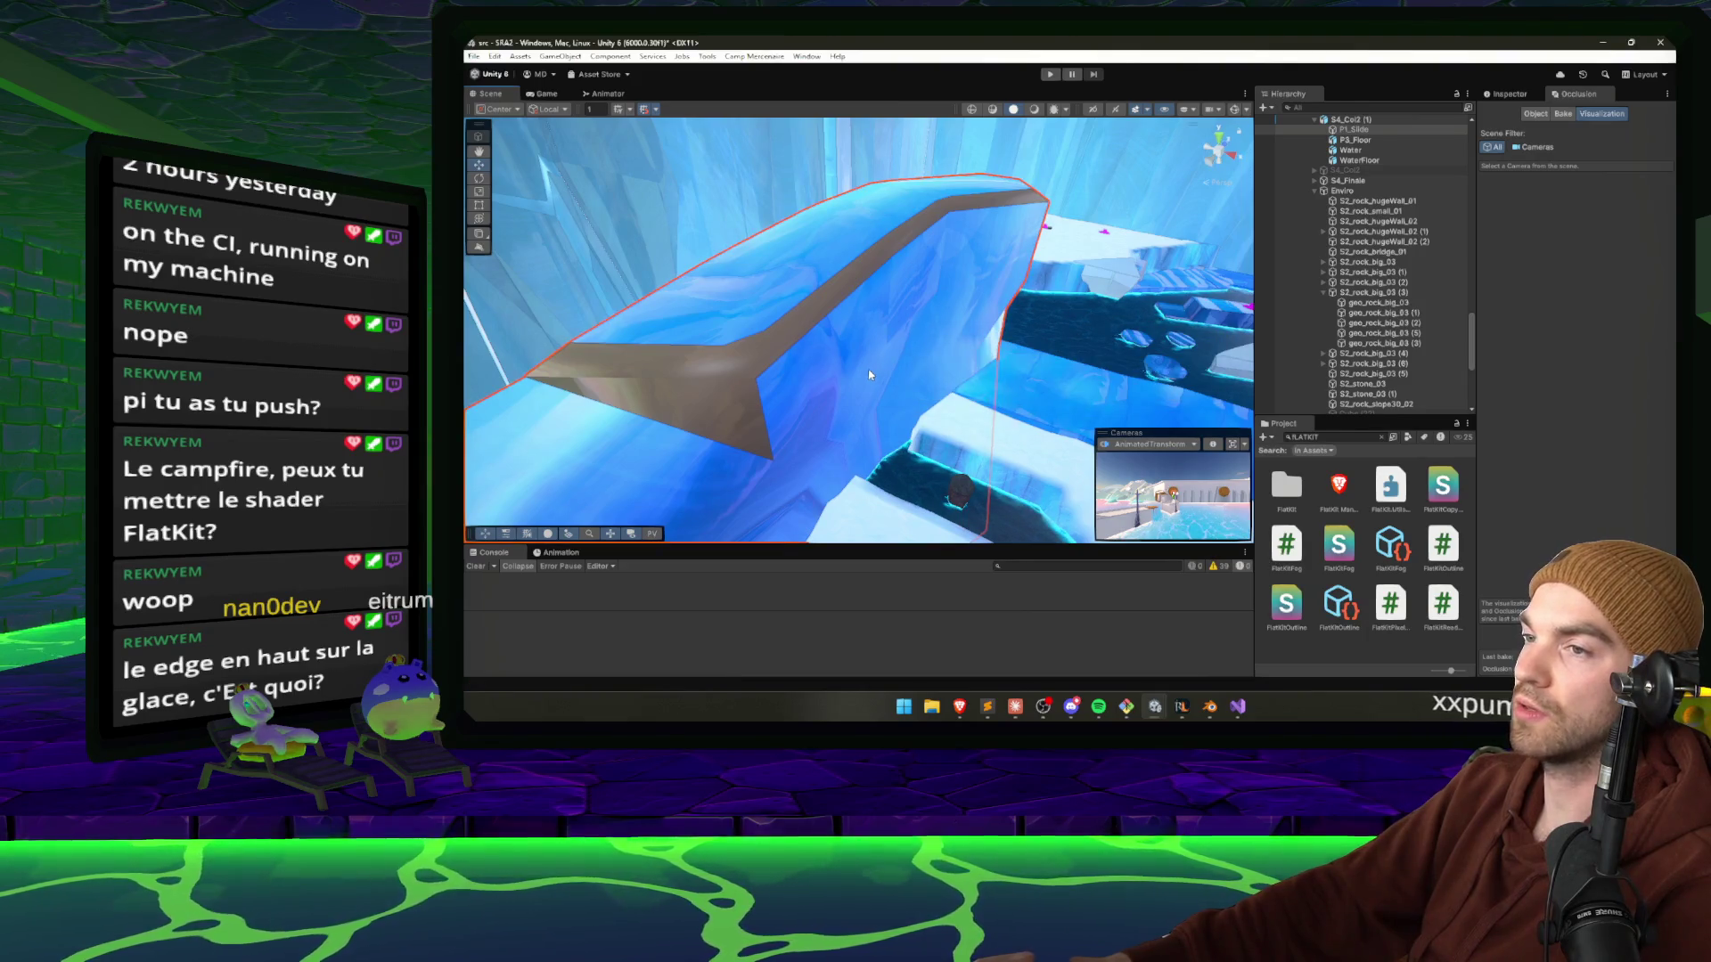
Orbit around the ice slide, select P1_Slide, and return to its Blender file.
{"action": "mouse_move", "coordinate": [872, 377]}
{"action": "left_mouse_down", "text": "alt"}
{"action": "mouse_move", "coordinate": [1185, 691]}
{"action": "mouse_move", "coordinate": [834, 451]}
{"action": "mouse_move", "coordinate": [909, 434]}
{"action": "left_mouse_up", "text": "alt"}
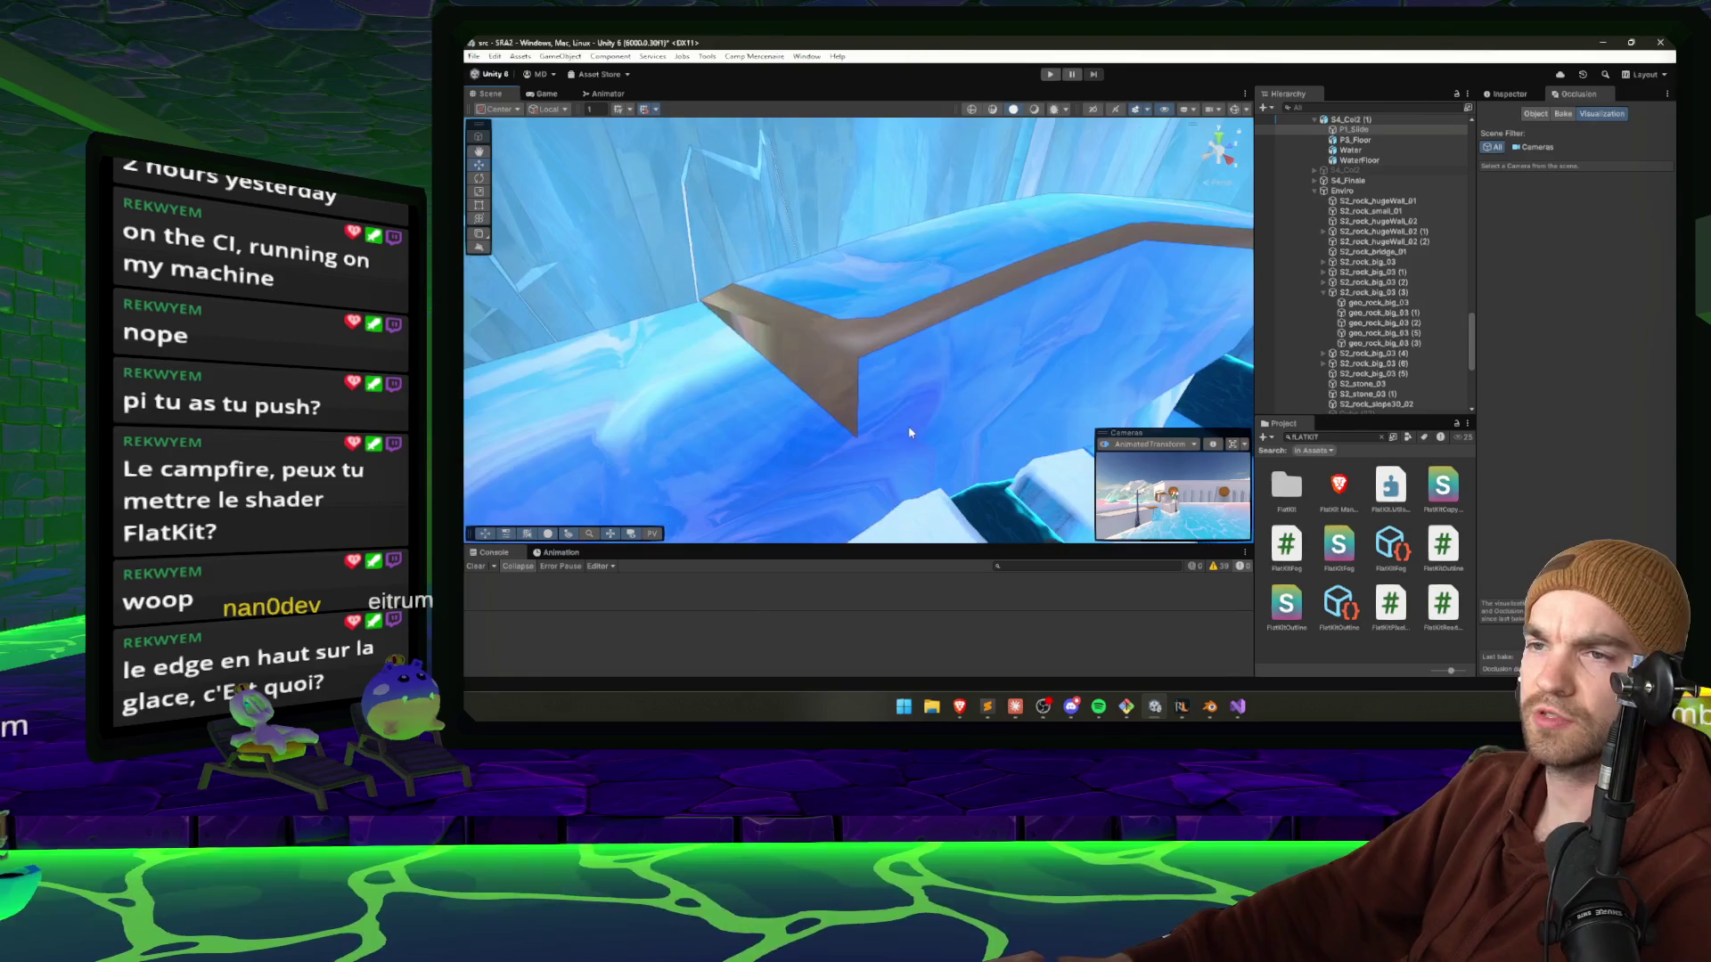
{"action": "left_click", "coordinate": [902, 369]}
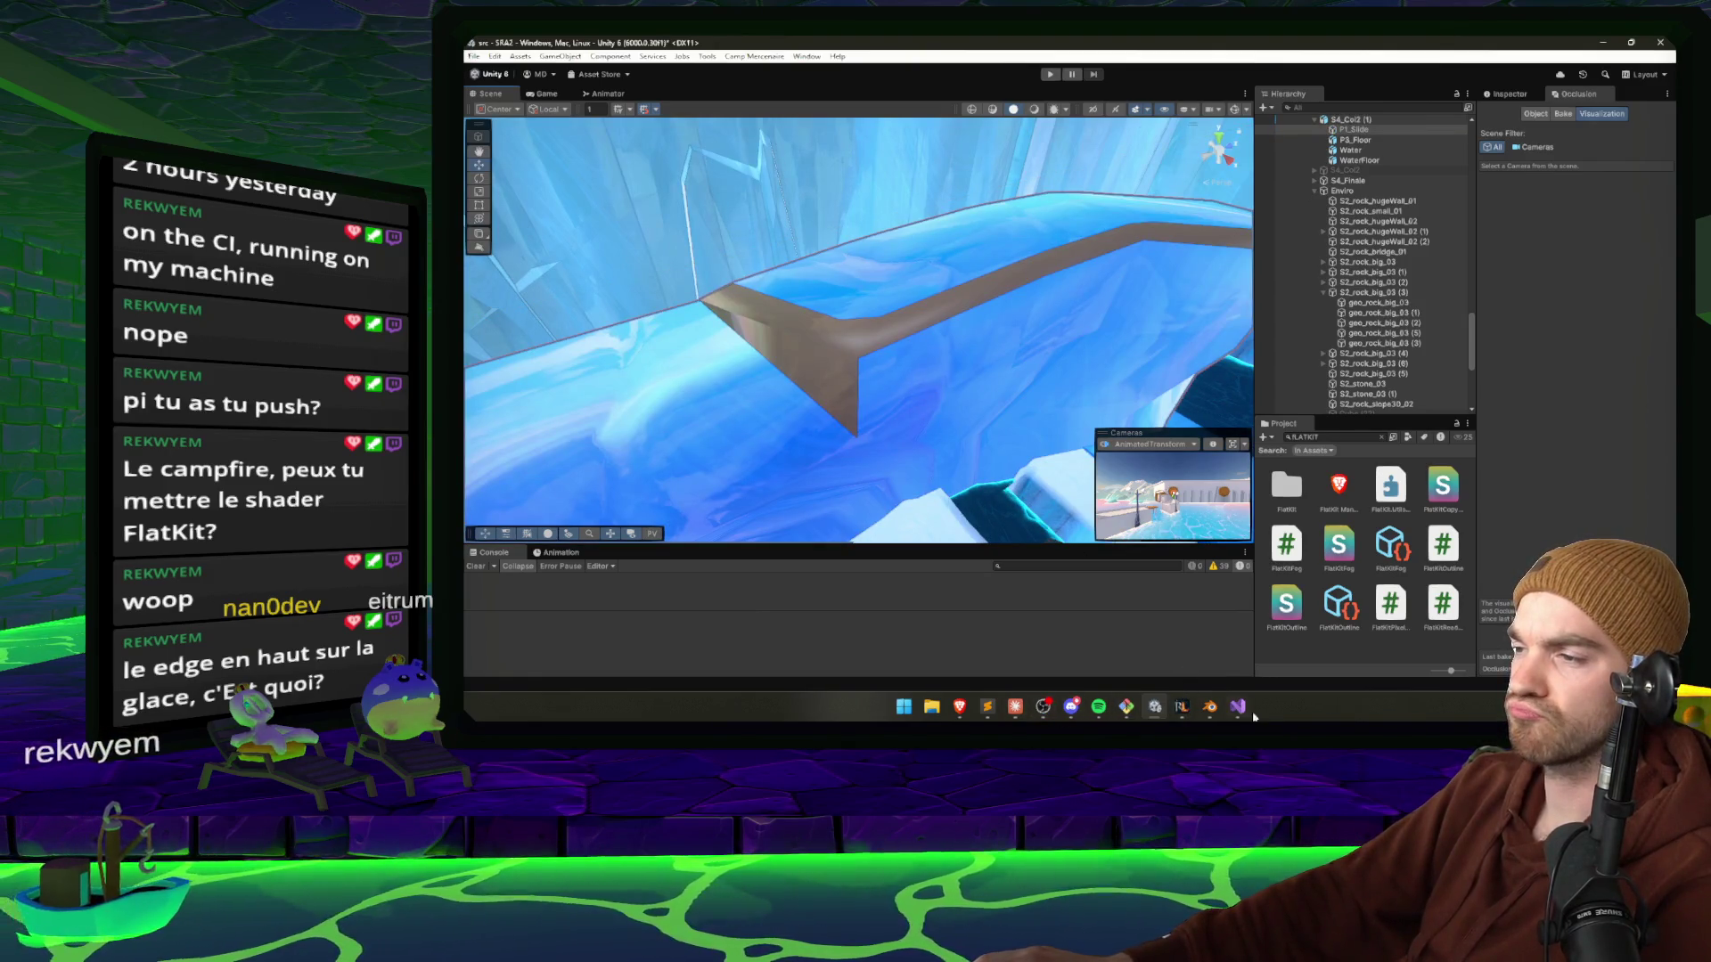
{"action": "left_click", "coordinate": [1210, 707]}
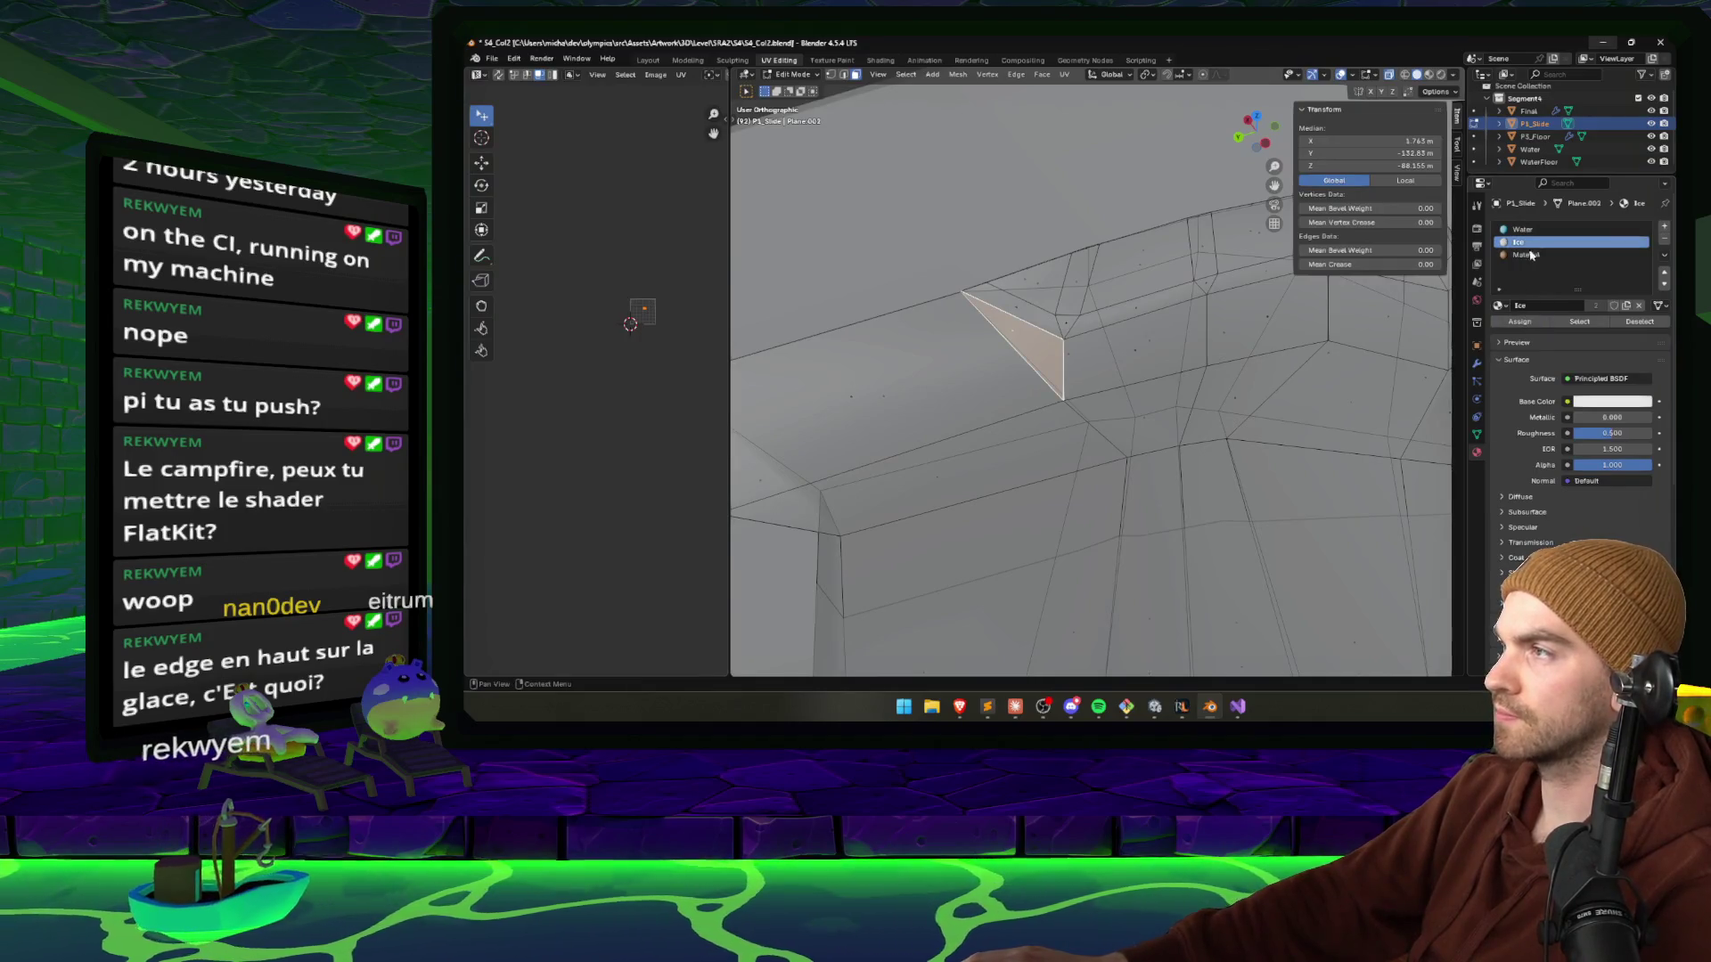
Add a new material slot to the slide mesh with a new blue IceWall material.
{"action": "left_click", "coordinate": [1663, 227]}
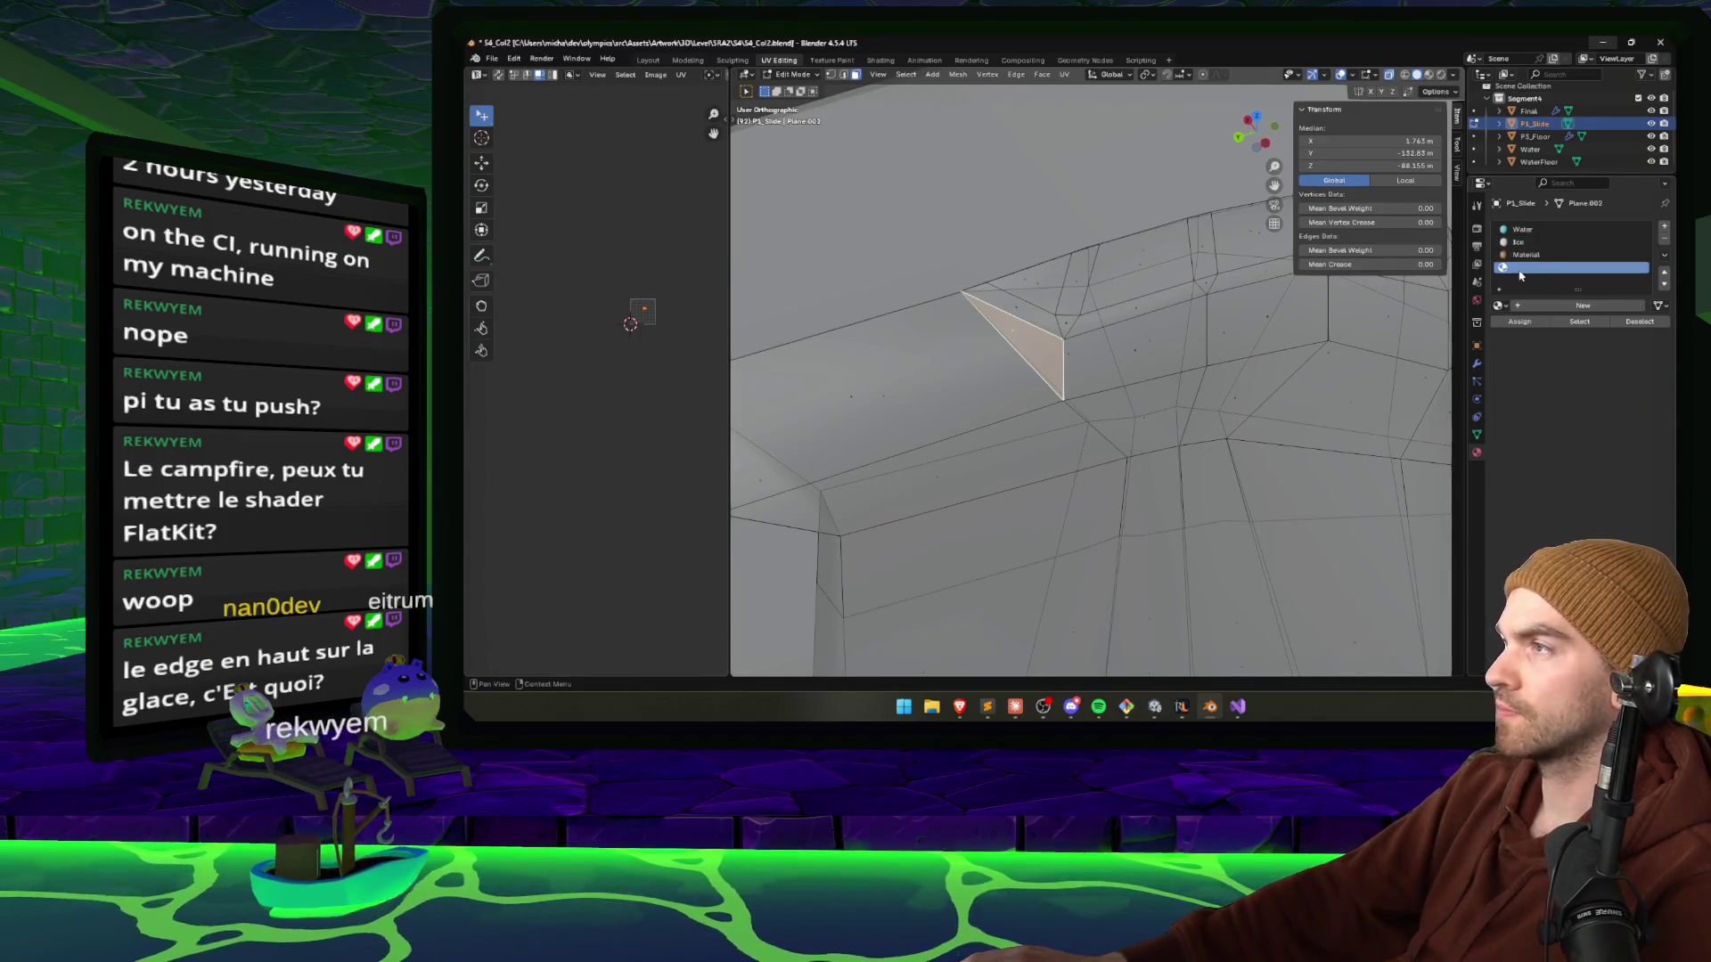
{"action": "left_click", "coordinate": [1528, 306]}
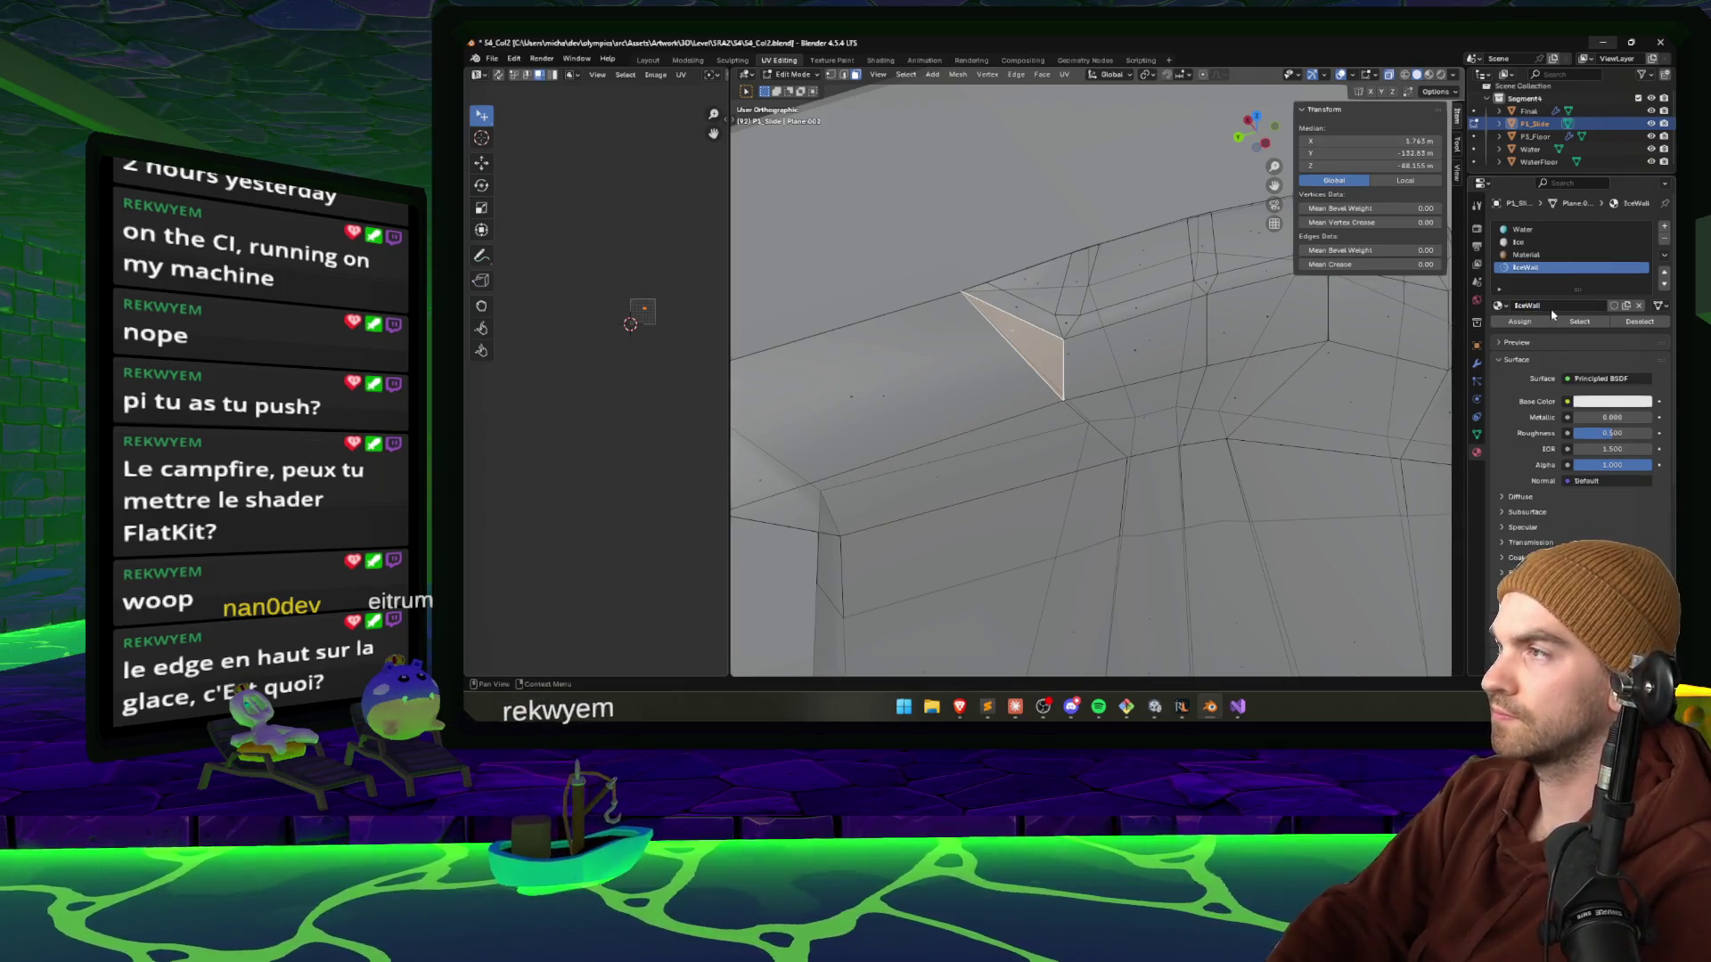
{"action": "left_click", "coordinate": [1588, 401]}
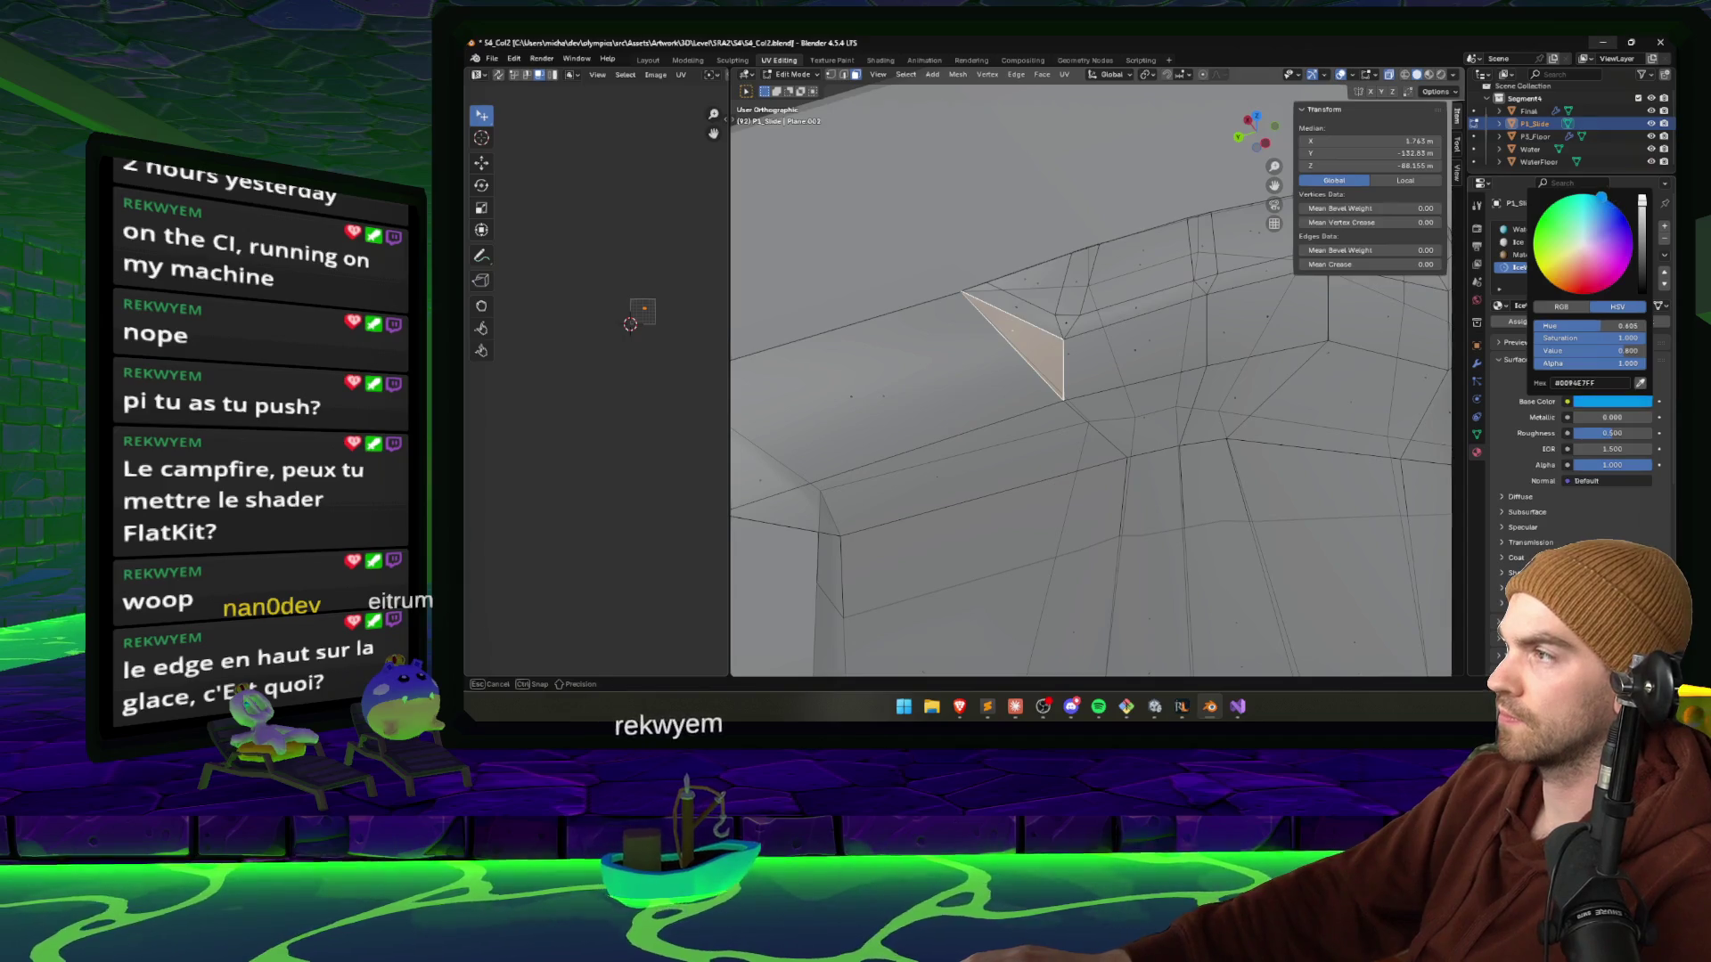
{"action": "left_click", "coordinate": [1592, 403]}
Select the edge triangle and the adjoining faces along the top and sides of the slide wall.
{"action": "left_click", "coordinate": [1128, 355], "text": "shift"}
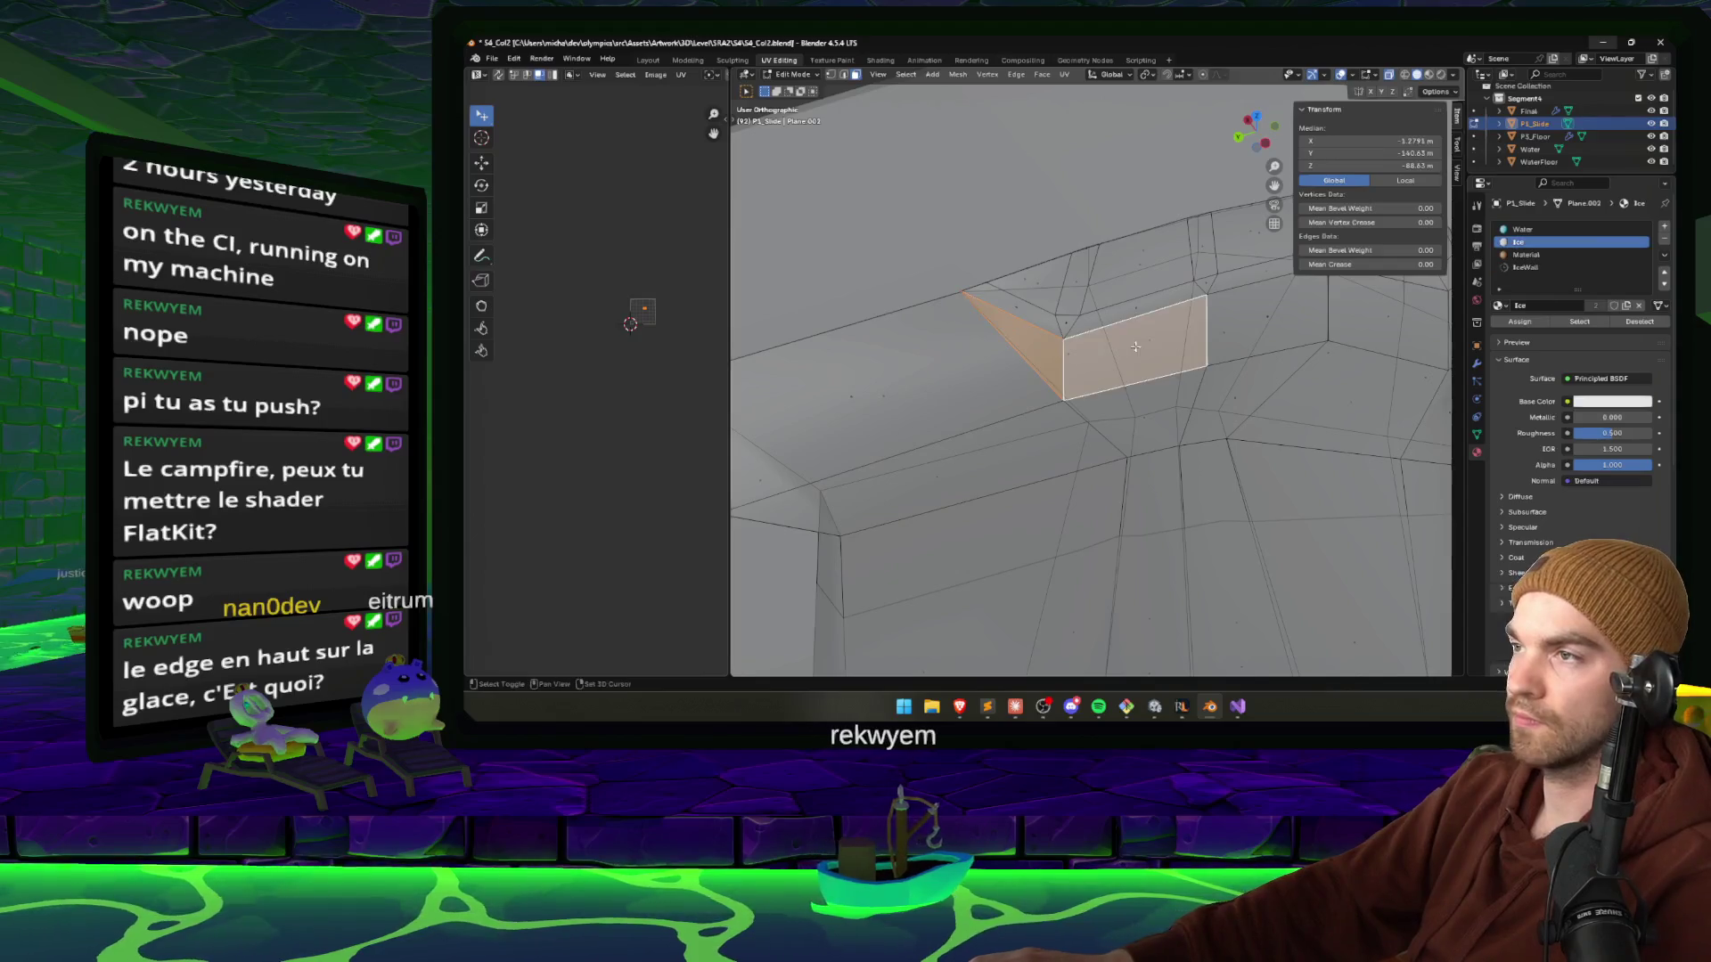
{"action": "left_click", "coordinate": [1030, 300], "text": "shift"}
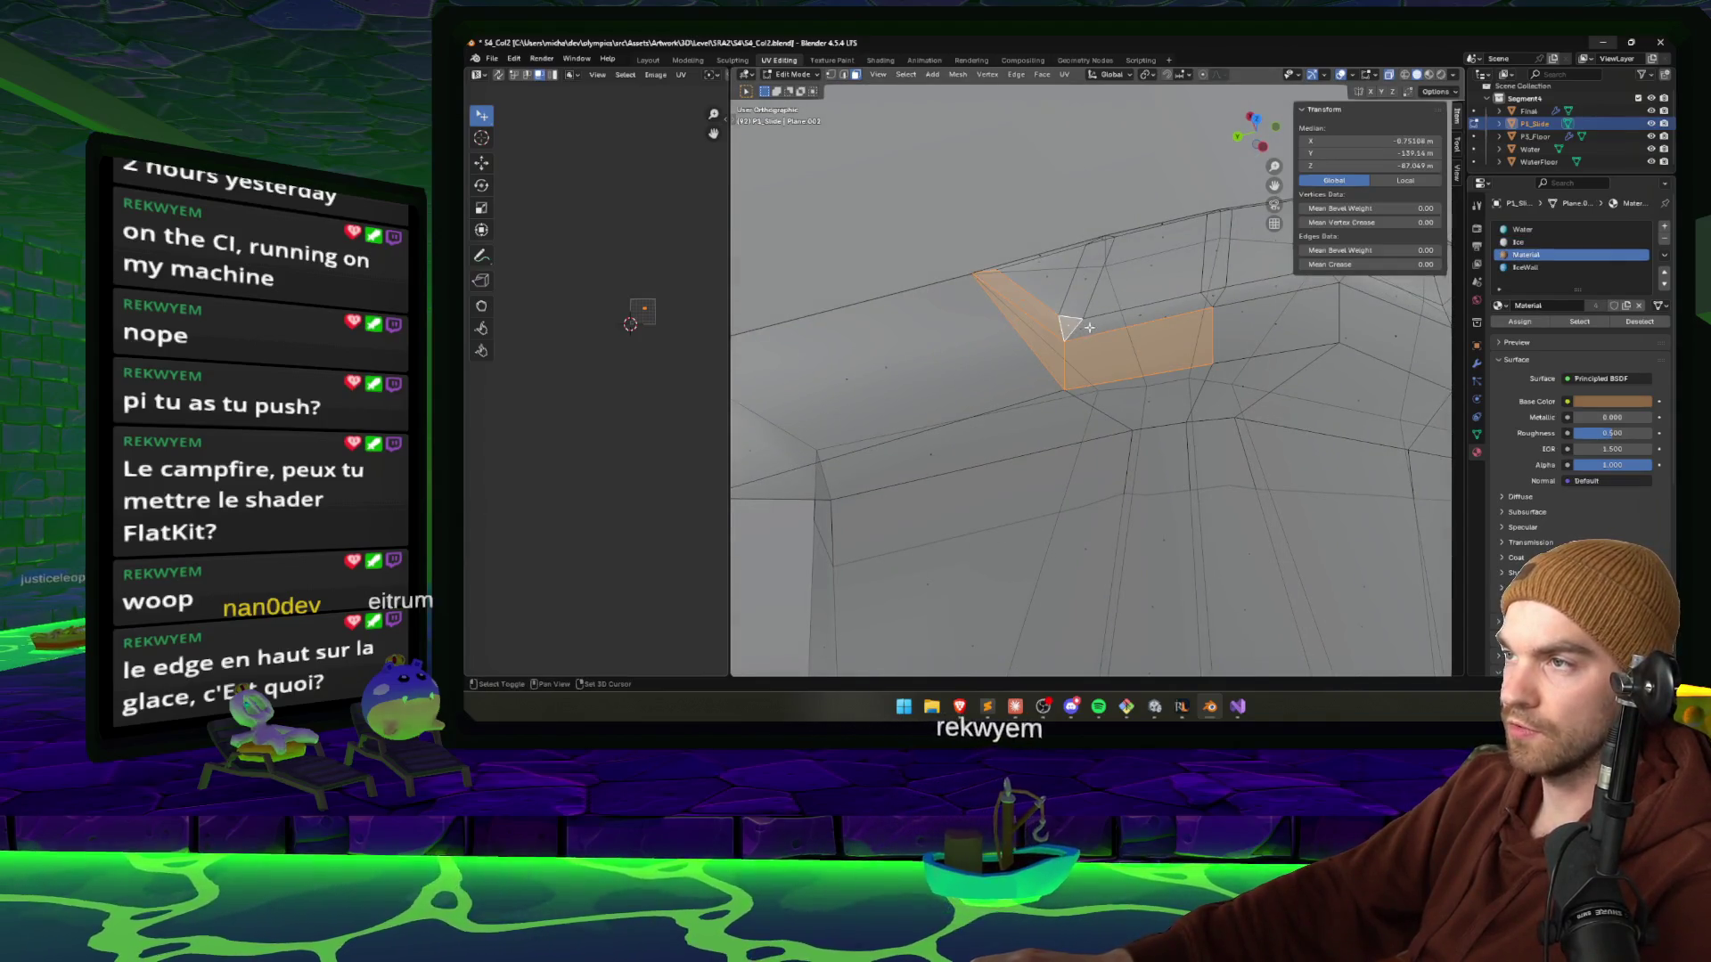
{"action": "left_click", "coordinate": [1152, 316], "text": "shift"}
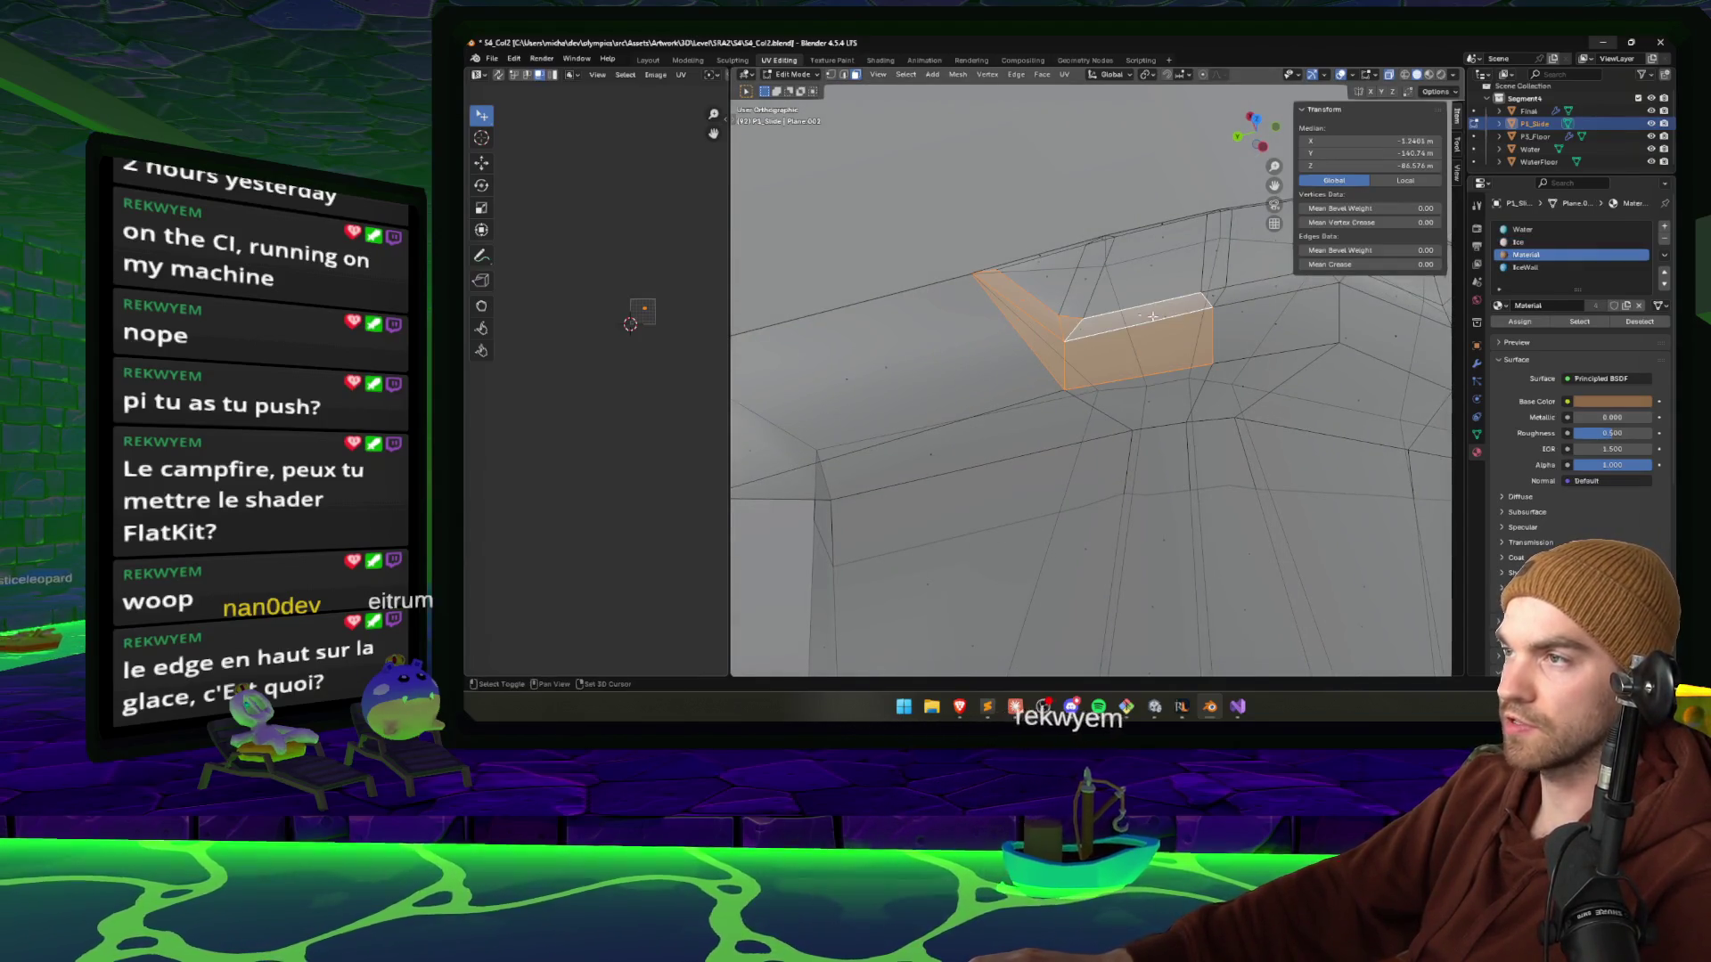
{"action": "left_click", "coordinate": [1234, 295], "text": "shift"}
{"action": "left_click_drag", "start_coordinate": [1234, 295], "coordinate": [979, 417]}
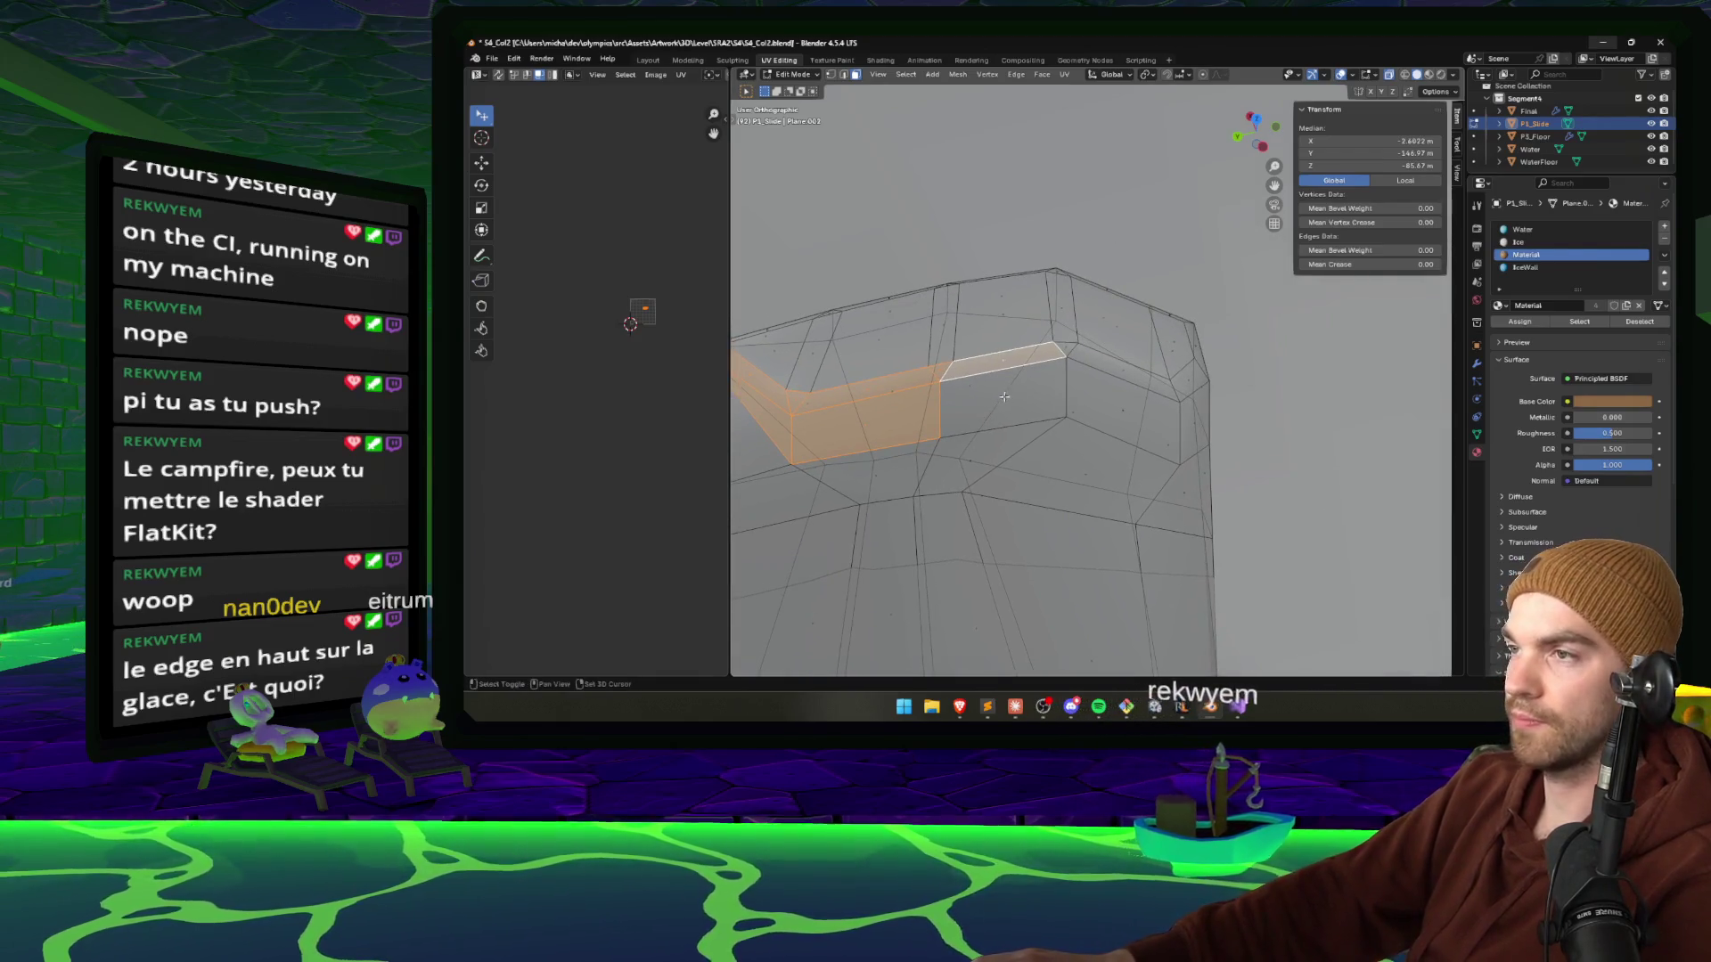
{"action": "left_click", "coordinate": [1005, 396], "text": "shift"}
{"action": "left_click", "coordinate": [1119, 370], "text": "shift"}
{"action": "left_click", "coordinate": [1124, 418], "text": "shift"}
{"action": "mouse_move", "coordinate": [1124, 419]}
{"action": "left_mouse_down"}
{"action": "mouse_move", "coordinate": [1149, 436]}
{"action": "mouse_move", "coordinate": [1126, 426]}
{"action": "left_mouse_up"}
{"action": "left_click", "coordinate": [1106, 419], "text": "shift"}
{"action": "left_click", "coordinate": [1125, 464], "text": "shift"}
{"action": "left_click", "coordinate": [1168, 459], "text": "shift"}
{"action": "left_click", "coordinate": [1126, 426], "text": "shift"}
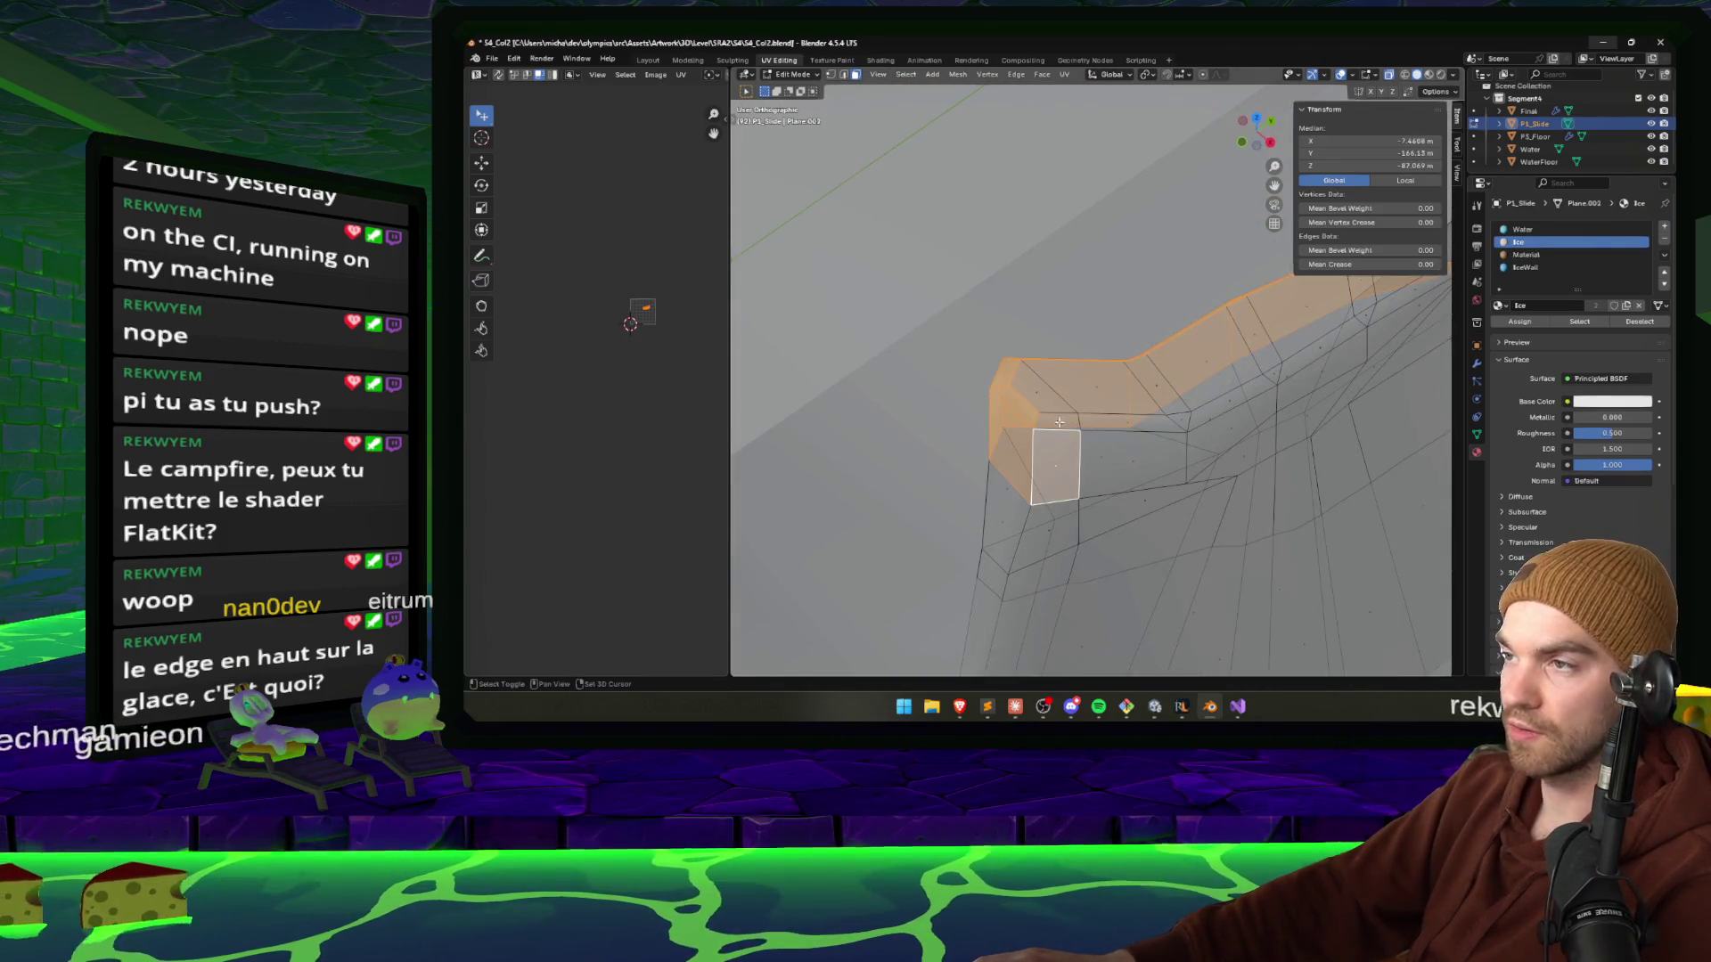
{"action": "left_click", "coordinate": [1137, 426], "text": "shift"}
{"action": "left_click", "coordinate": [1141, 464], "text": "shift"}
{"action": "left_click", "coordinate": [1234, 419], "text": "shift"}
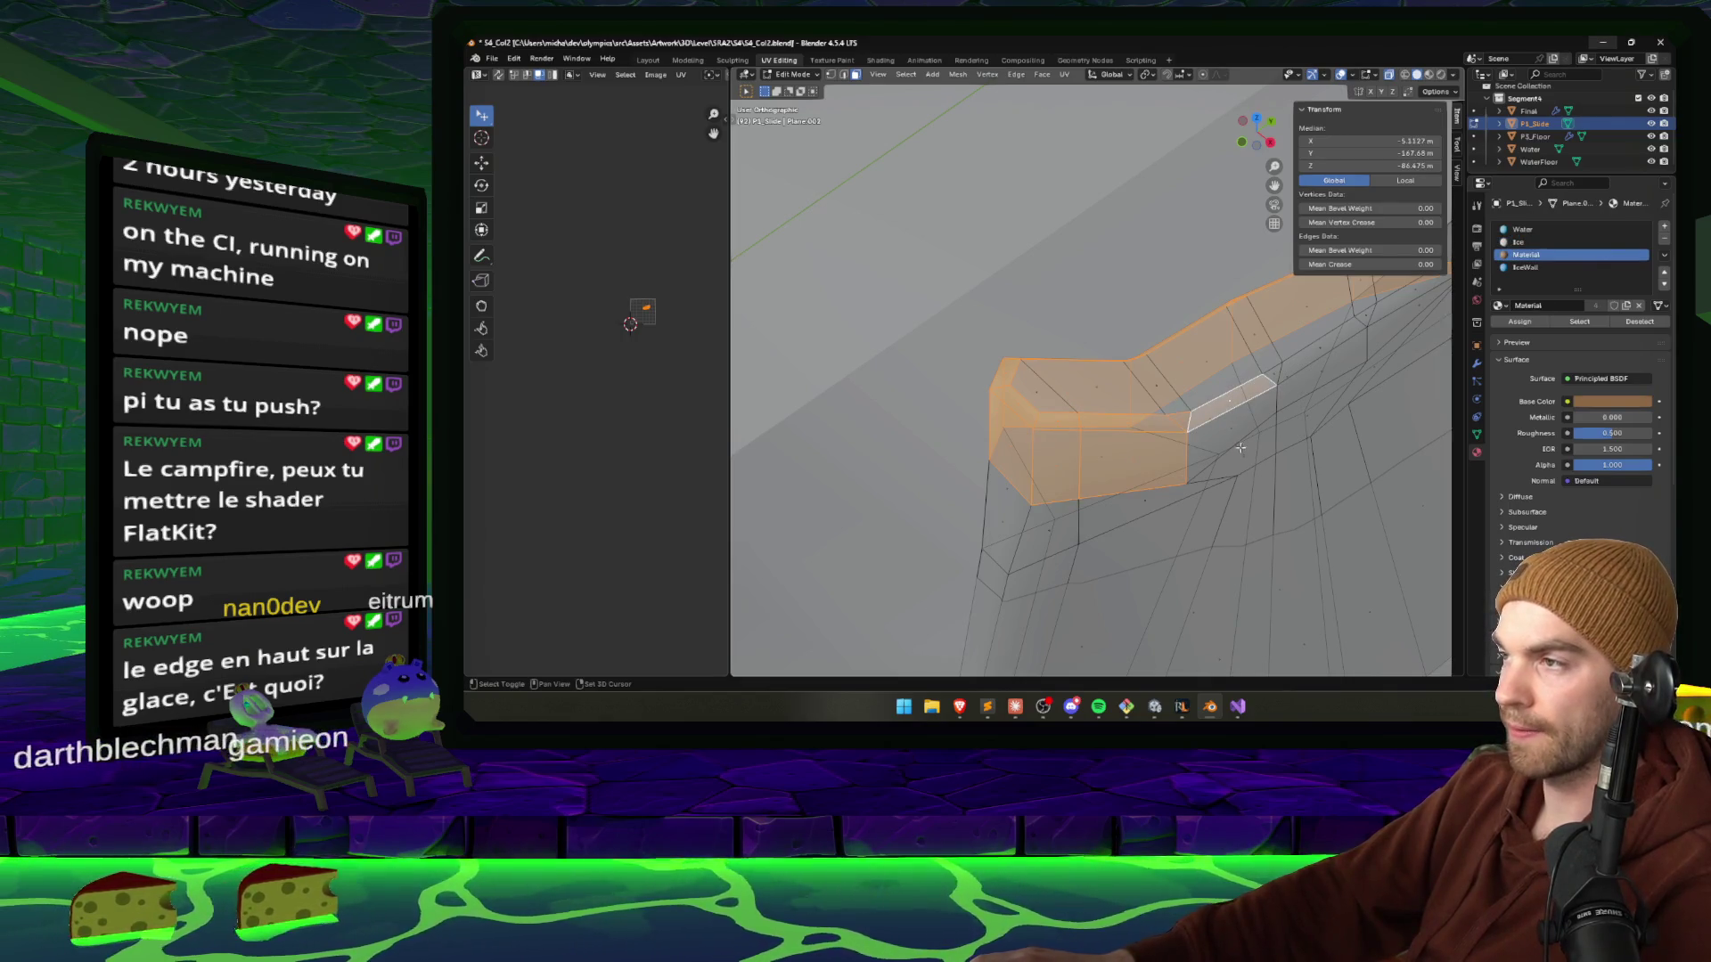
{"action": "left_click_drag", "start_coordinate": [1241, 448], "coordinate": [1194, 454]}
{"action": "left_click", "coordinate": [1127, 471], "text": "shift"}
{"action": "left_click", "coordinate": [1236, 497], "text": "shift"}
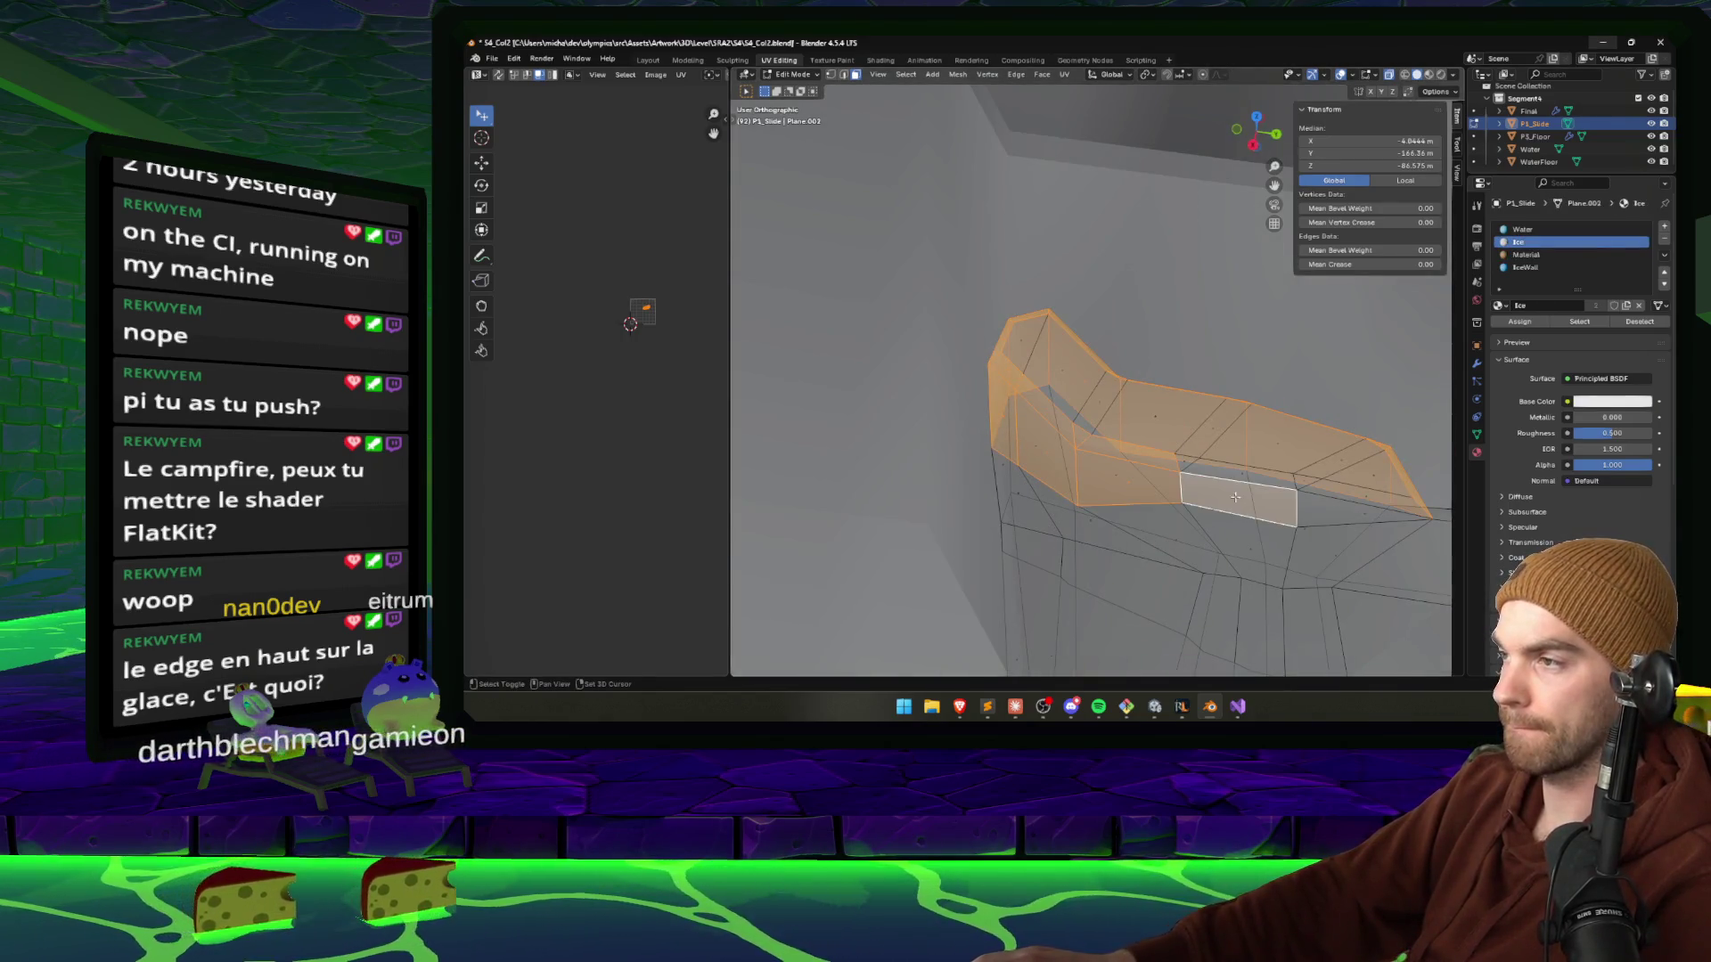
{"action": "left_click", "coordinate": [1185, 462], "text": "shift"}
{"action": "key", "text": "KP_Decimal"}
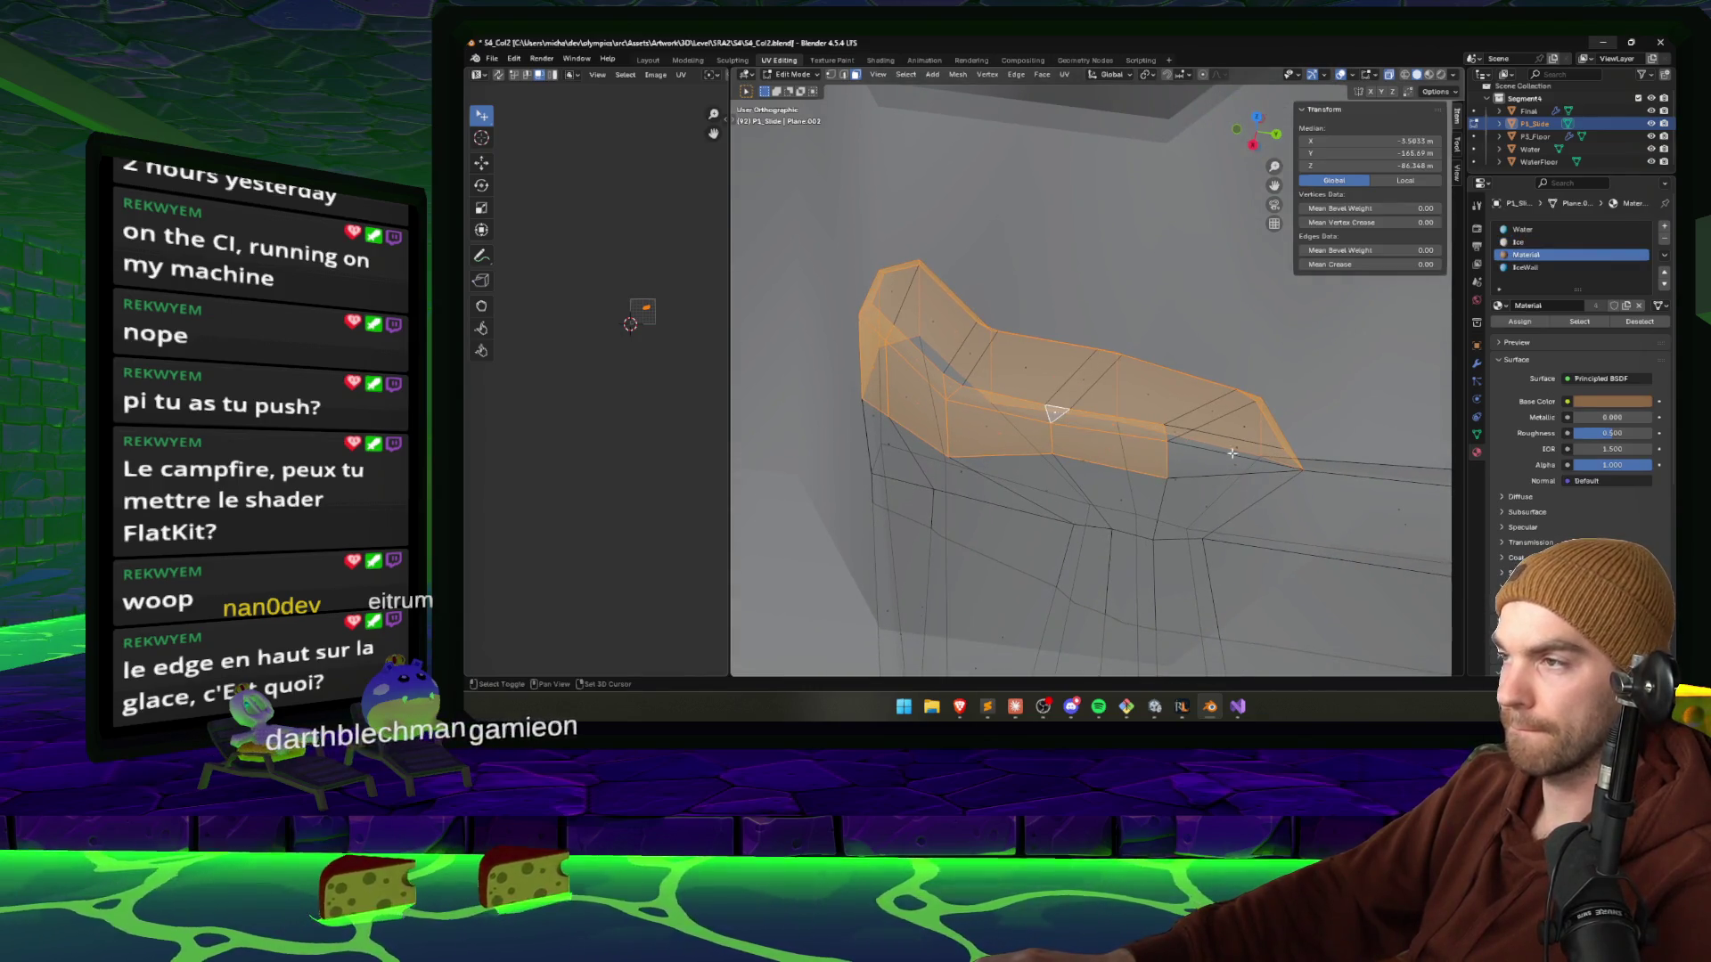
Extend the face selection along the curved strip and box-select the remaining wall faces.
{"action": "mouse_move", "coordinate": [1232, 454]}
{"action": "left_mouse_down"}
{"action": "mouse_move", "coordinate": [1044, 447]}
{"action": "mouse_move", "coordinate": [1123, 477]}
{"action": "mouse_move", "coordinate": [1176, 461]}
{"action": "left_mouse_up"}
{"action": "left_click", "coordinate": [1074, 491], "text": "shift"}
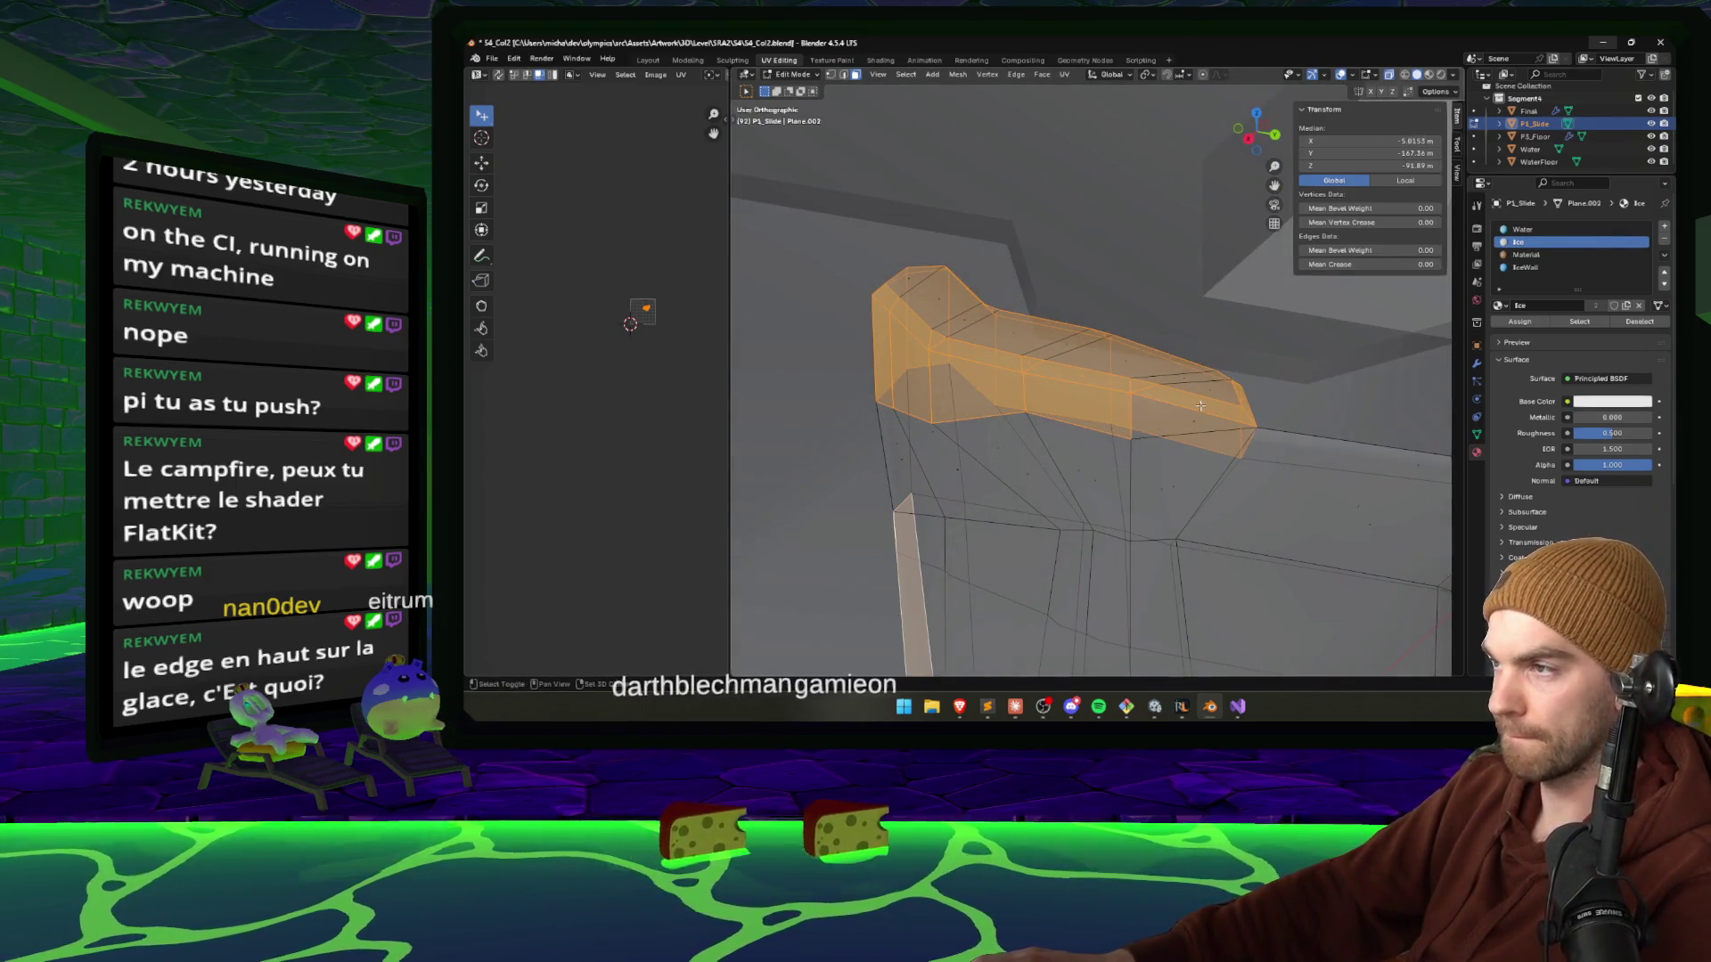
{"action": "mouse_move", "coordinate": [1200, 405]}
{"action": "left_mouse_down"}
{"action": "mouse_move", "coordinate": [1097, 533]}
{"action": "mouse_move", "coordinate": [1043, 484]}
{"action": "mouse_move", "coordinate": [918, 535]}
{"action": "mouse_move", "coordinate": [1159, 482]}
{"action": "left_mouse_up"}
{"action": "left_click", "coordinate": [1097, 533], "text": "shift"}
{"action": "left_click", "coordinate": [1043, 484], "text": "shift"}
{"action": "left_click", "coordinate": [908, 541], "text": "shift"}
{"action": "left_click", "coordinate": [1283, 499], "text": "shift"}
{"action": "left_click", "coordinate": [1138, 466], "text": "shift"}
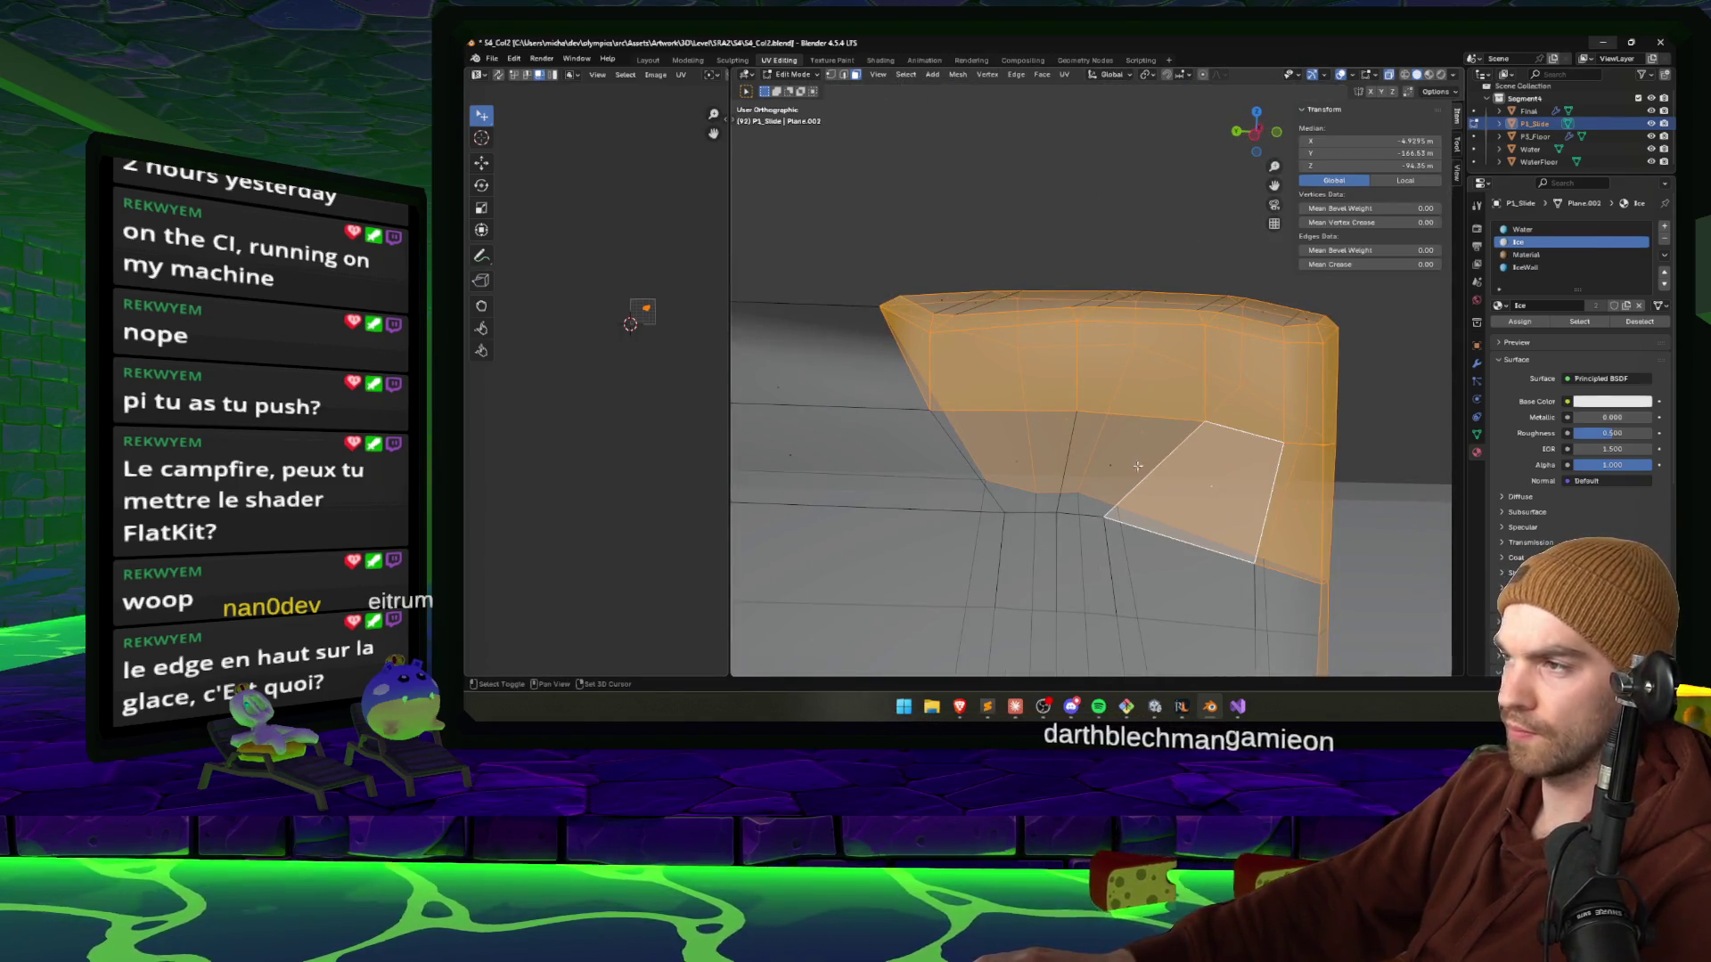
{"action": "left_click", "coordinate": [1083, 464], "text": "shift"}
{"action": "left_click", "coordinate": [1016, 463], "text": "shift"}
{"action": "mouse_move", "coordinate": [1016, 464]}
{"action": "left_mouse_down"}
{"action": "mouse_move", "coordinate": [830, 424]}
{"action": "mouse_move", "coordinate": [1017, 453]}
{"action": "left_mouse_up"}
{"action": "left_click", "coordinate": [891, 432], "text": "shift"}
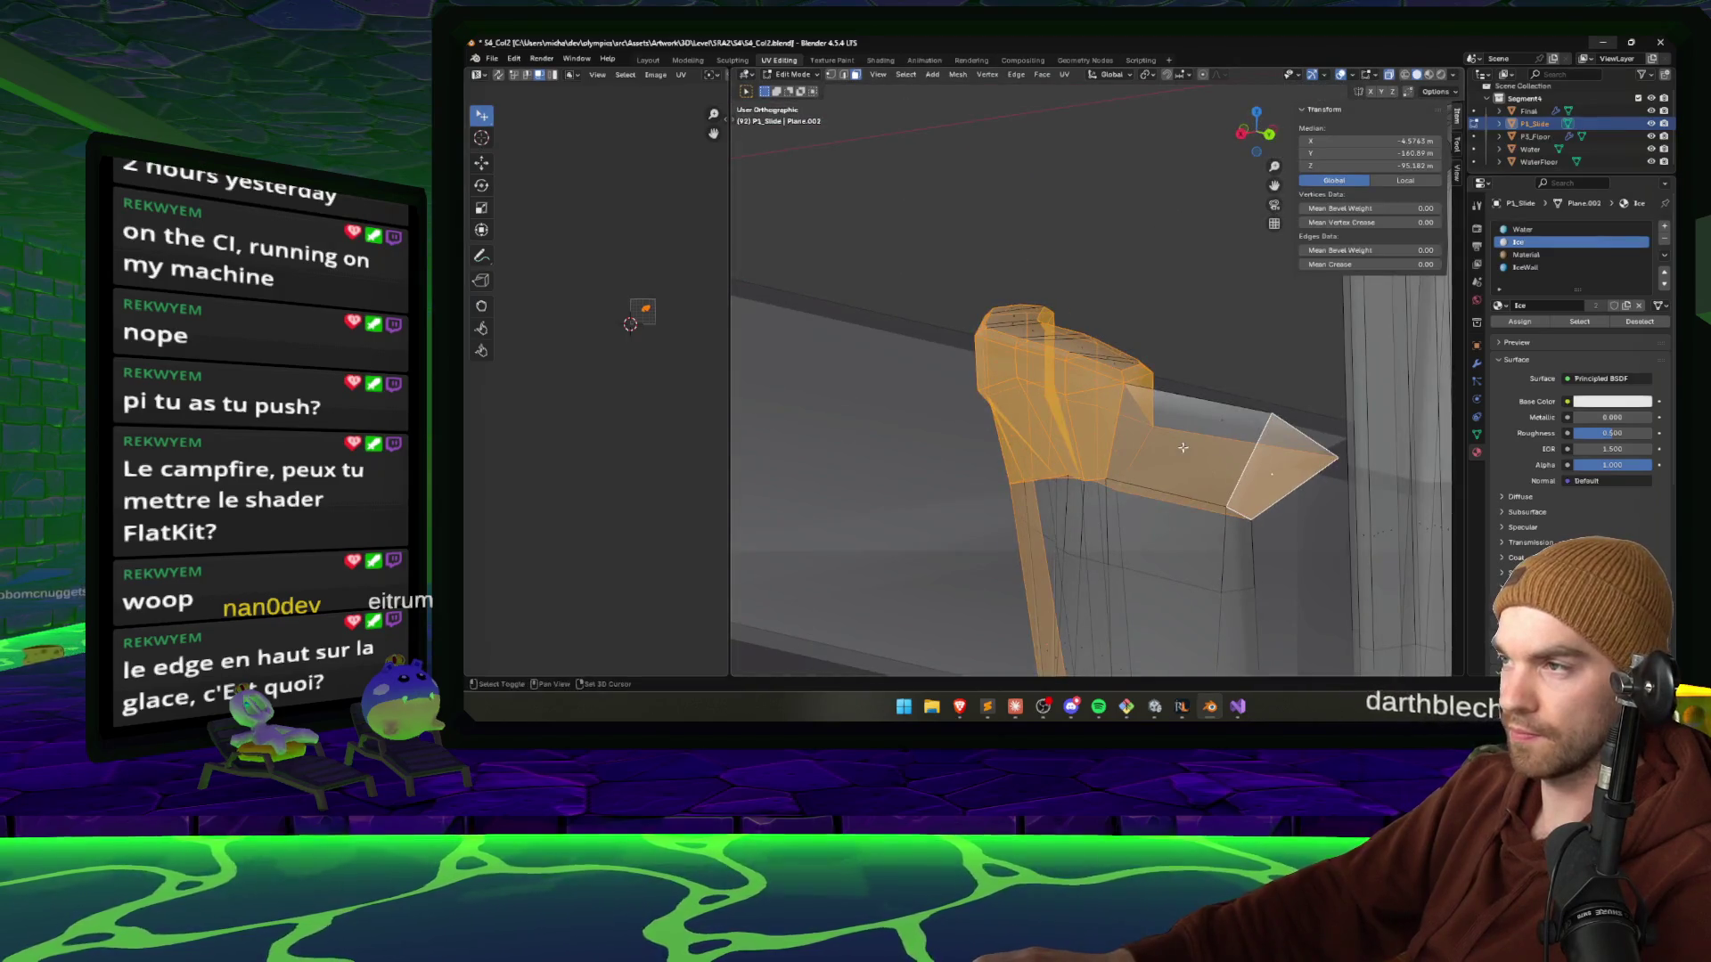
{"action": "mouse_move", "coordinate": [1183, 447]}
{"action": "left_mouse_down"}
{"action": "mouse_move", "coordinate": [1176, 574]}
{"action": "mouse_move", "coordinate": [1160, 568]}
{"action": "left_mouse_up"}
{"action": "mouse_move", "coordinate": [1375, 631]}
{"action": "left_mouse_down"}
{"action": "mouse_move", "coordinate": [1114, 488]}
{"action": "mouse_move", "coordinate": [1084, 438]}
{"action": "left_mouse_up"}
{"action": "left_click_drag", "start_coordinate": [1096, 511], "coordinate": [1097, 511]}
{"action": "left_click_drag", "start_coordinate": [1096, 510], "coordinate": [1425, 383]}
Switch to the IceWall slot and select the top plane face with its neighbouring triangles.
{"action": "left_click", "coordinate": [1547, 269]}
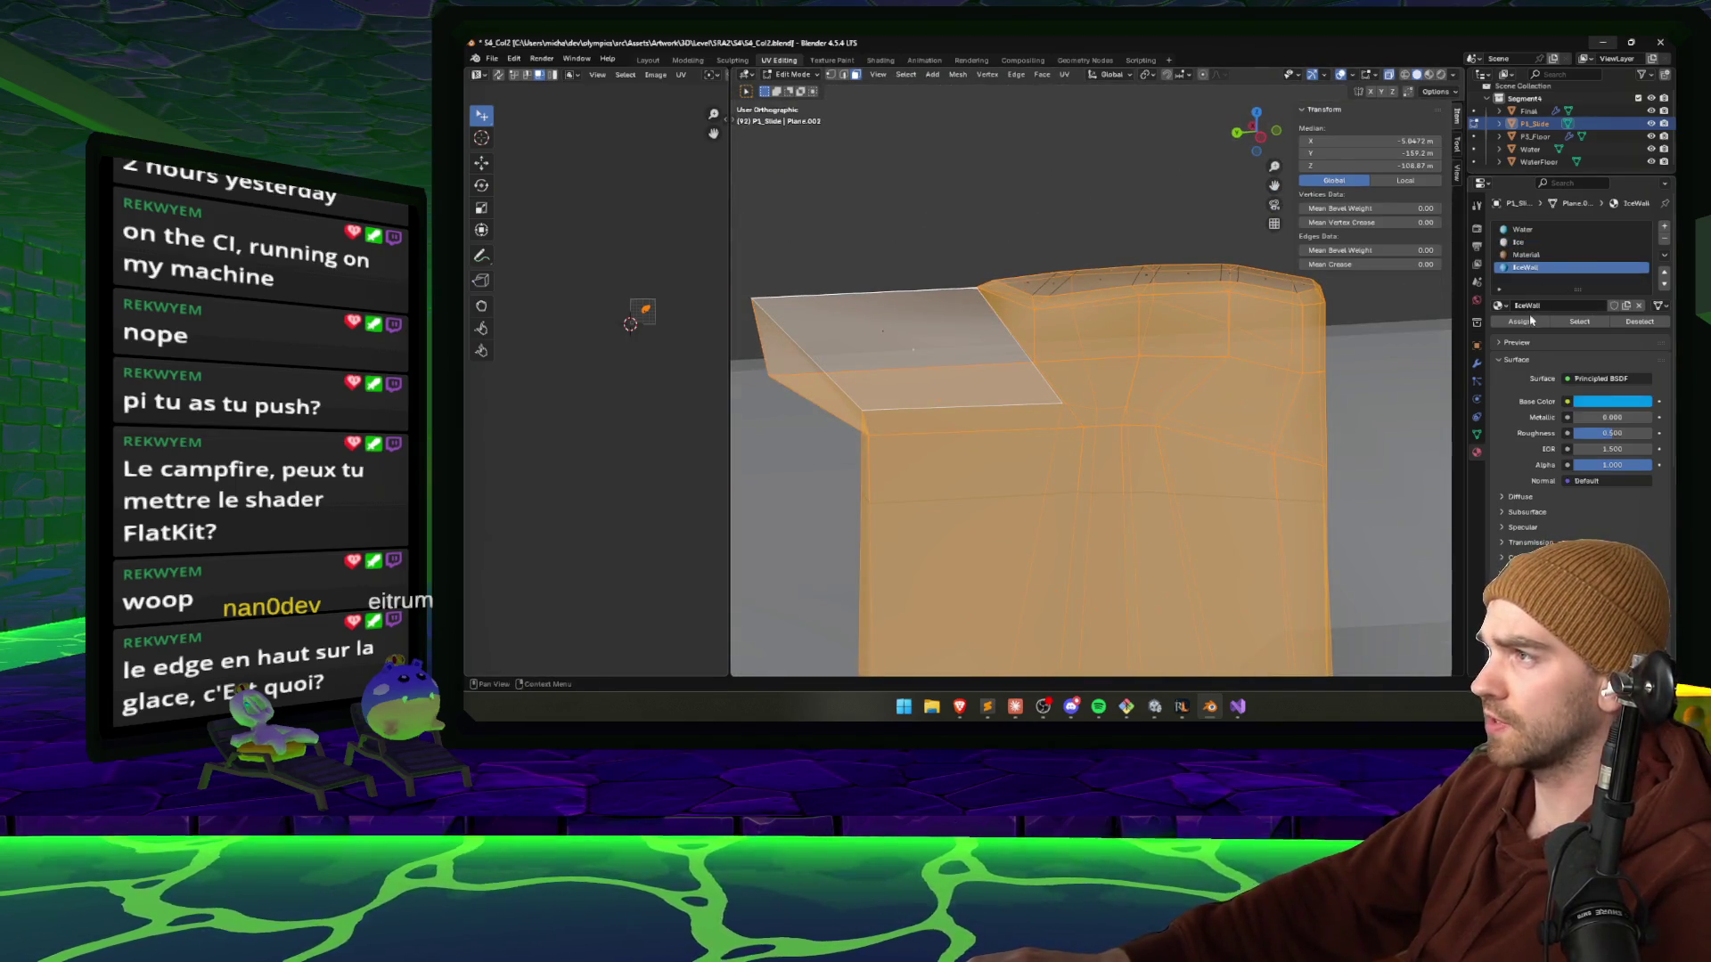
{"action": "mouse_move", "coordinate": [1341, 329]}
{"action": "left_mouse_down"}
{"action": "mouse_move", "coordinate": [971, 365]}
{"action": "mouse_move", "coordinate": [1051, 405]}
{"action": "left_mouse_up"}
{"action": "left_click", "coordinate": [971, 366]}
{"action": "left_click", "coordinate": [1052, 405], "text": "shift"}
{"action": "left_click", "coordinate": [1153, 367], "text": "shift"}
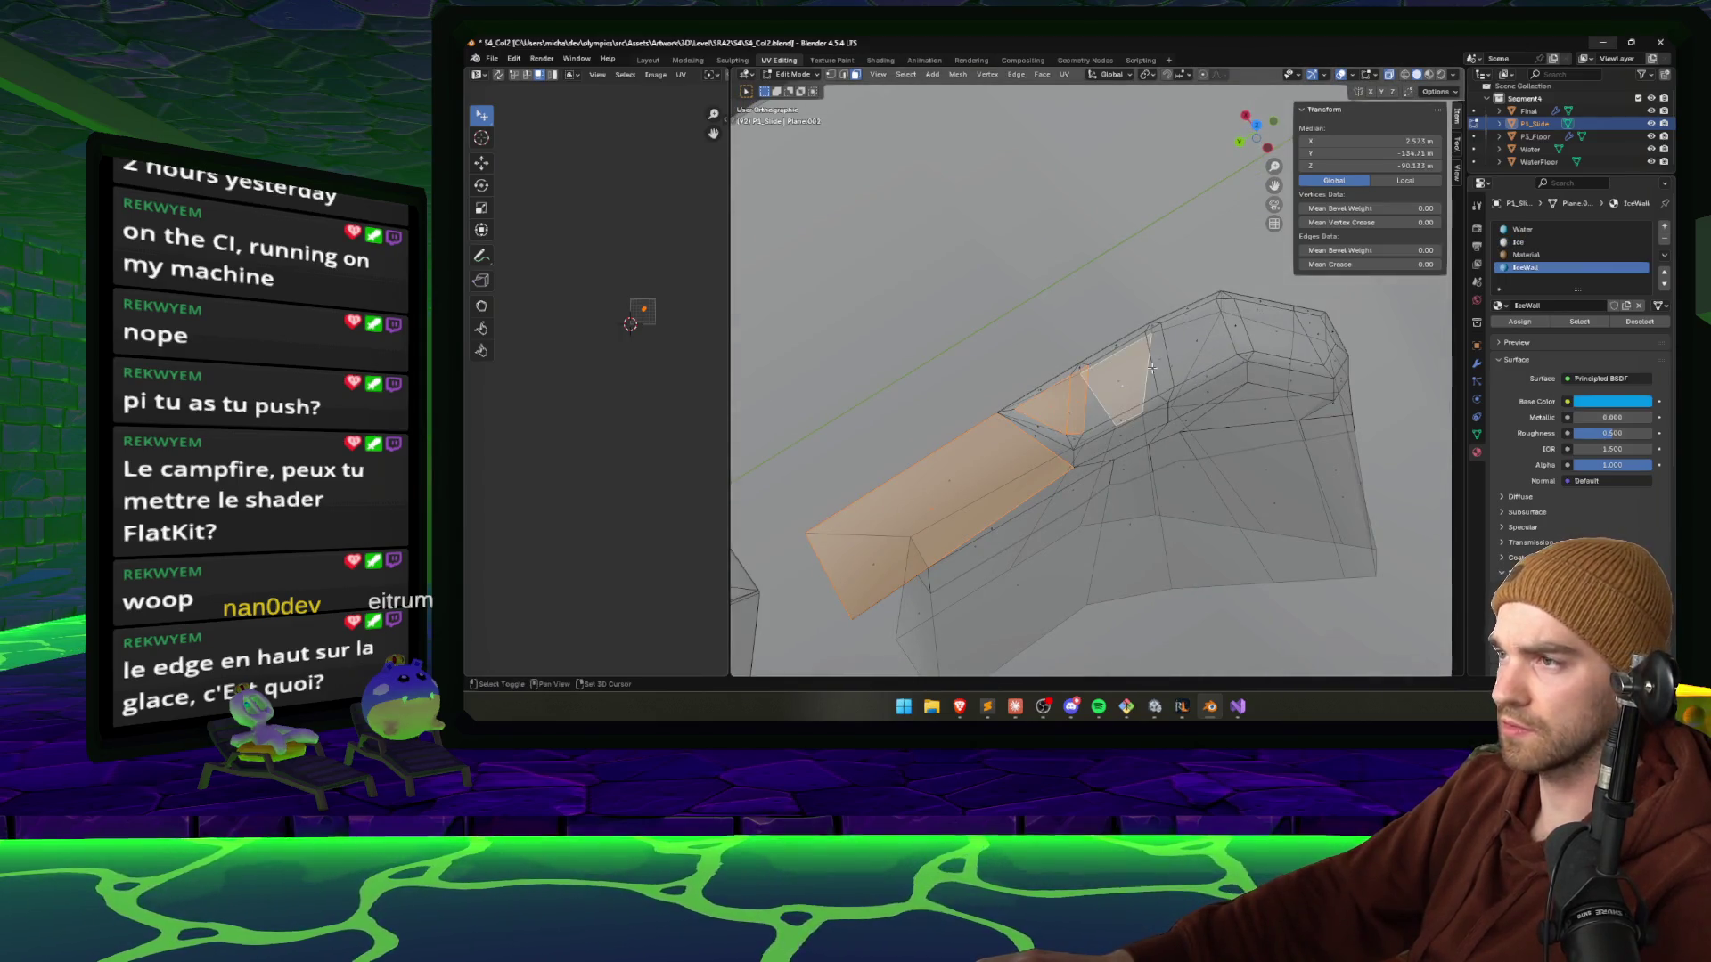
{"action": "left_click", "coordinate": [1089, 383], "text": "shift"}
Add the ice-wall top faces and small corner face to the selection, then return to Unity.
{"action": "scroll", "coordinate": [1076, 354], "scroll_direction": "up", "scroll_amount": 4}
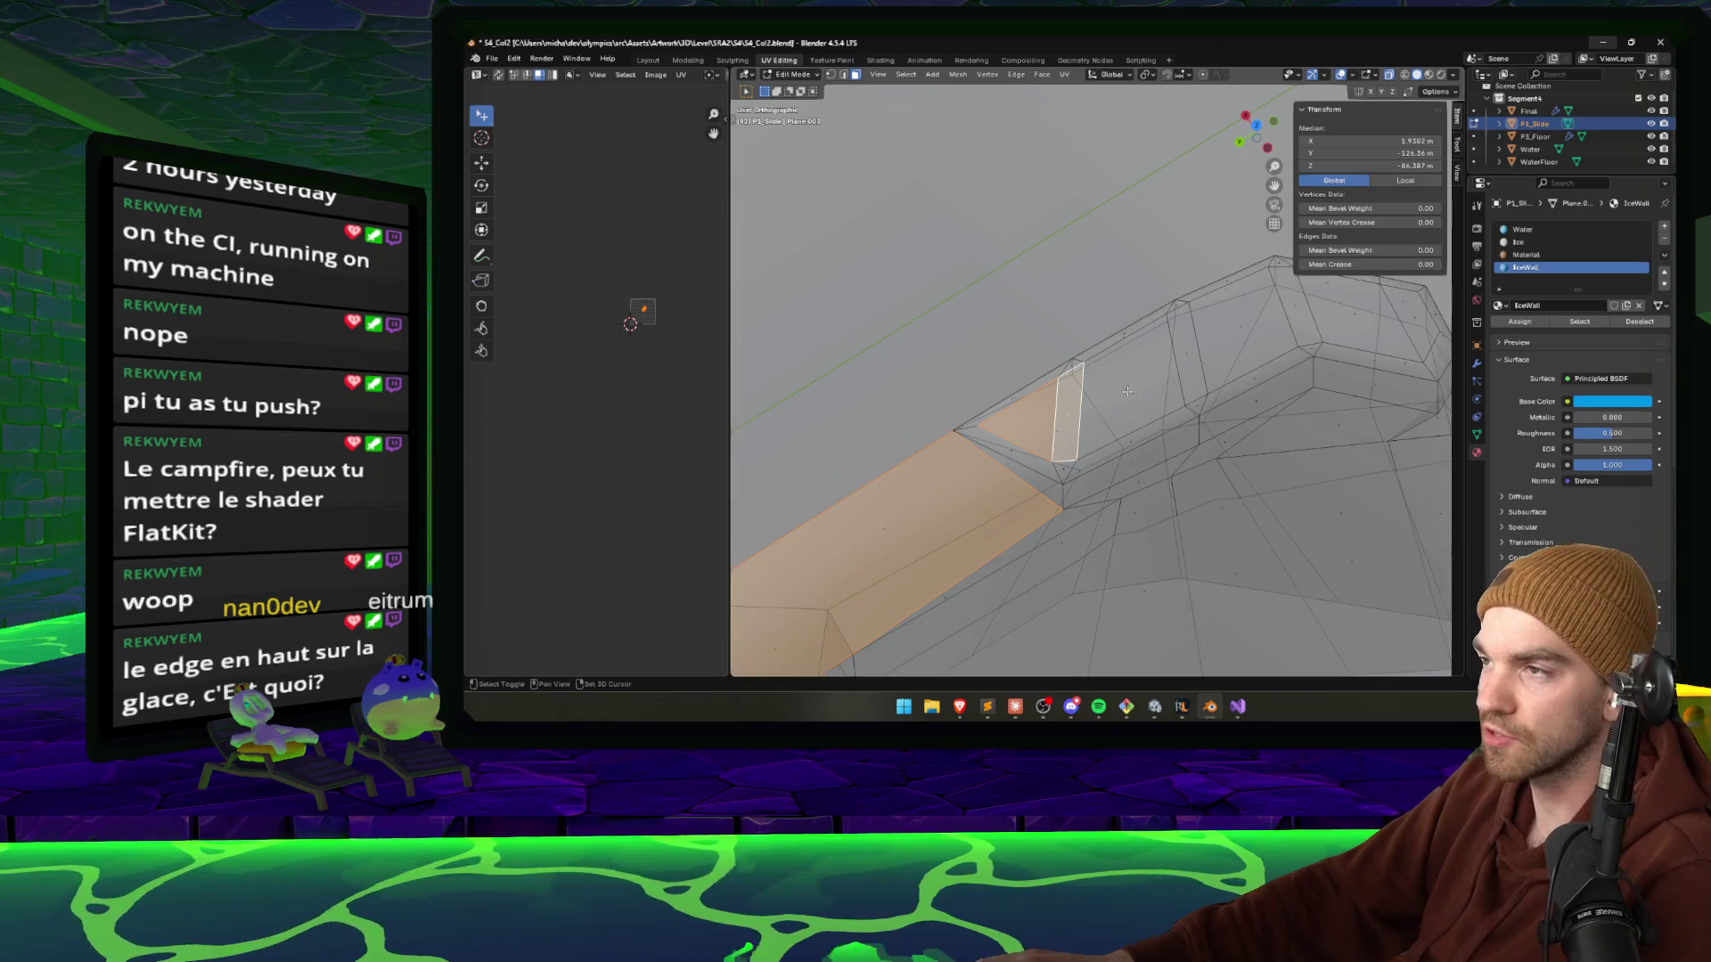
{"action": "mouse_move", "coordinate": [1075, 353]}
{"action": "left_mouse_down"}
{"action": "mouse_move", "coordinate": [1059, 312]}
{"action": "mouse_move", "coordinate": [1069, 404]}
{"action": "left_mouse_up"}
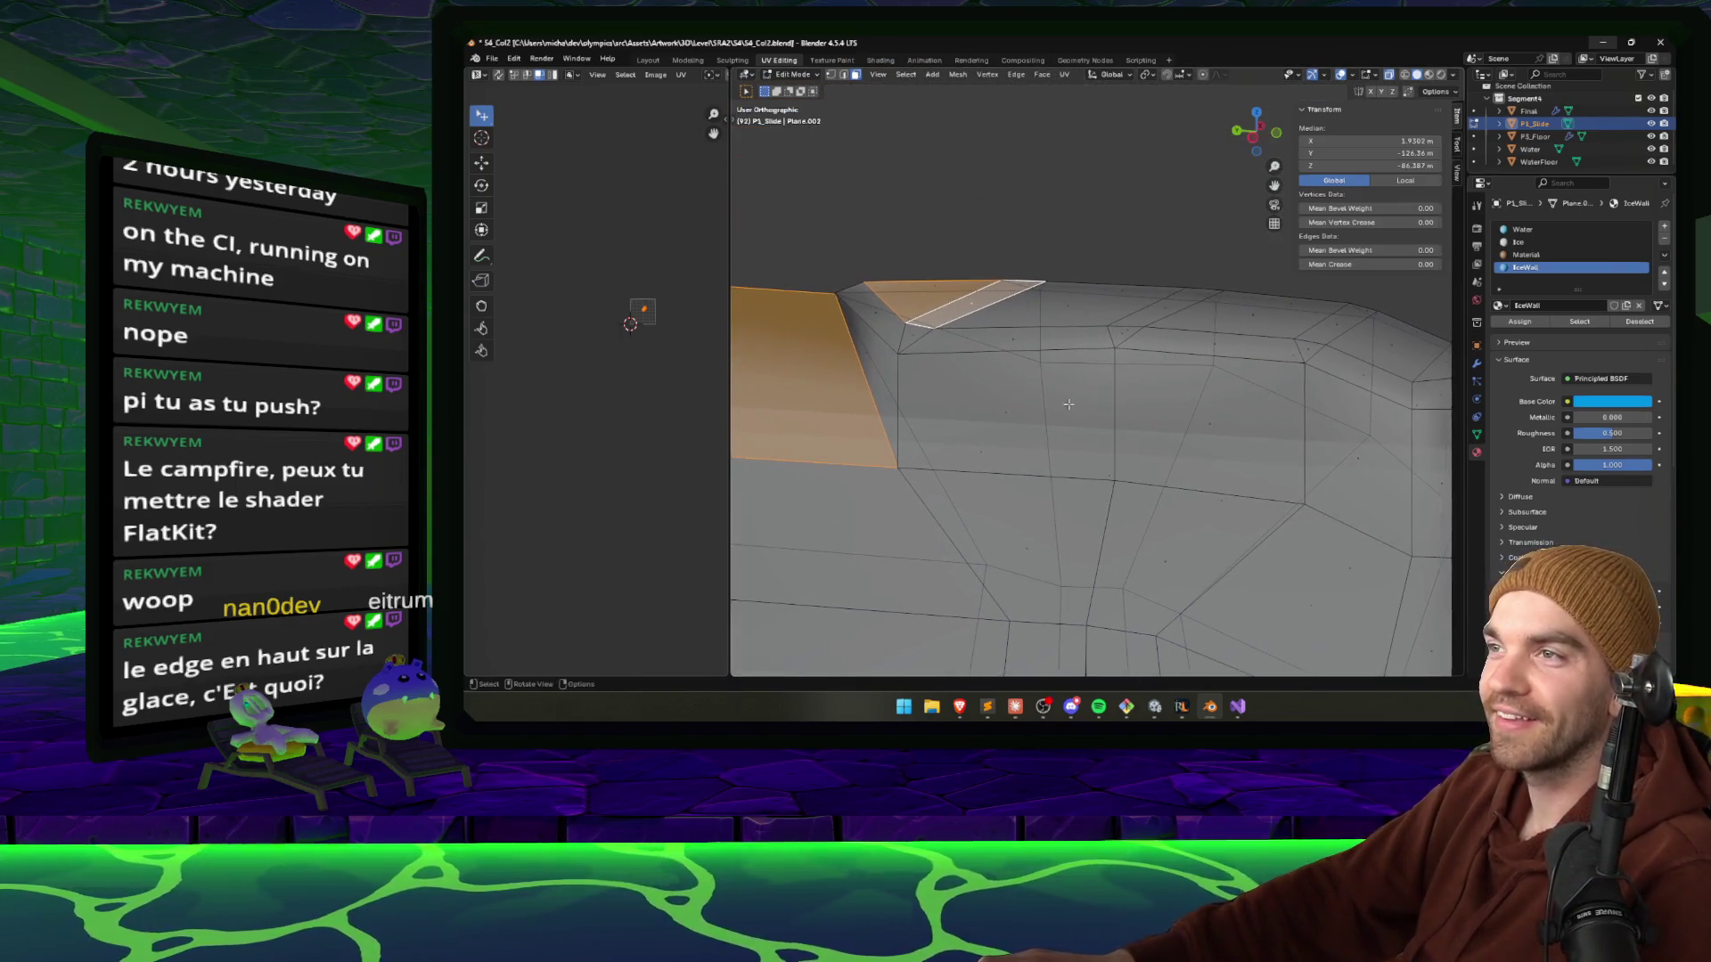
{"action": "left_click", "coordinate": [1068, 305], "text": "shift"}
{"action": "left_click", "coordinate": [1248, 314], "text": "shift"}
{"action": "left_click", "coordinate": [1166, 305], "text": "shift"}
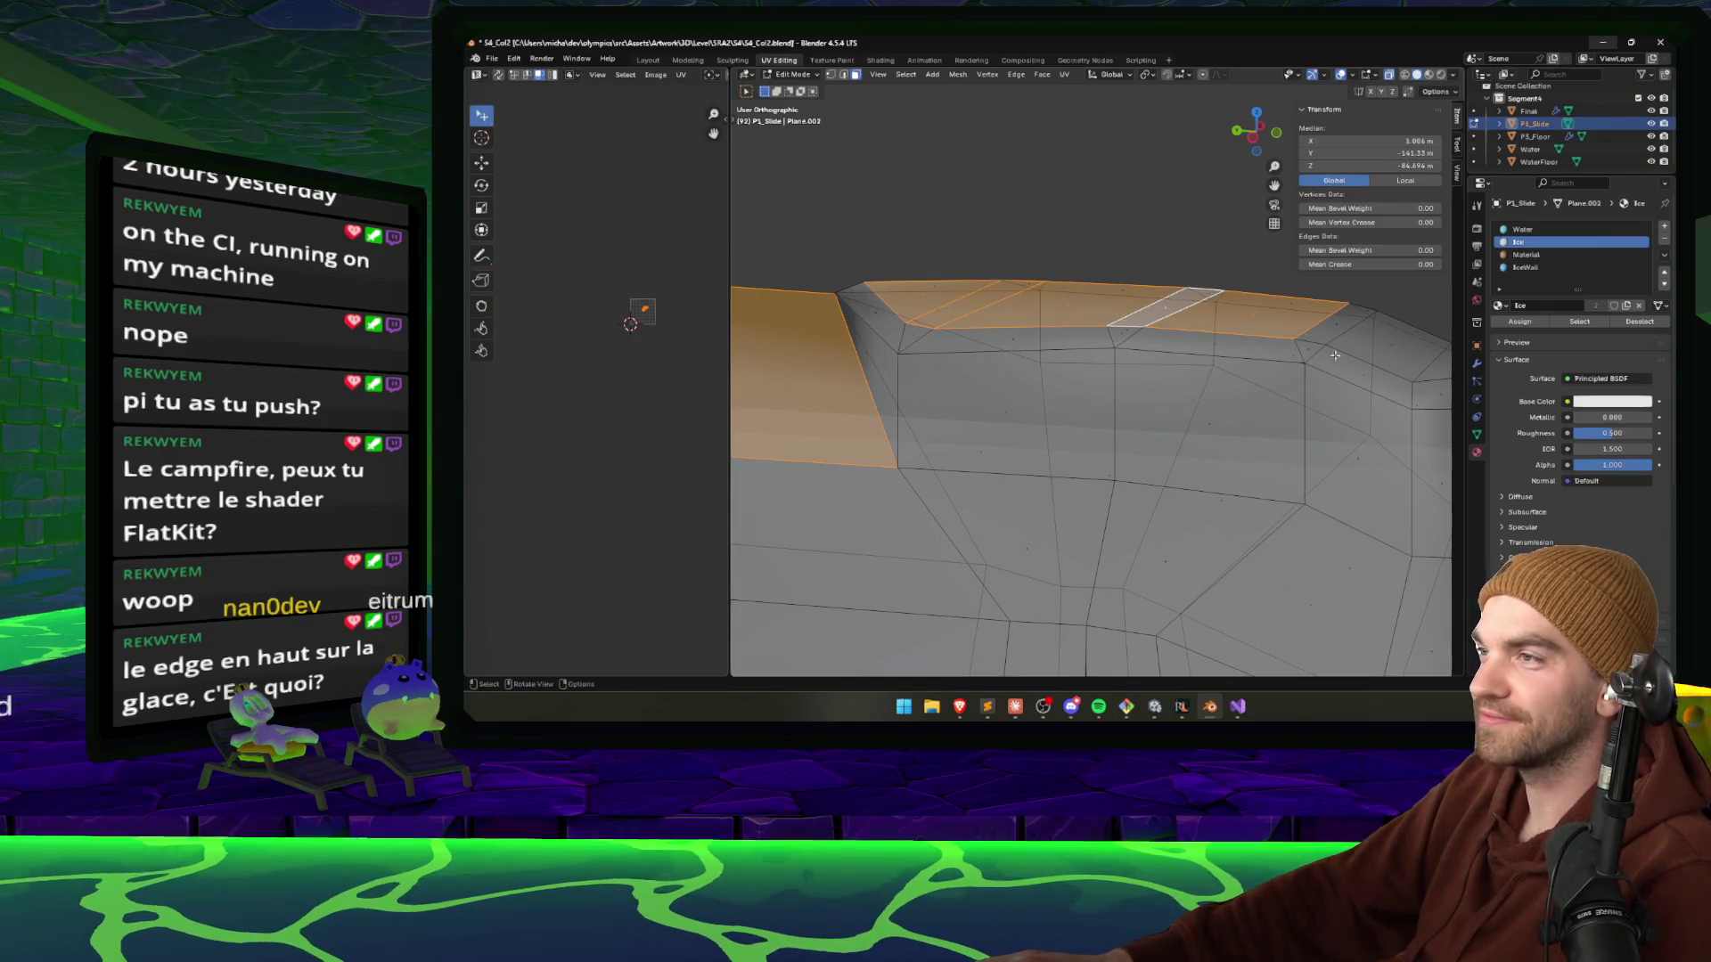
{"action": "left_click_drag", "start_coordinate": [1391, 345], "coordinate": [1316, 388]}
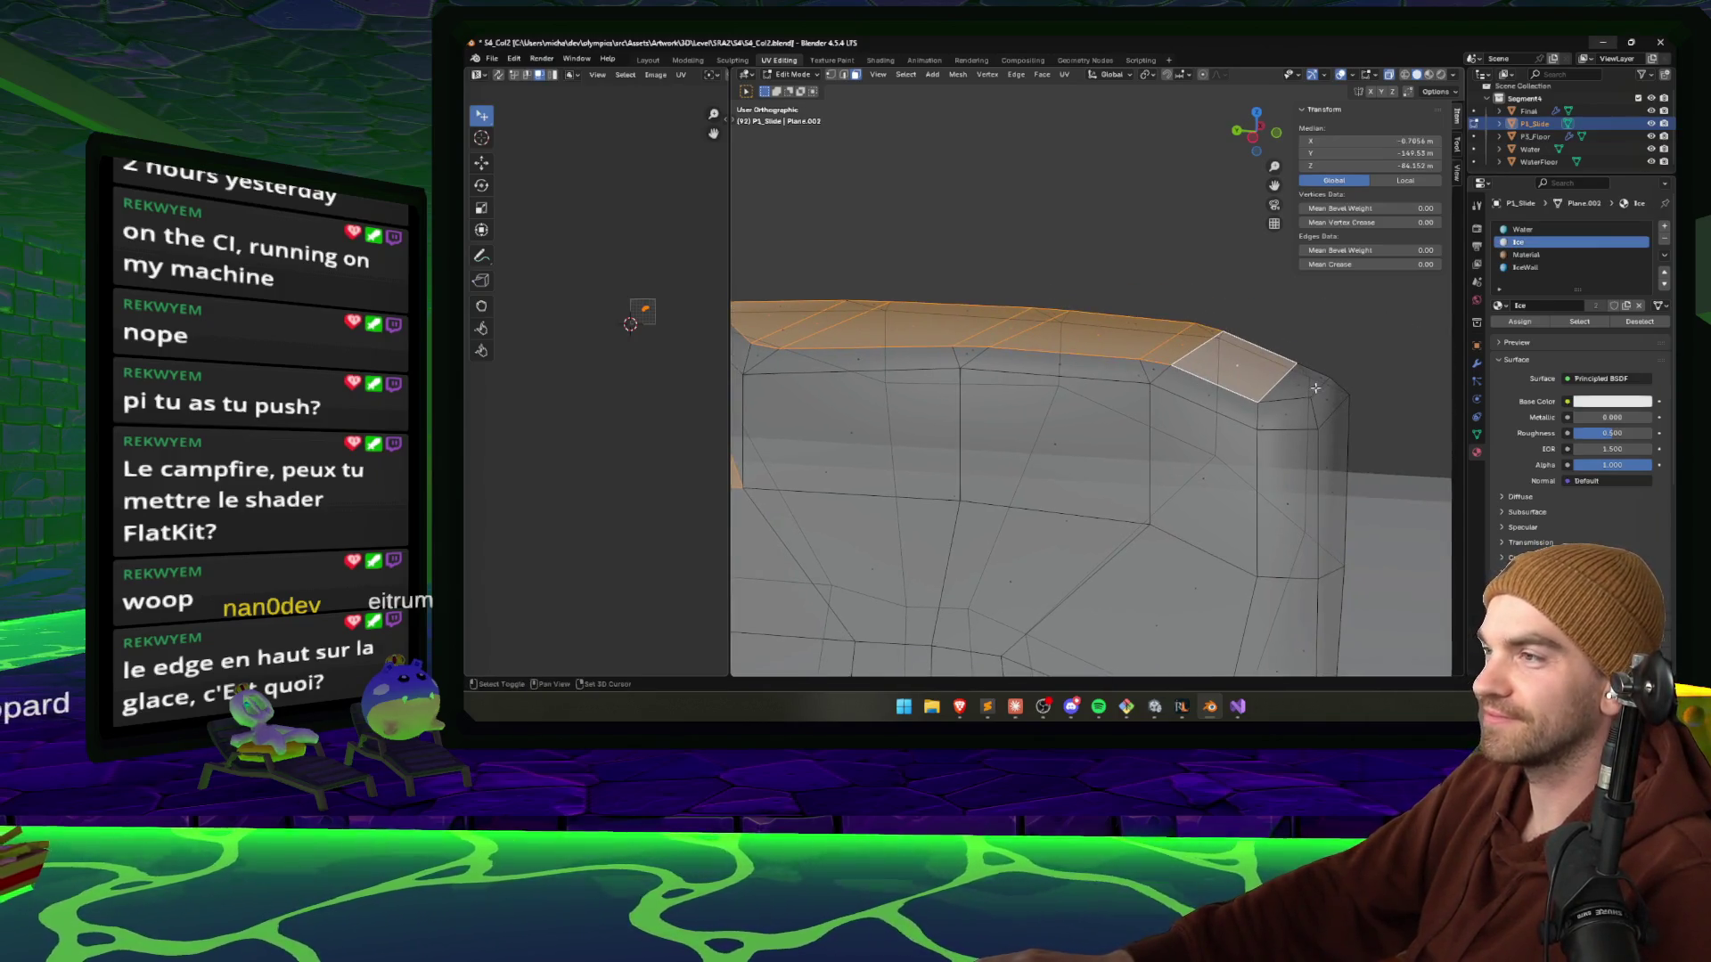
{"action": "left_click", "coordinate": [1302, 383], "text": "shift"}
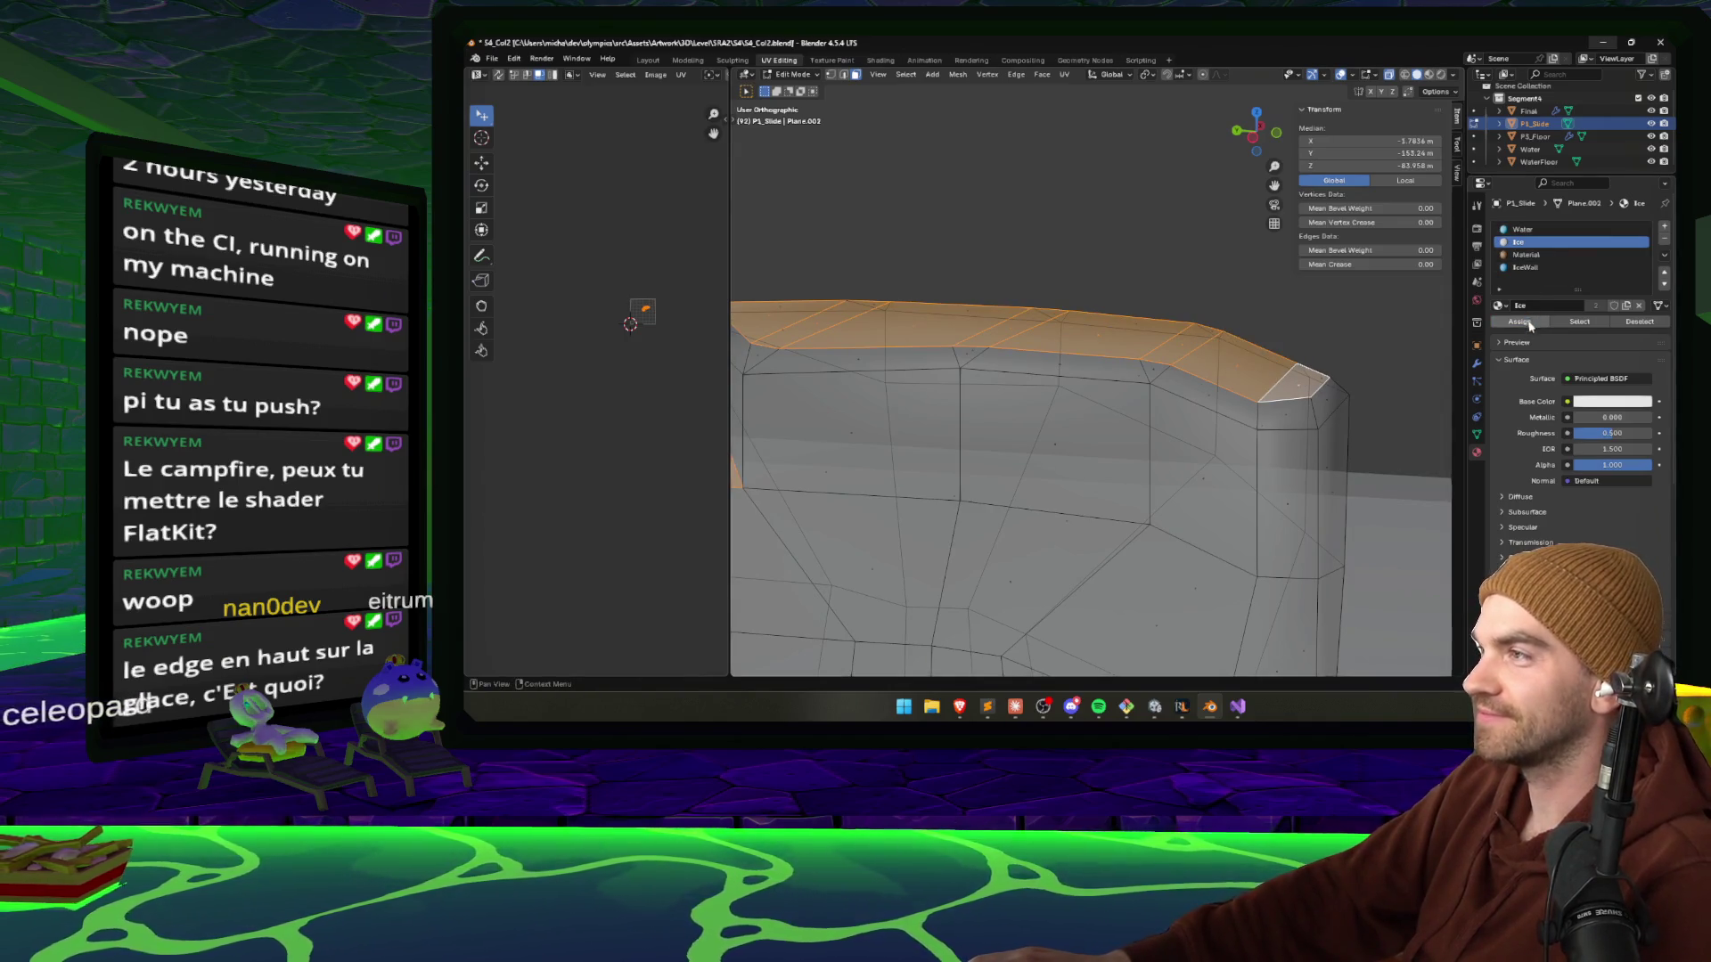
{"action": "left_click", "coordinate": [1158, 706]}
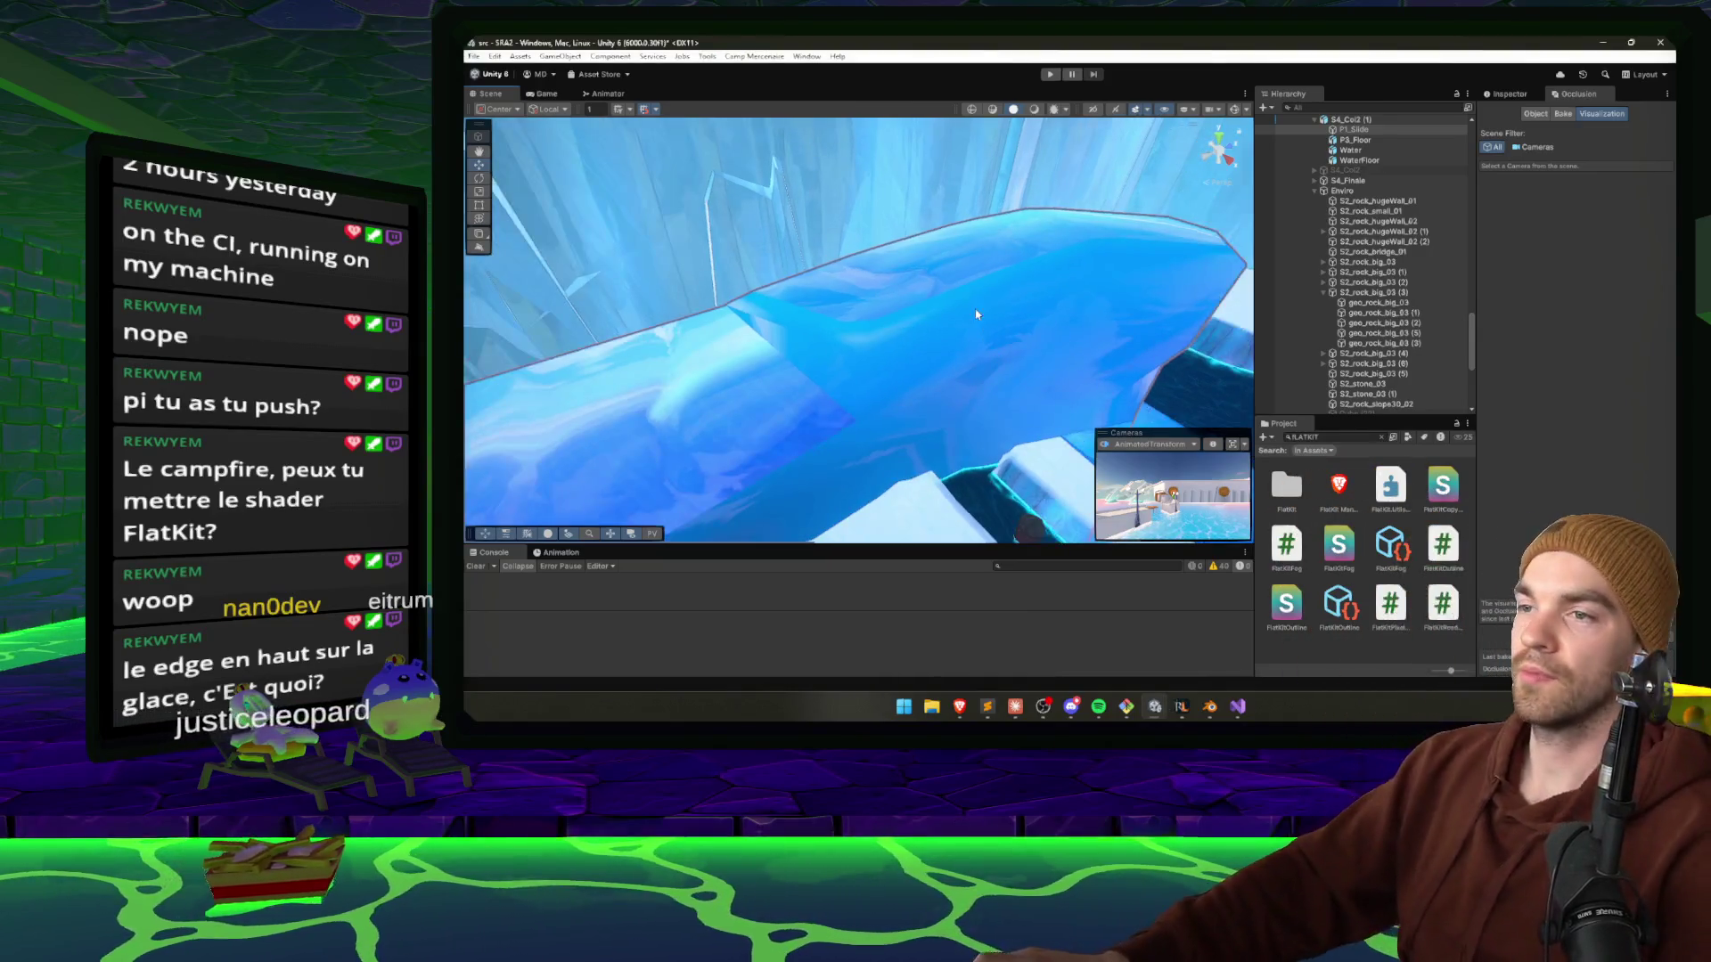
Expand S4_Col2 (1) in the Hierarchy and review P1_Slide's components in the Inspector.
{"action": "left_click", "coordinate": [1043, 263]}
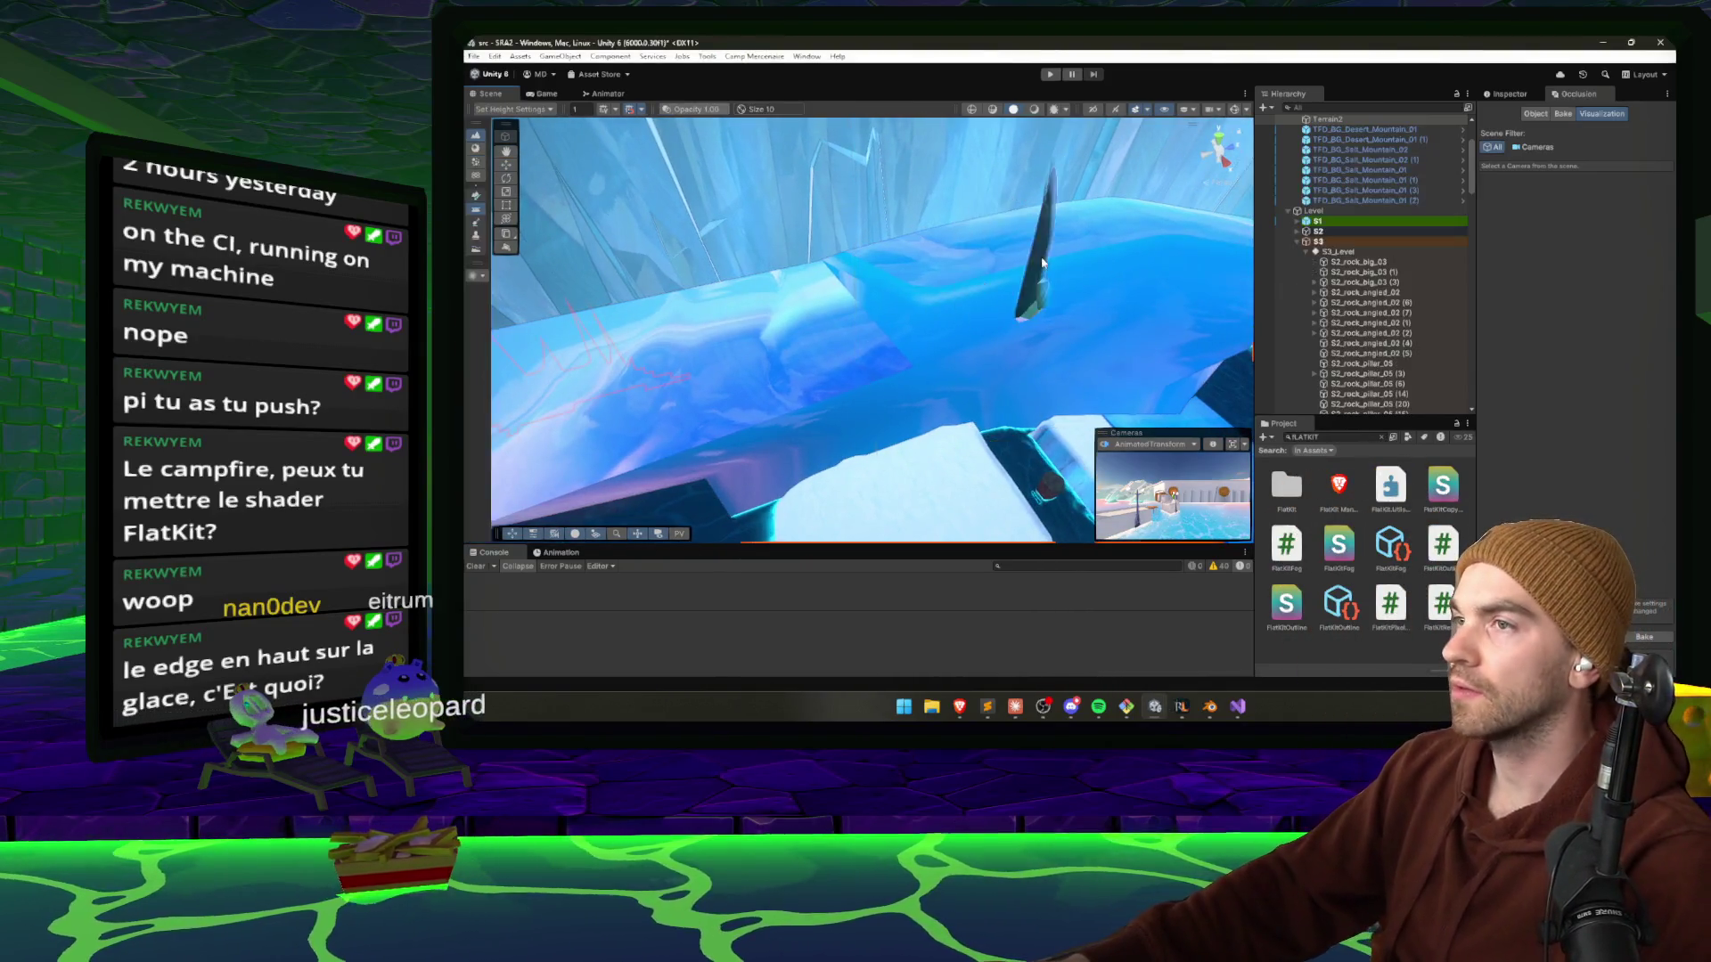
{"action": "left_click", "coordinate": [1043, 263]}
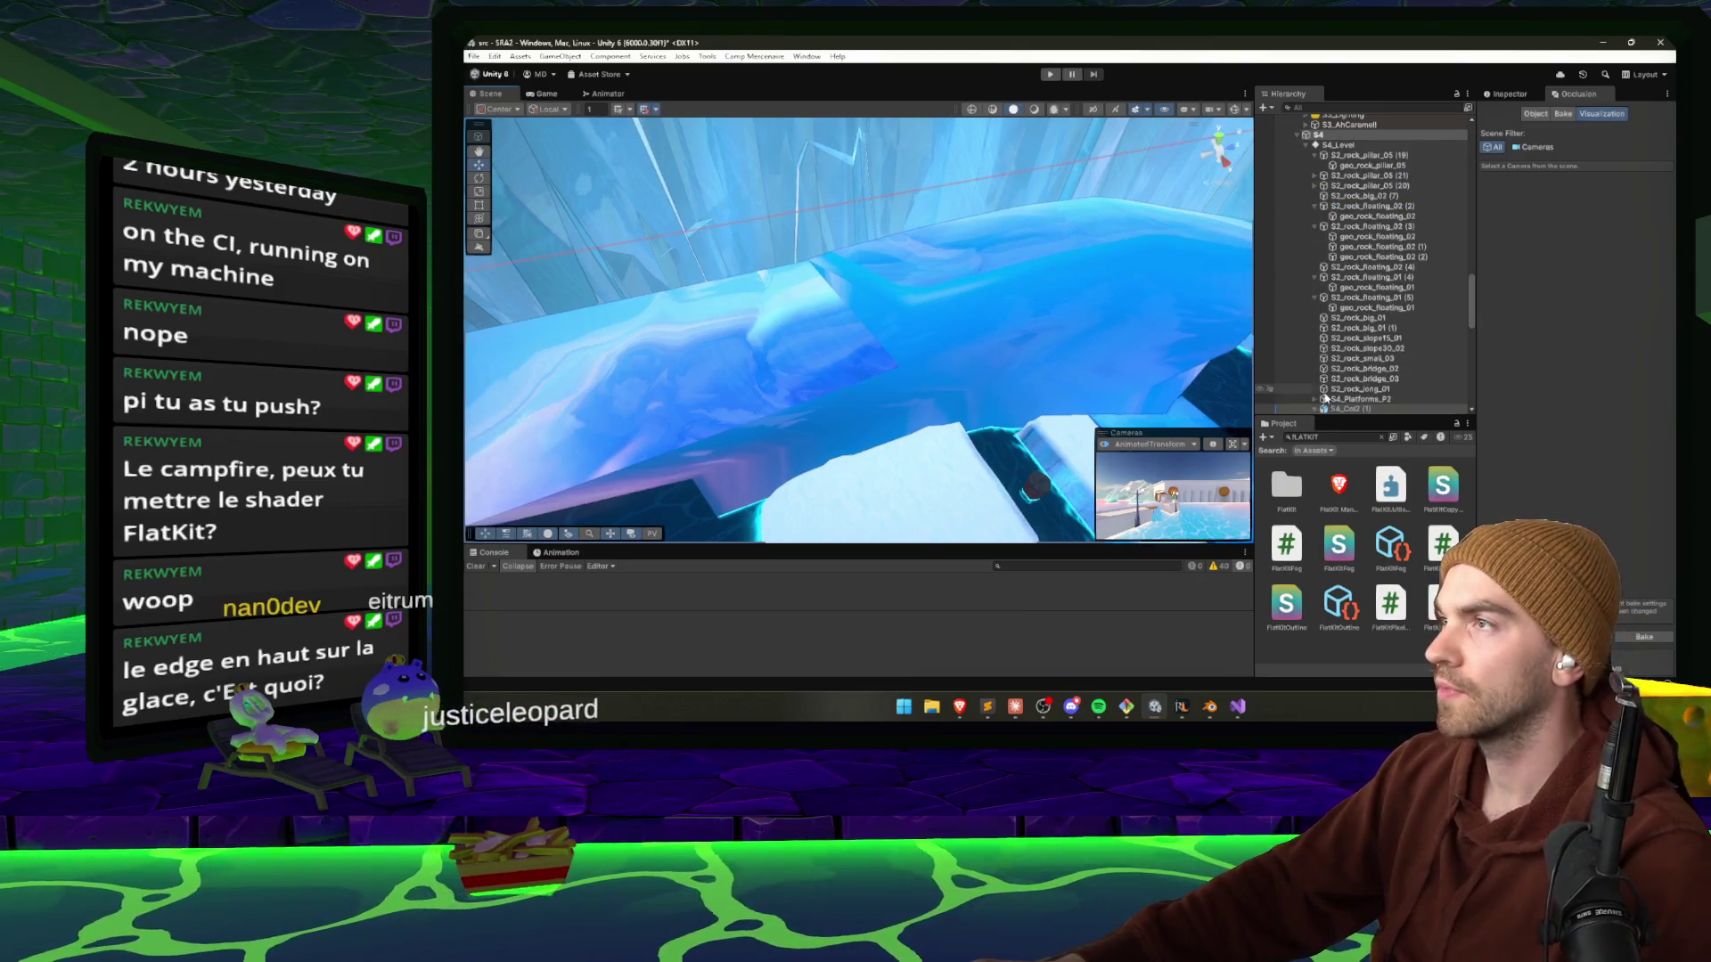
{"action": "left_click", "coordinate": [1353, 408]}
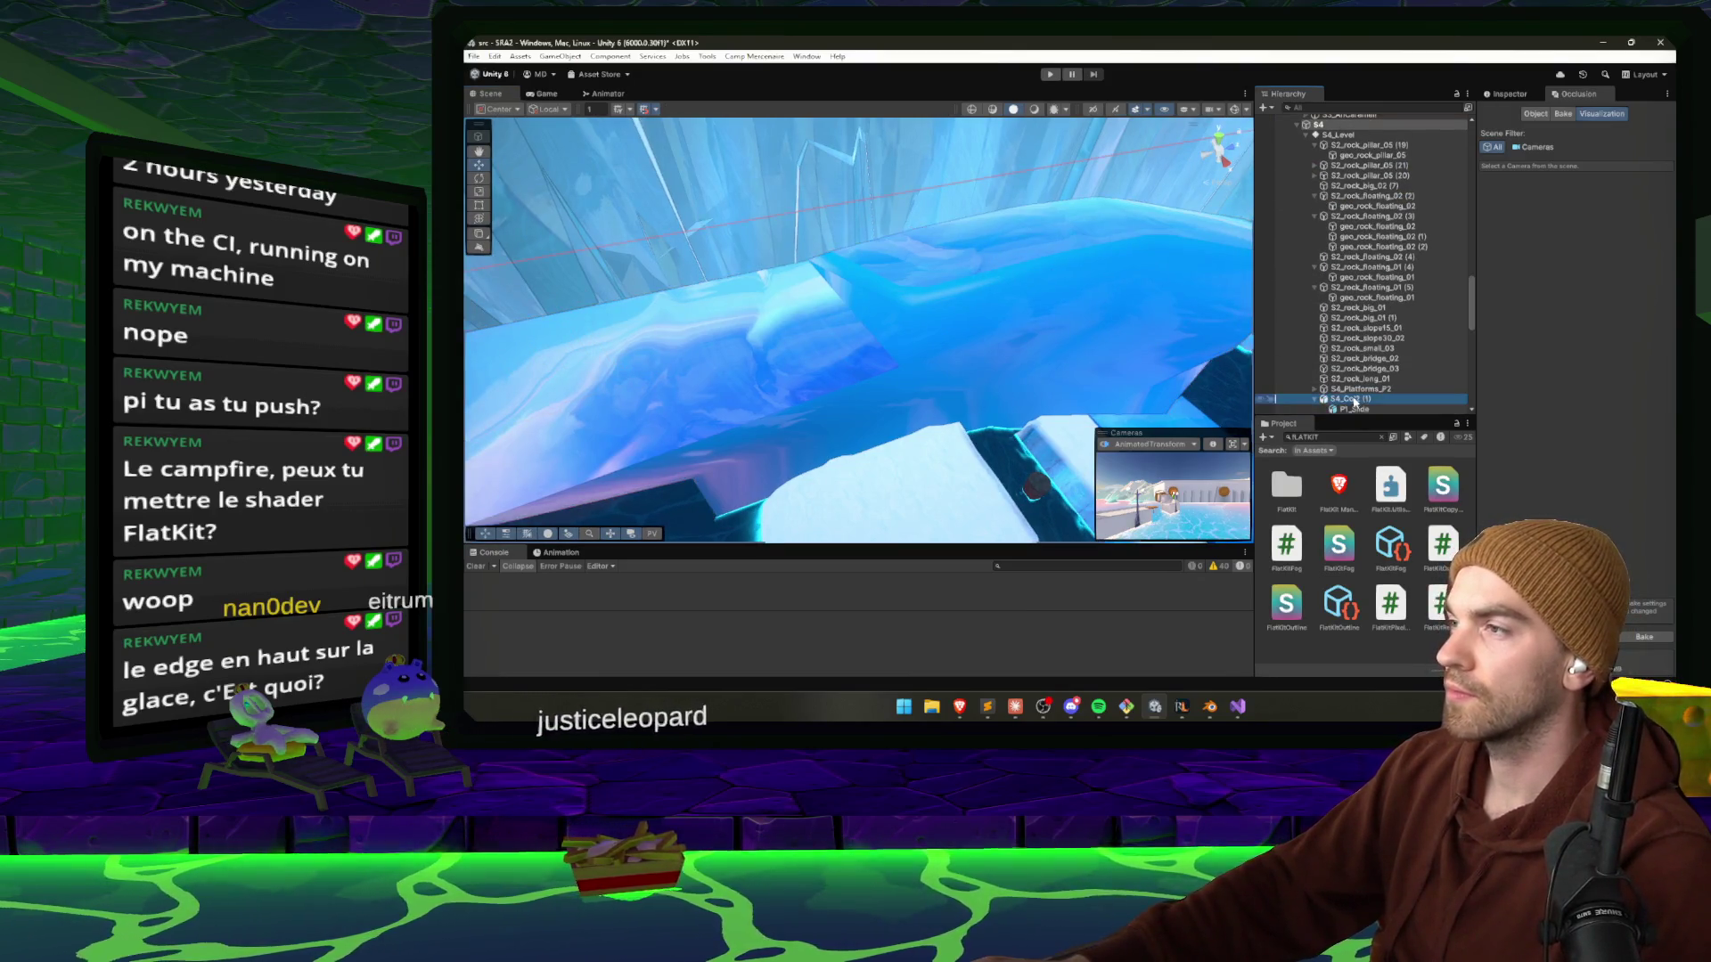
{"action": "left_click", "coordinate": [1354, 408]}
{"action": "left_click", "coordinate": [1534, 114]}
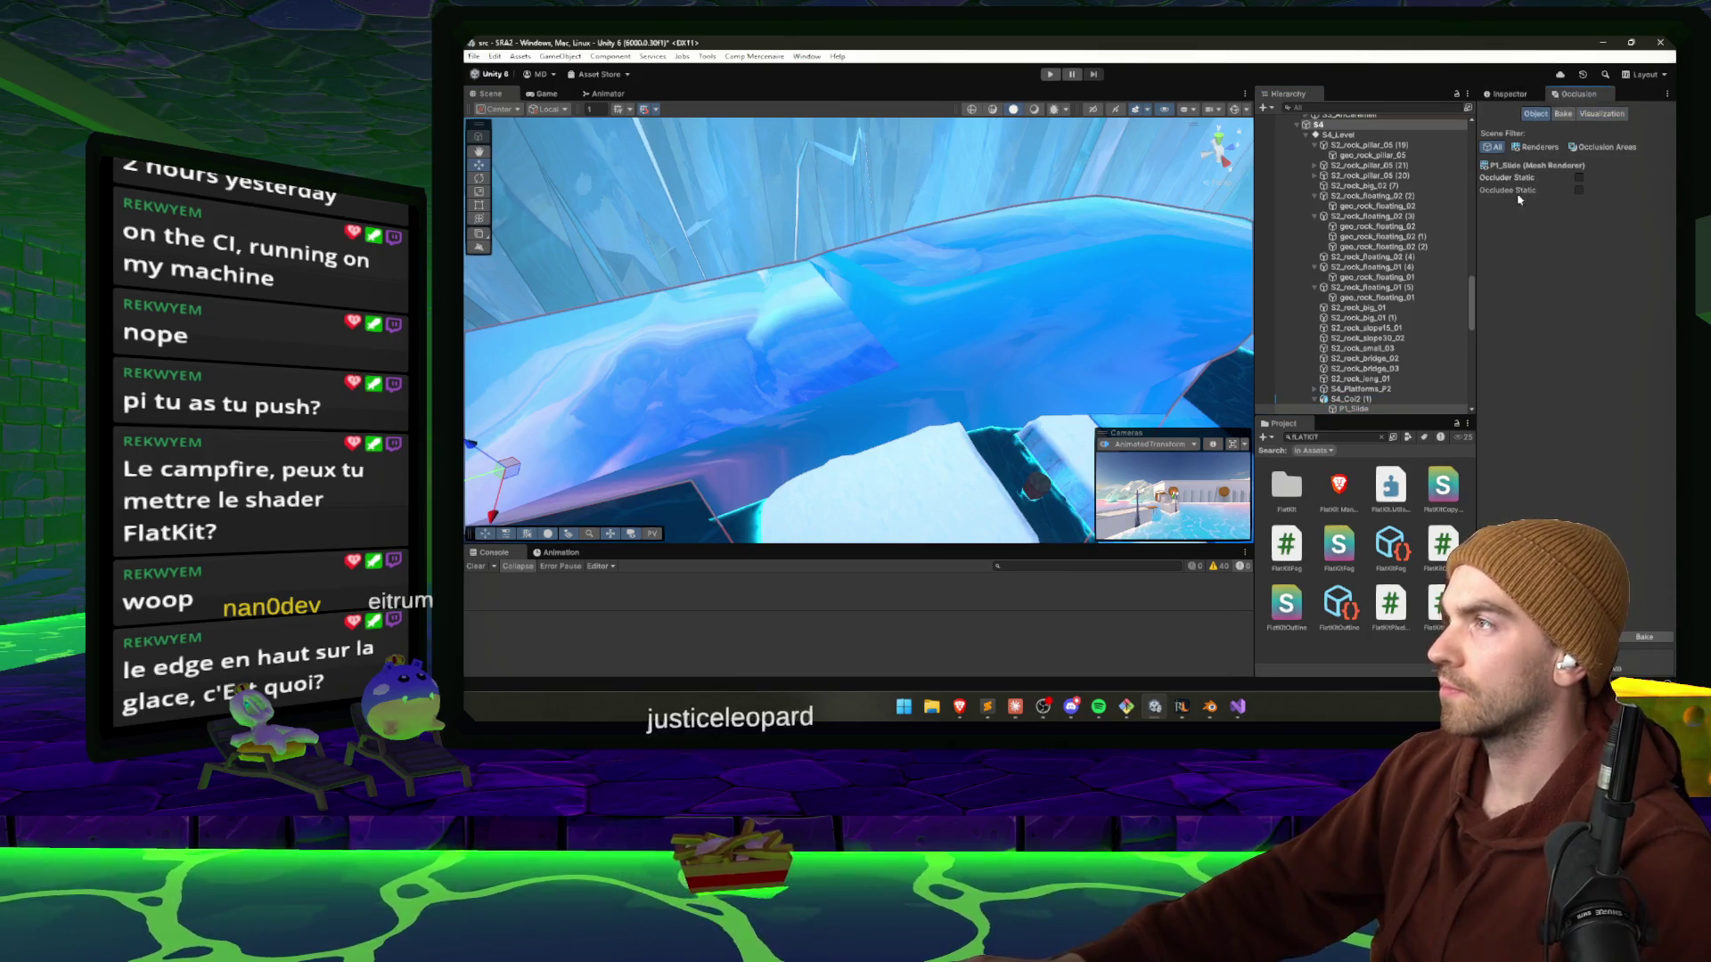
{"action": "left_click", "coordinate": [1510, 95]}
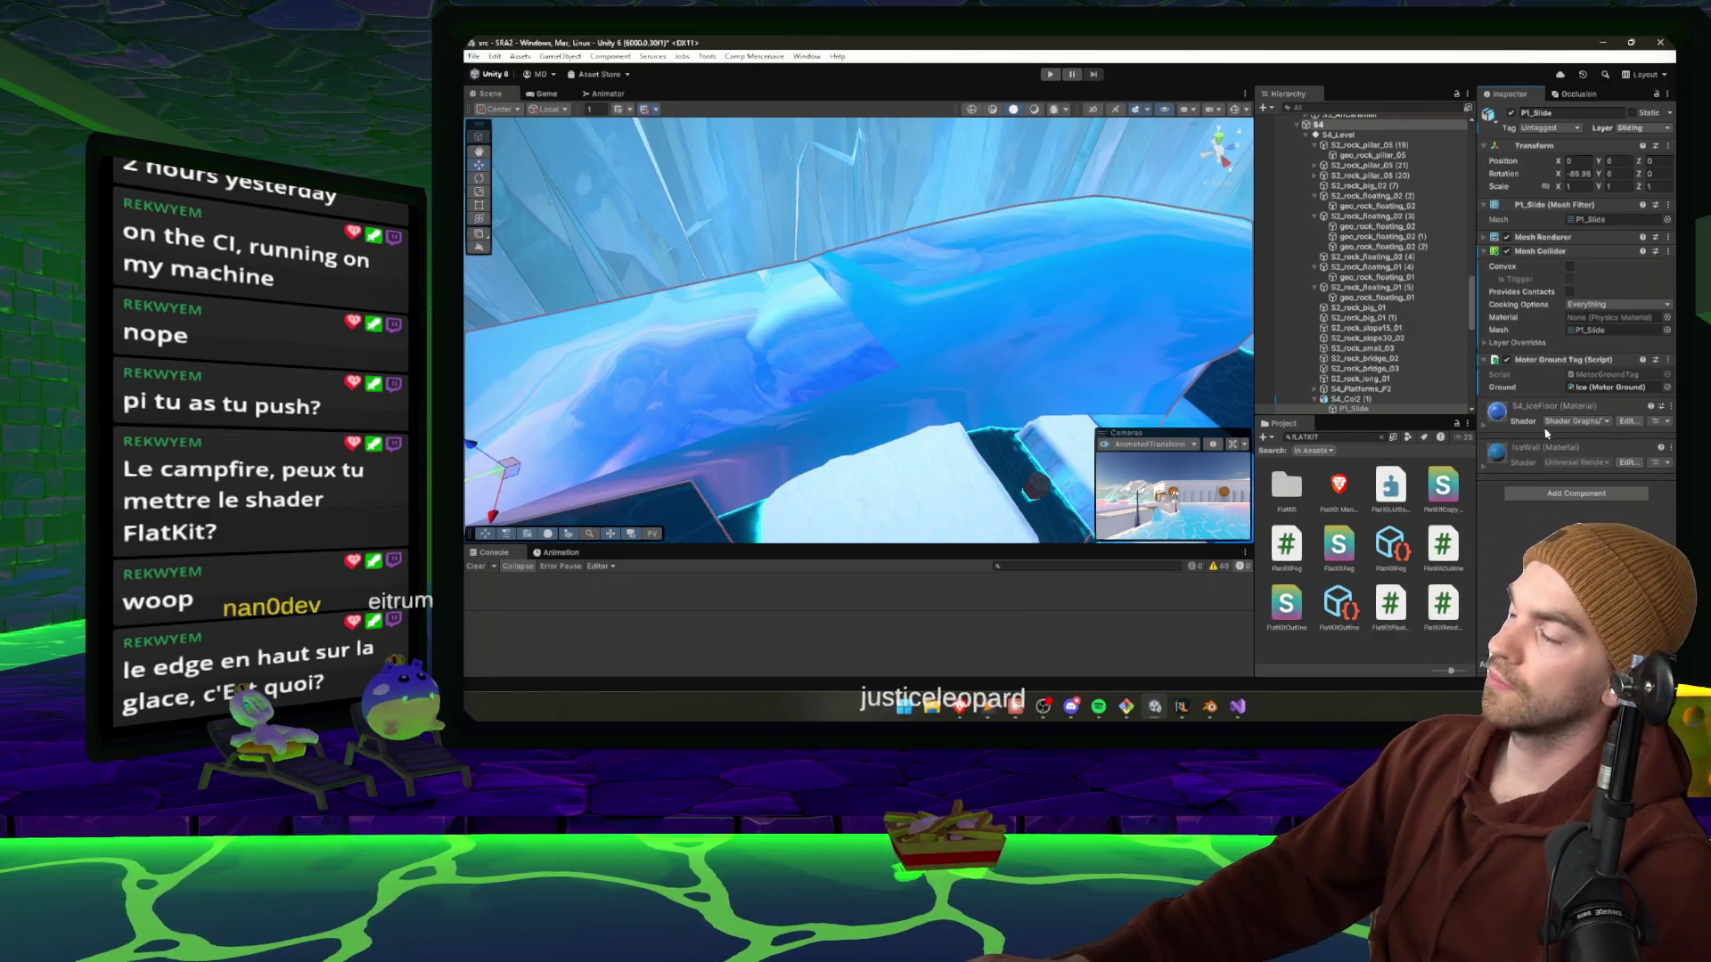
{"action": "left_click", "coordinate": [1556, 205]}
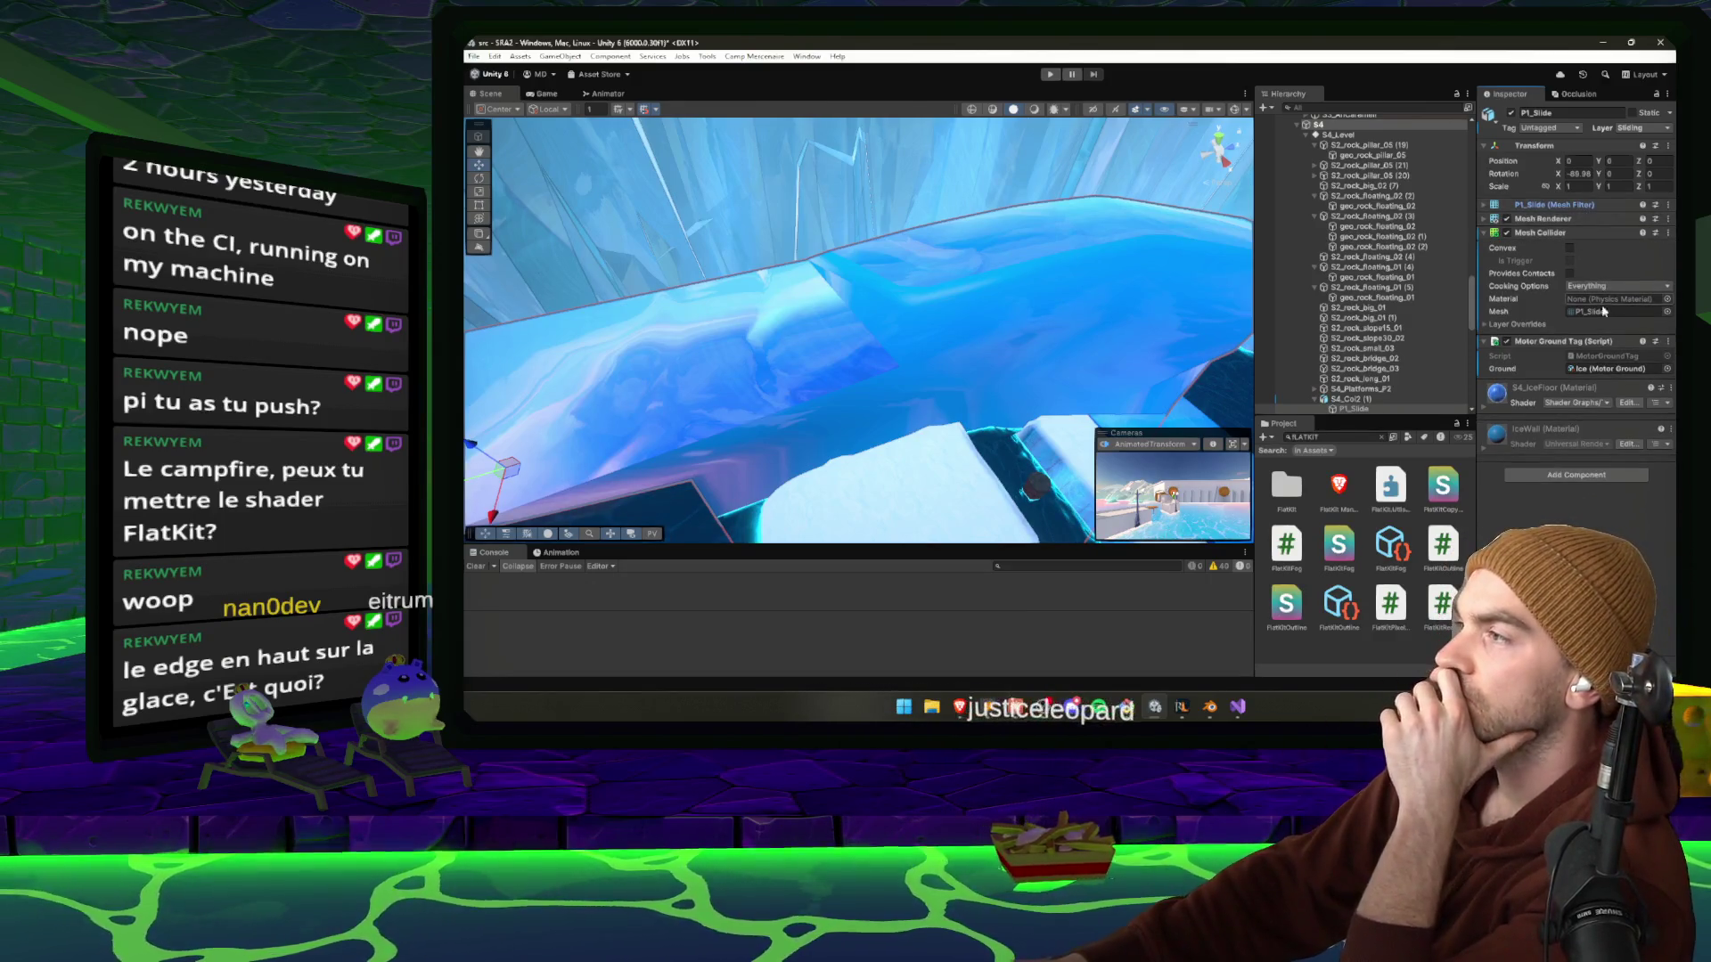
Locate P1_Slide's mesh asset and open the S4_Col2 model's import settings.
{"action": "left_click", "coordinate": [1595, 205]}
{"action": "left_click", "coordinate": [1613, 219]}
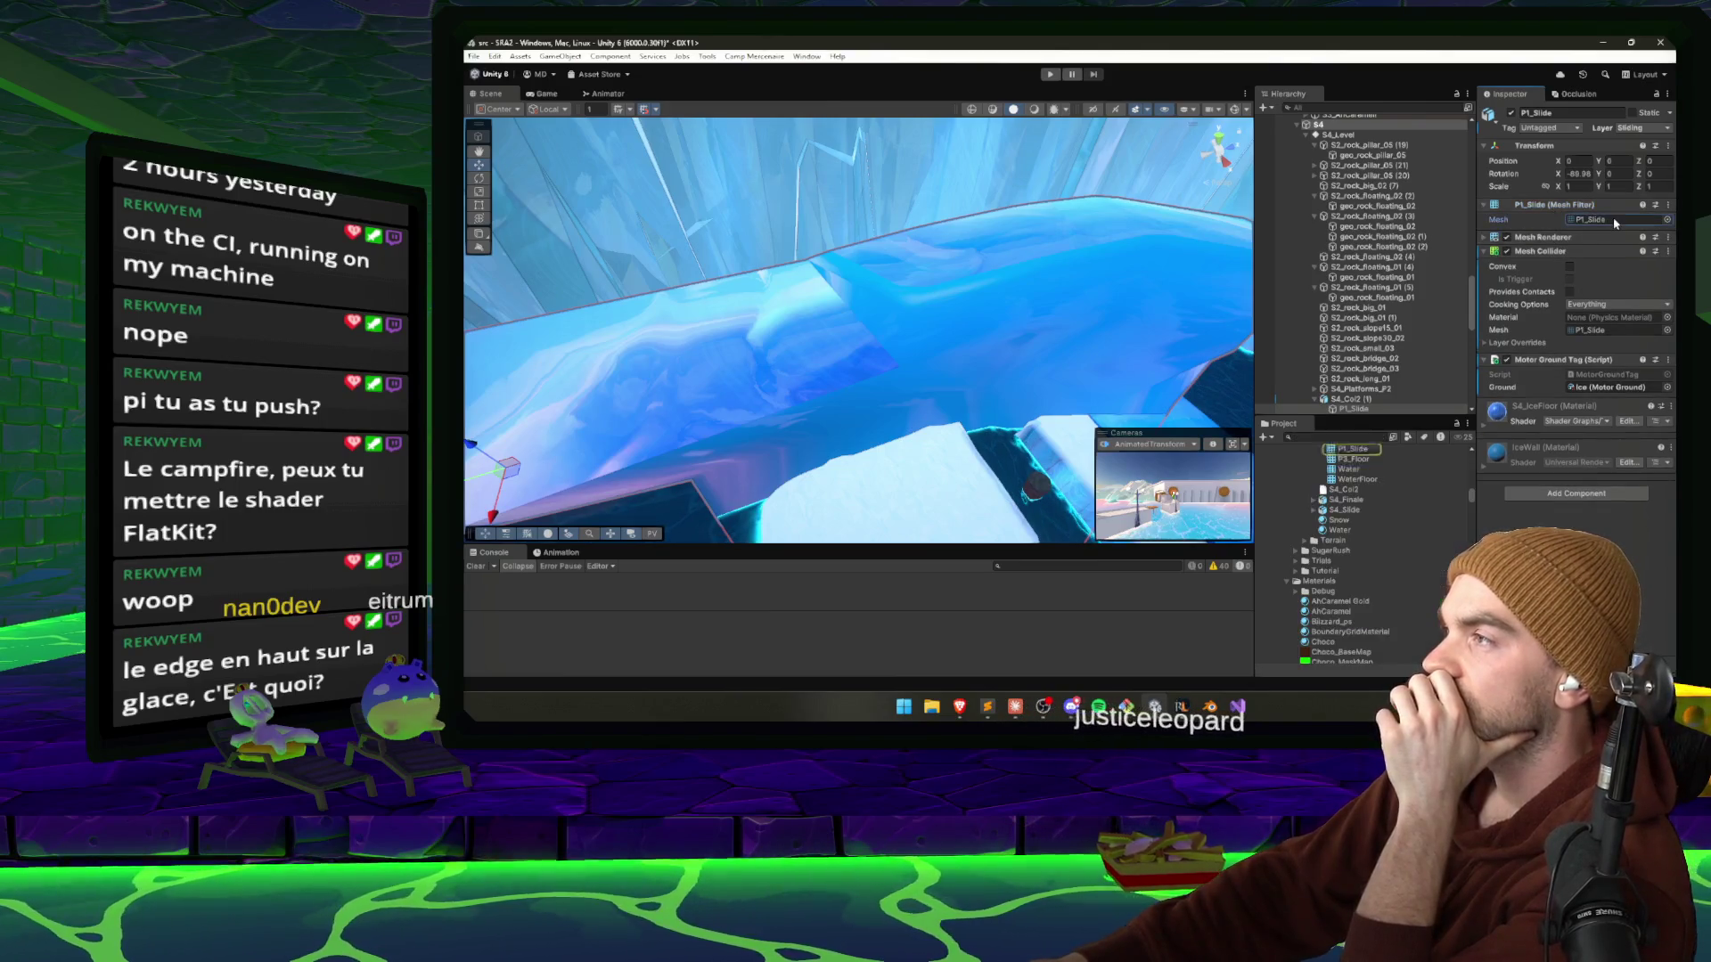
{"action": "scroll", "coordinate": [1342, 466], "scroll_direction": "up", "scroll_amount": 5}
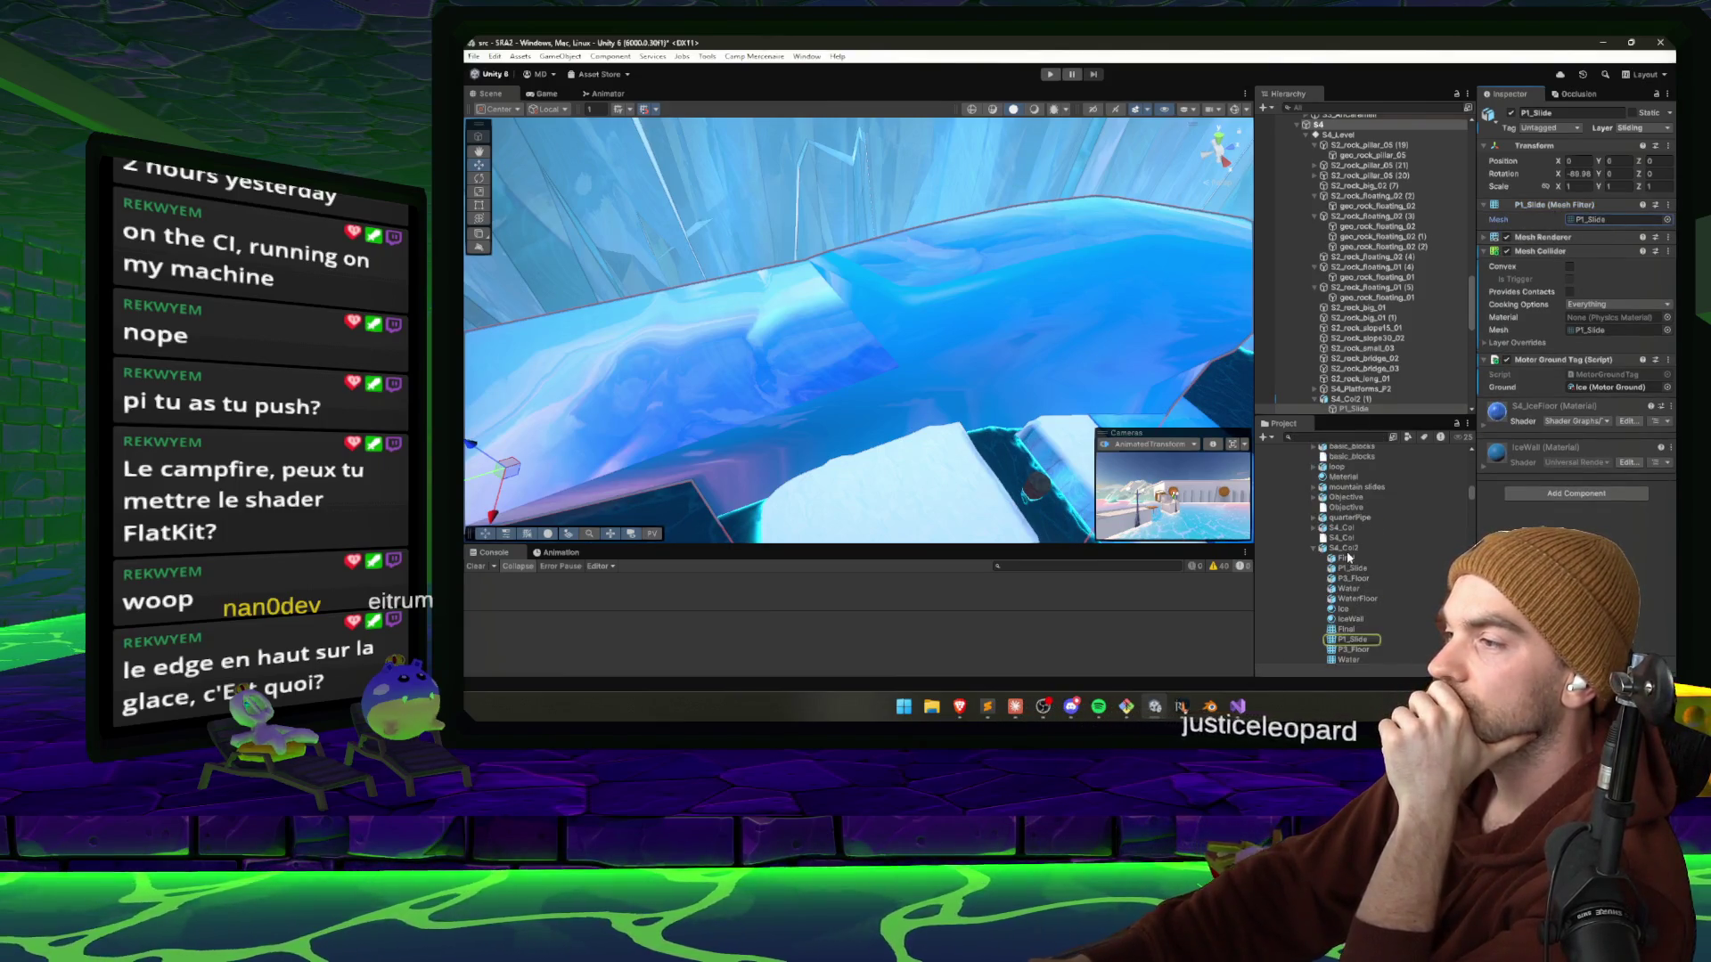
{"action": "left_click", "coordinate": [1344, 549]}
Search the Project for the ice floor material and drag it into the Ice remap slot.
{"action": "scroll", "coordinate": [1601, 334], "scroll_direction": "down", "scroll_amount": 1}
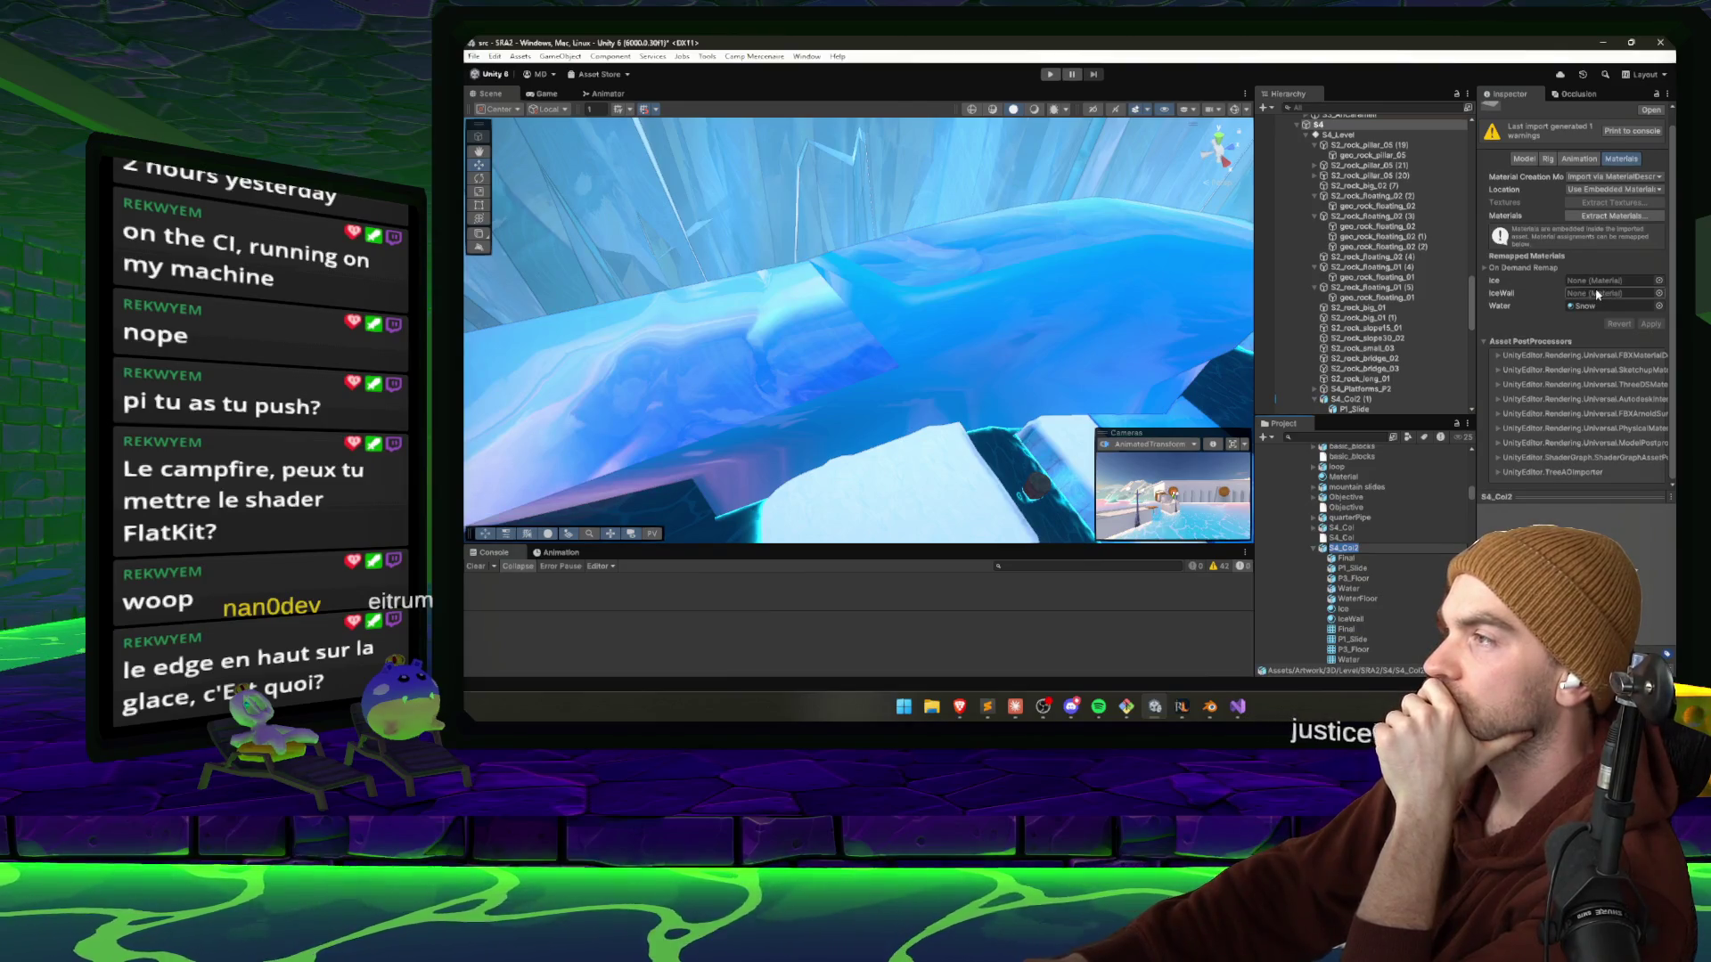
{"action": "left_click", "coordinate": [1598, 294]}
{"action": "left_click", "coordinate": [1336, 436]}
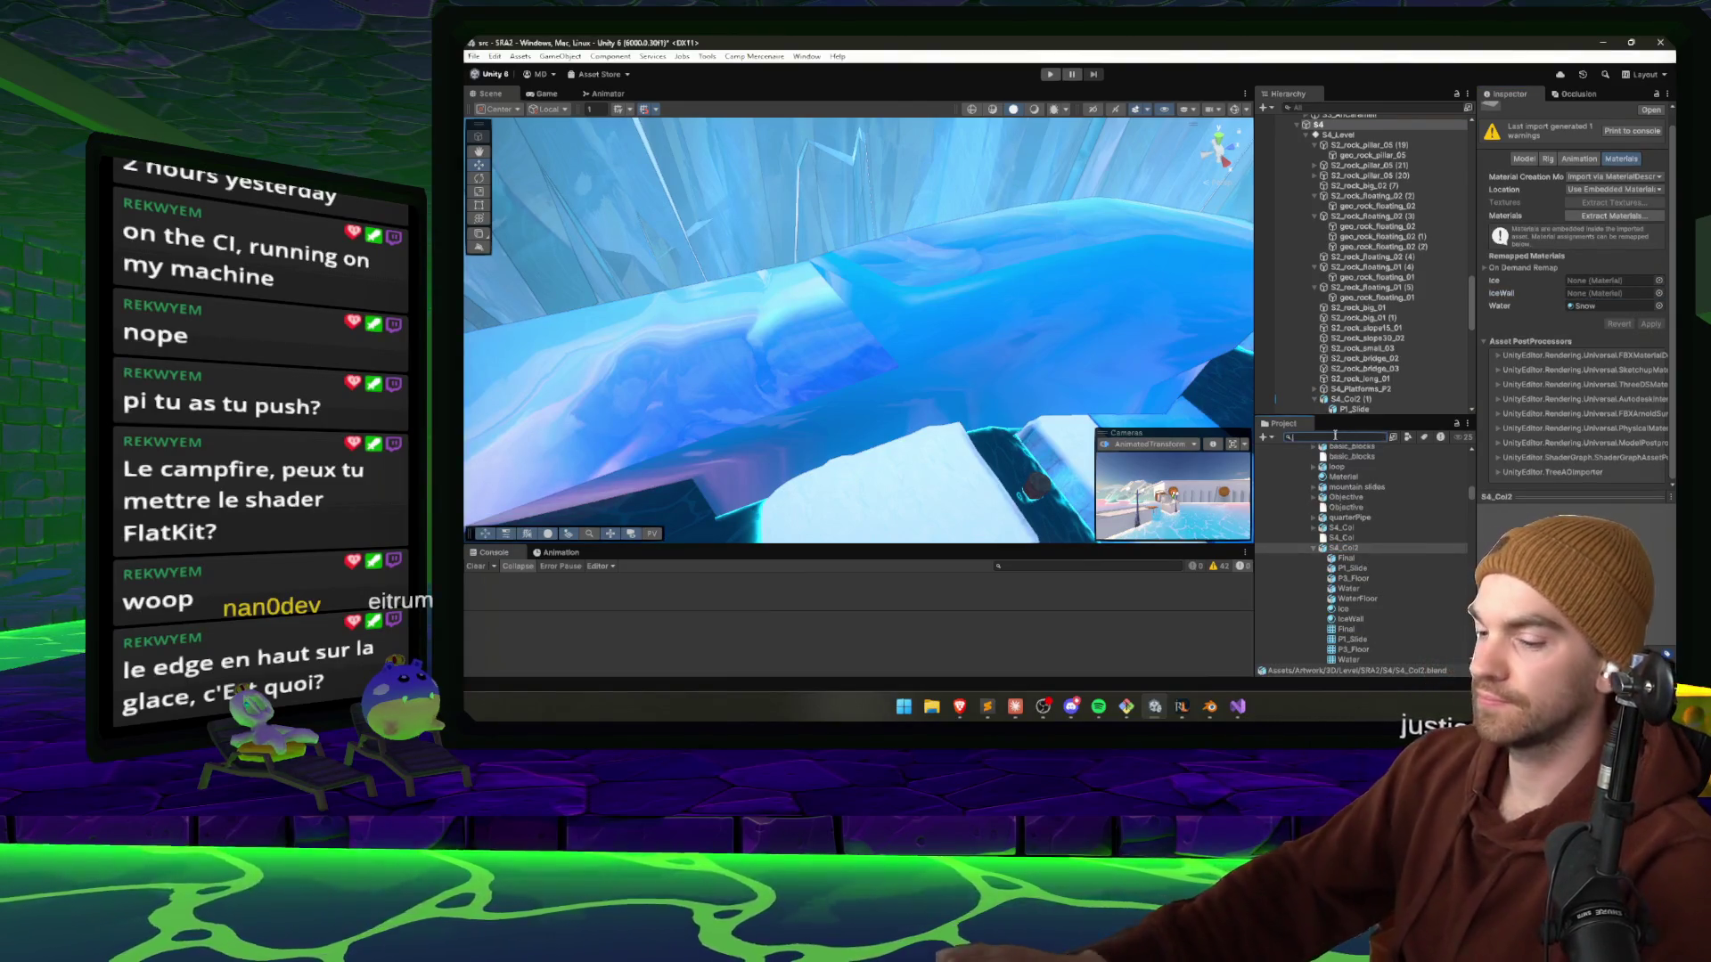
{"action": "type", "text": "icewa"}
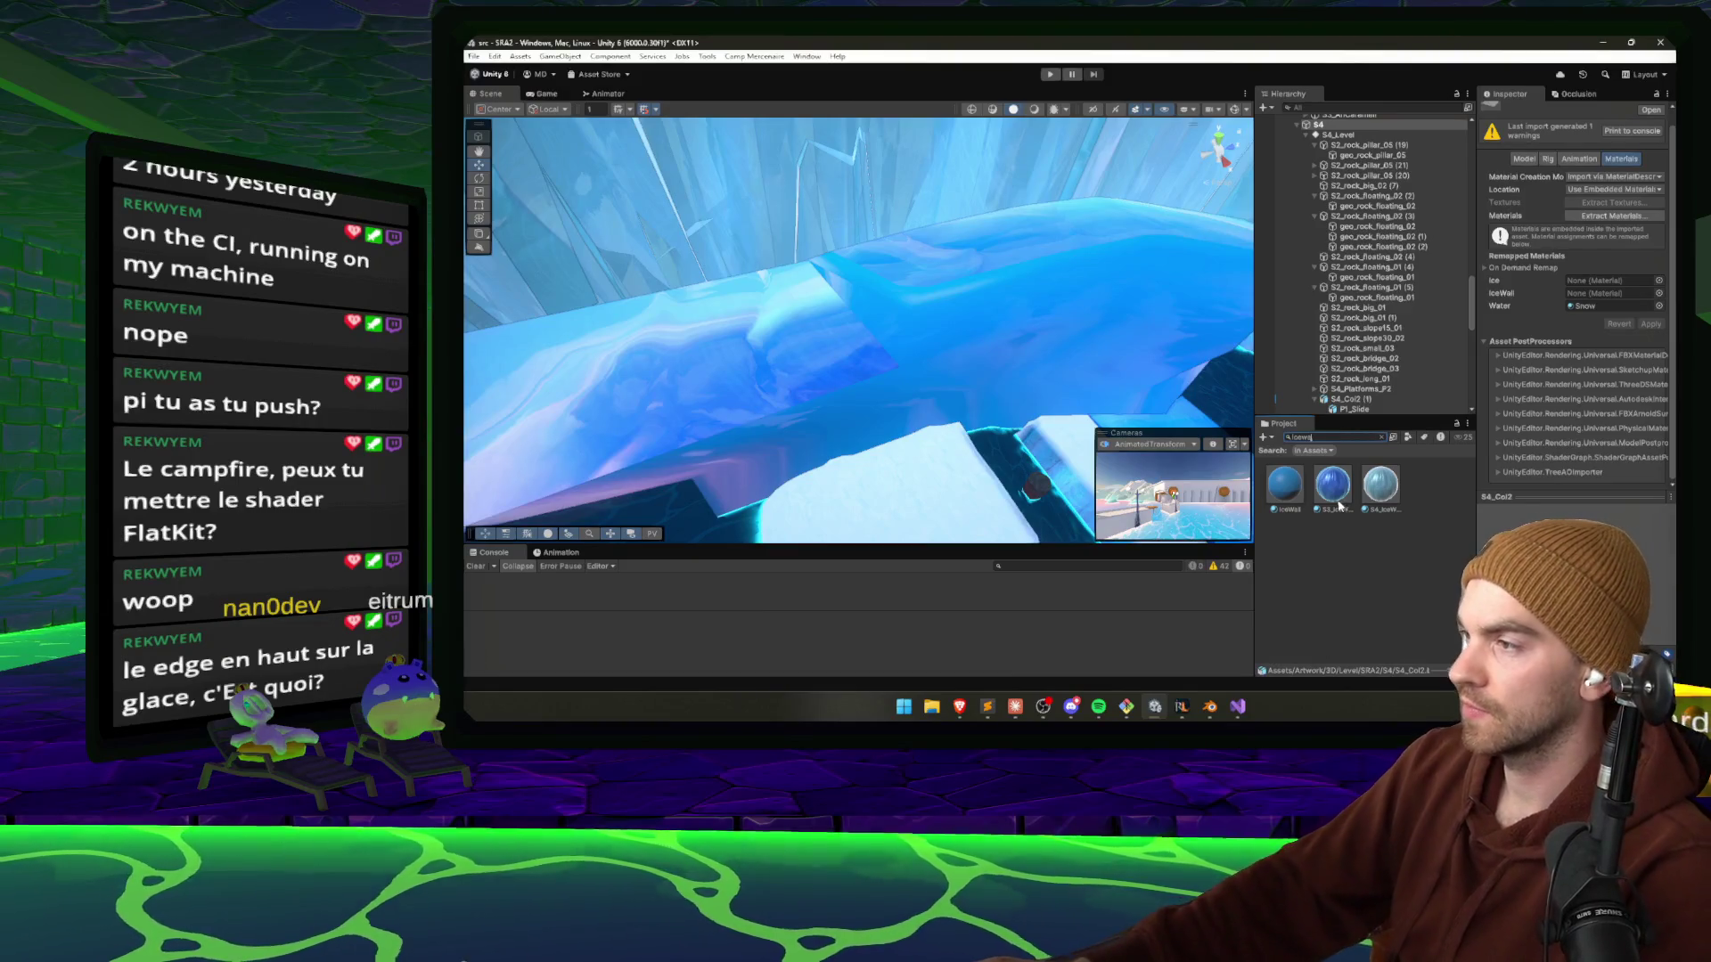
{"action": "mouse_move", "coordinate": [1251, 481]}
{"action": "left_mouse_down"}
{"action": "mouse_move", "coordinate": [1107, 481]}
{"action": "mouse_move", "coordinate": [1592, 296]}
{"action": "left_mouse_up"}
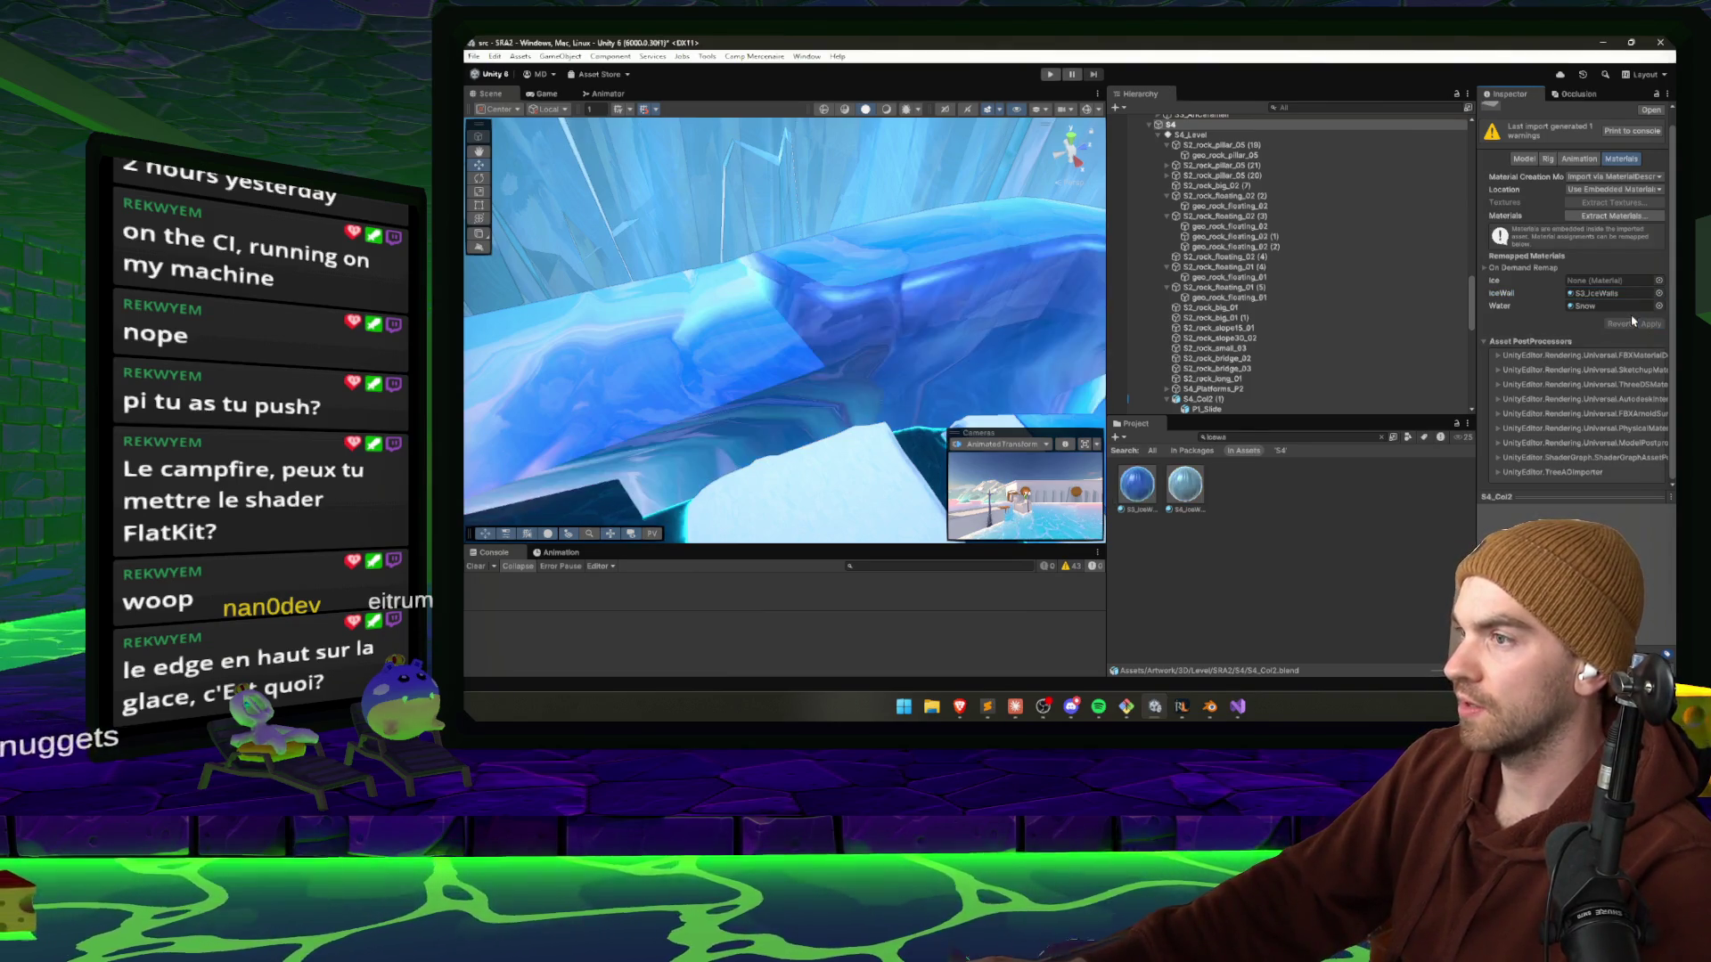
{"action": "left_click", "coordinate": [1205, 437]}
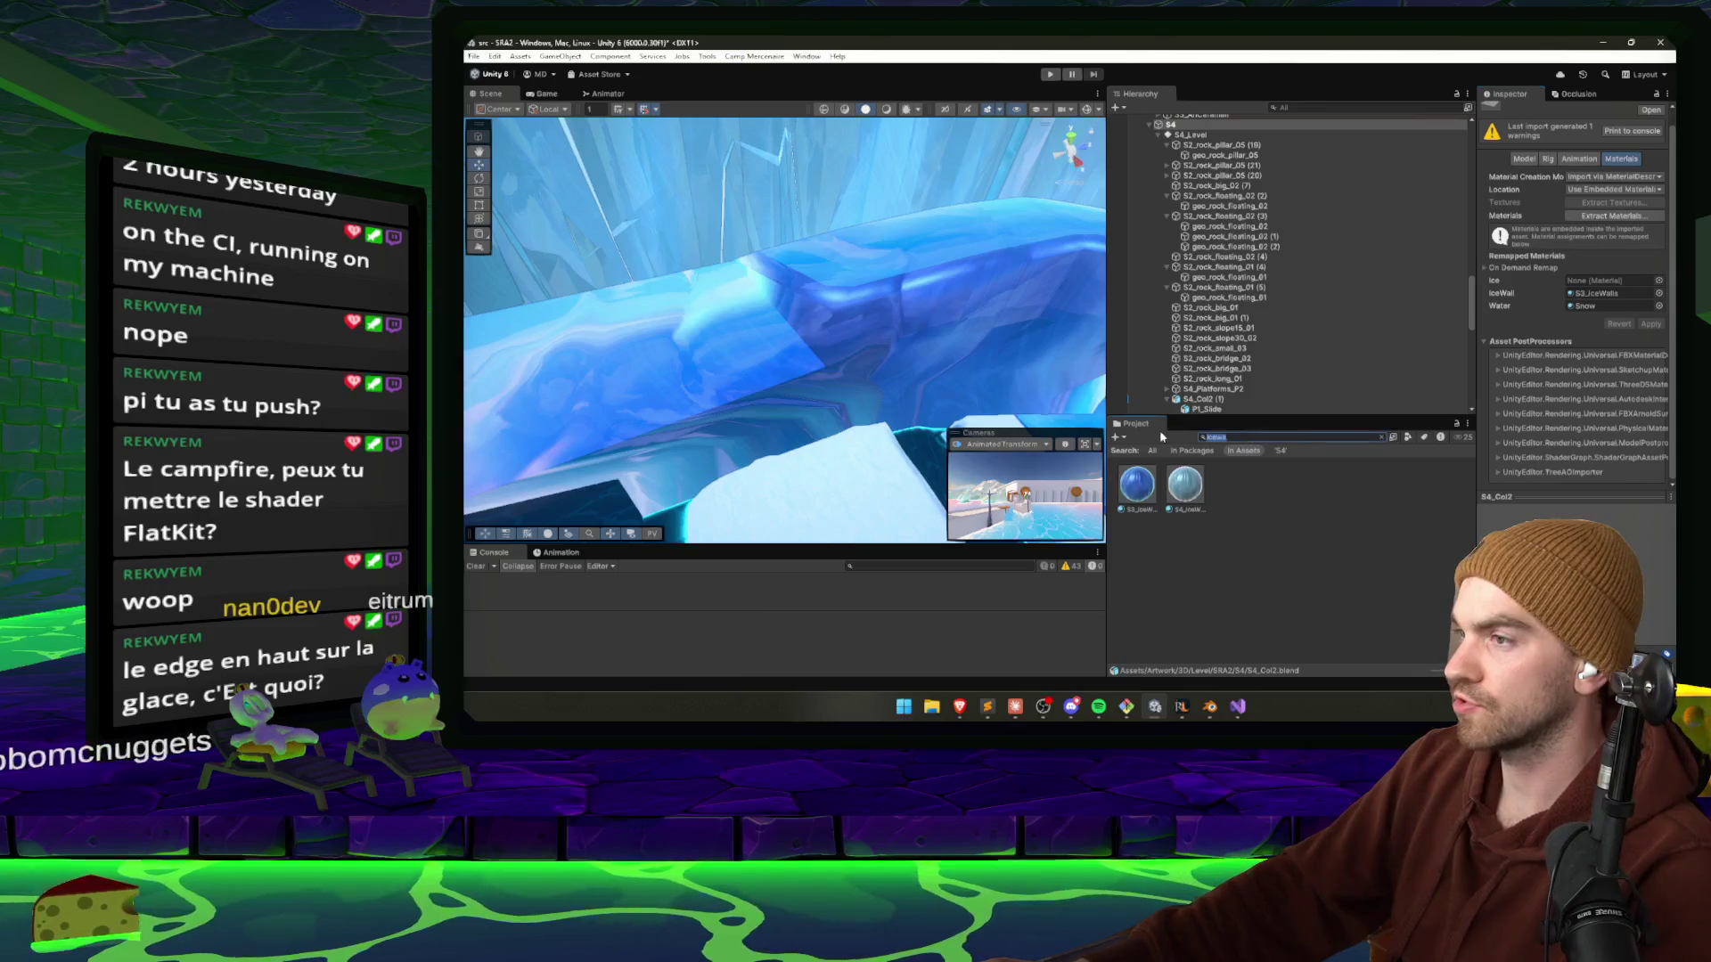
{"action": "type", "text": "S3_Ice"}
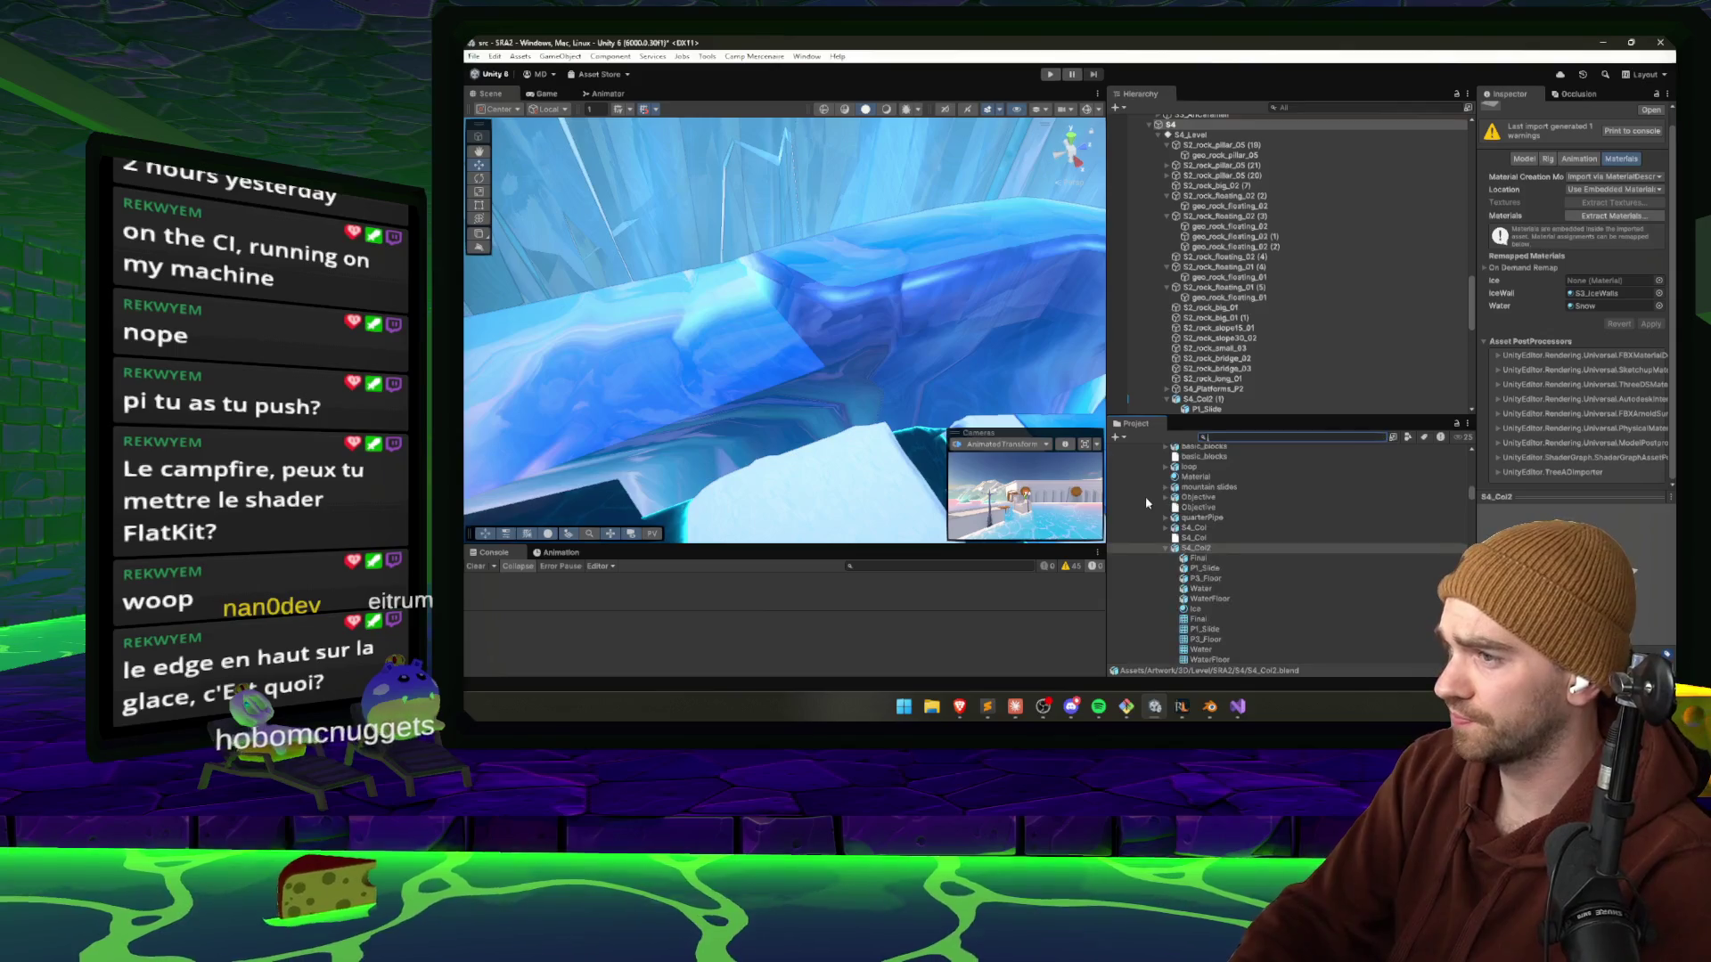
{"action": "type", "text": "FLOOR"}
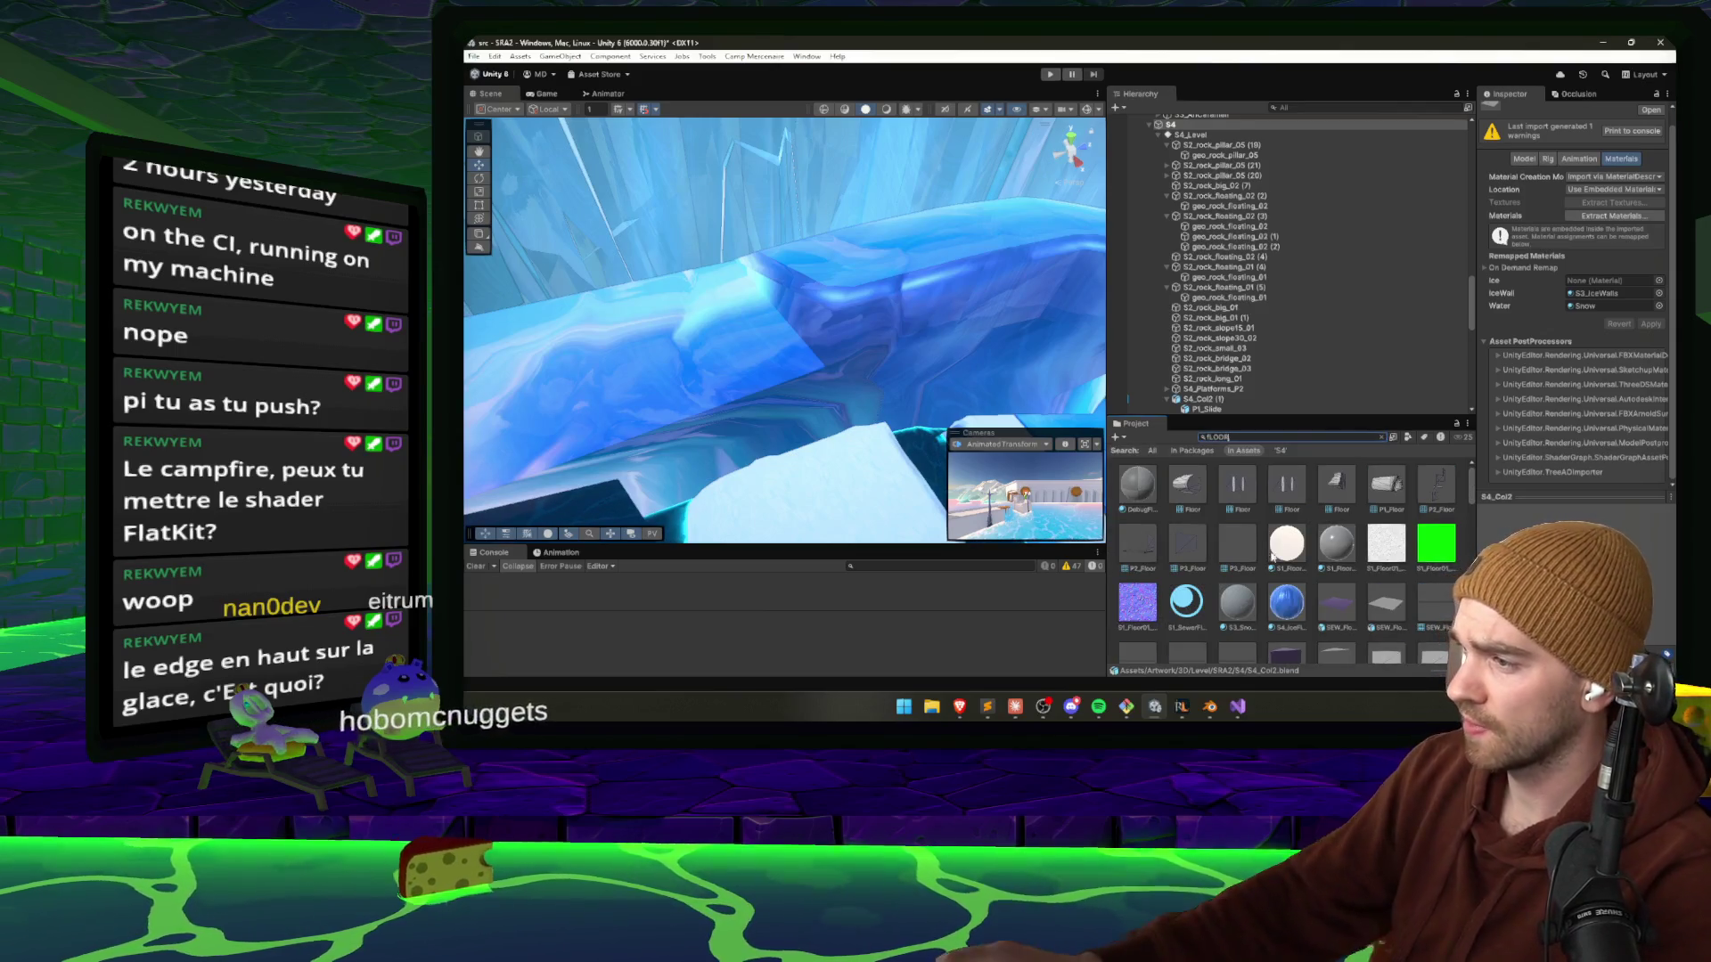
{"action": "left_click_drag", "start_coordinate": [1147, 503], "coordinate": [1607, 285]}
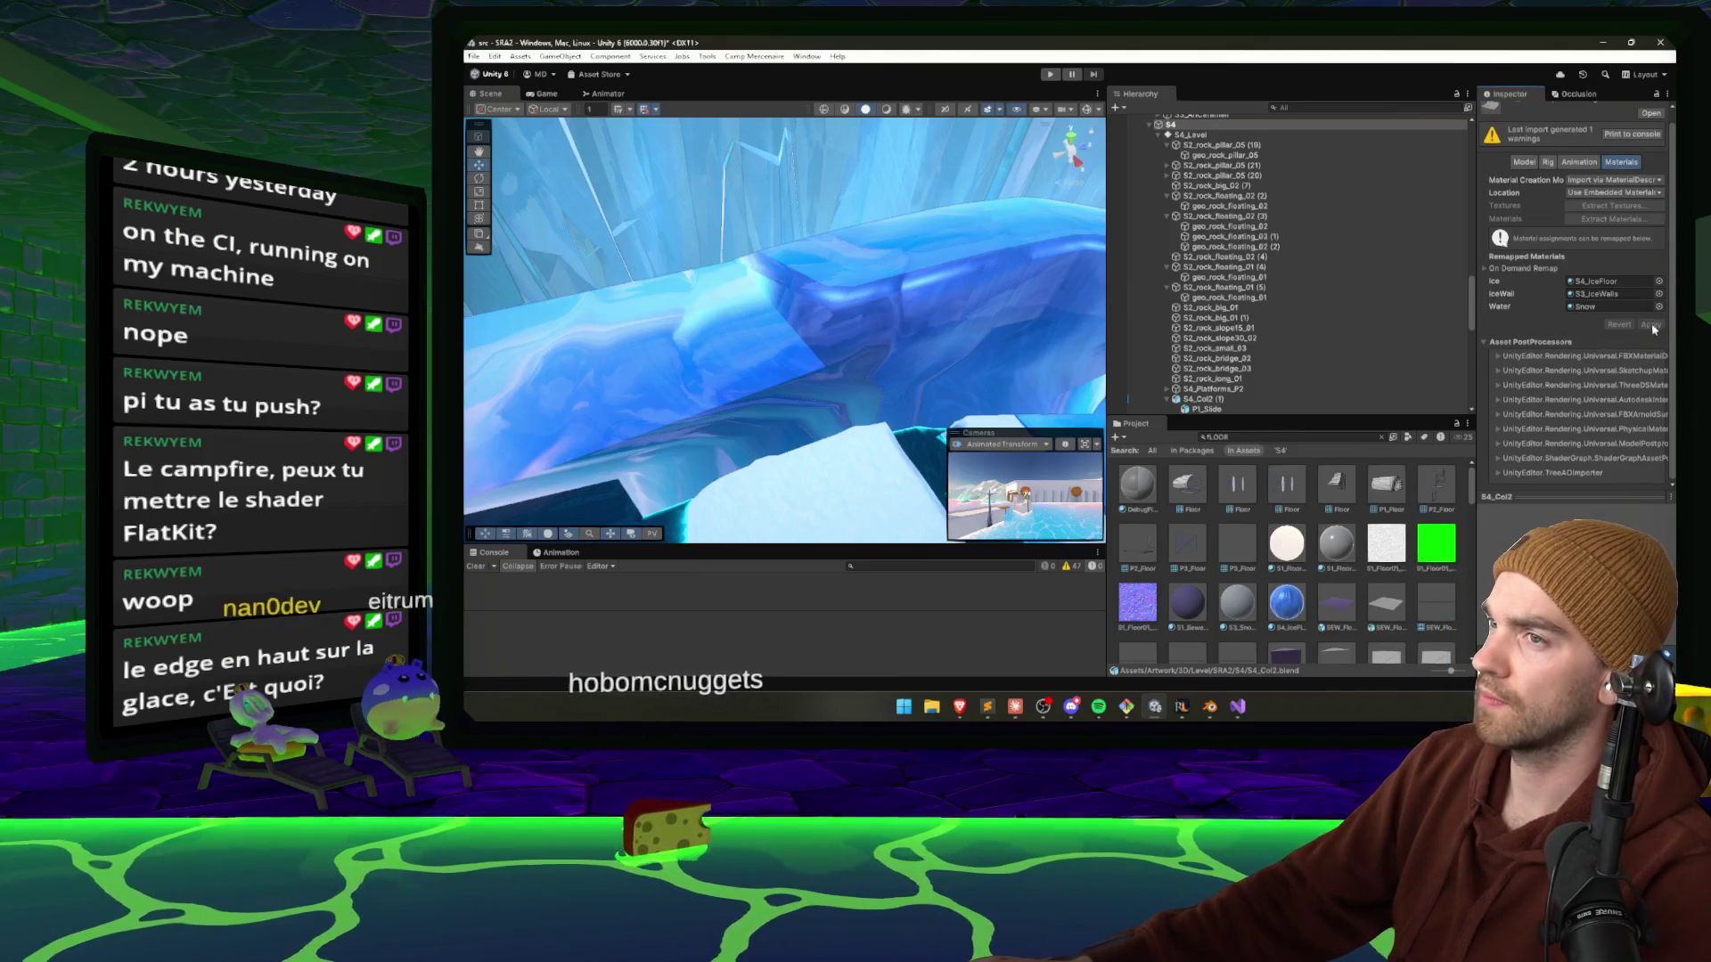
Search for S4_Ice and drag S4_IceWalls into the IceWall remap slot.
{"action": "left_click", "coordinate": [1260, 439]}
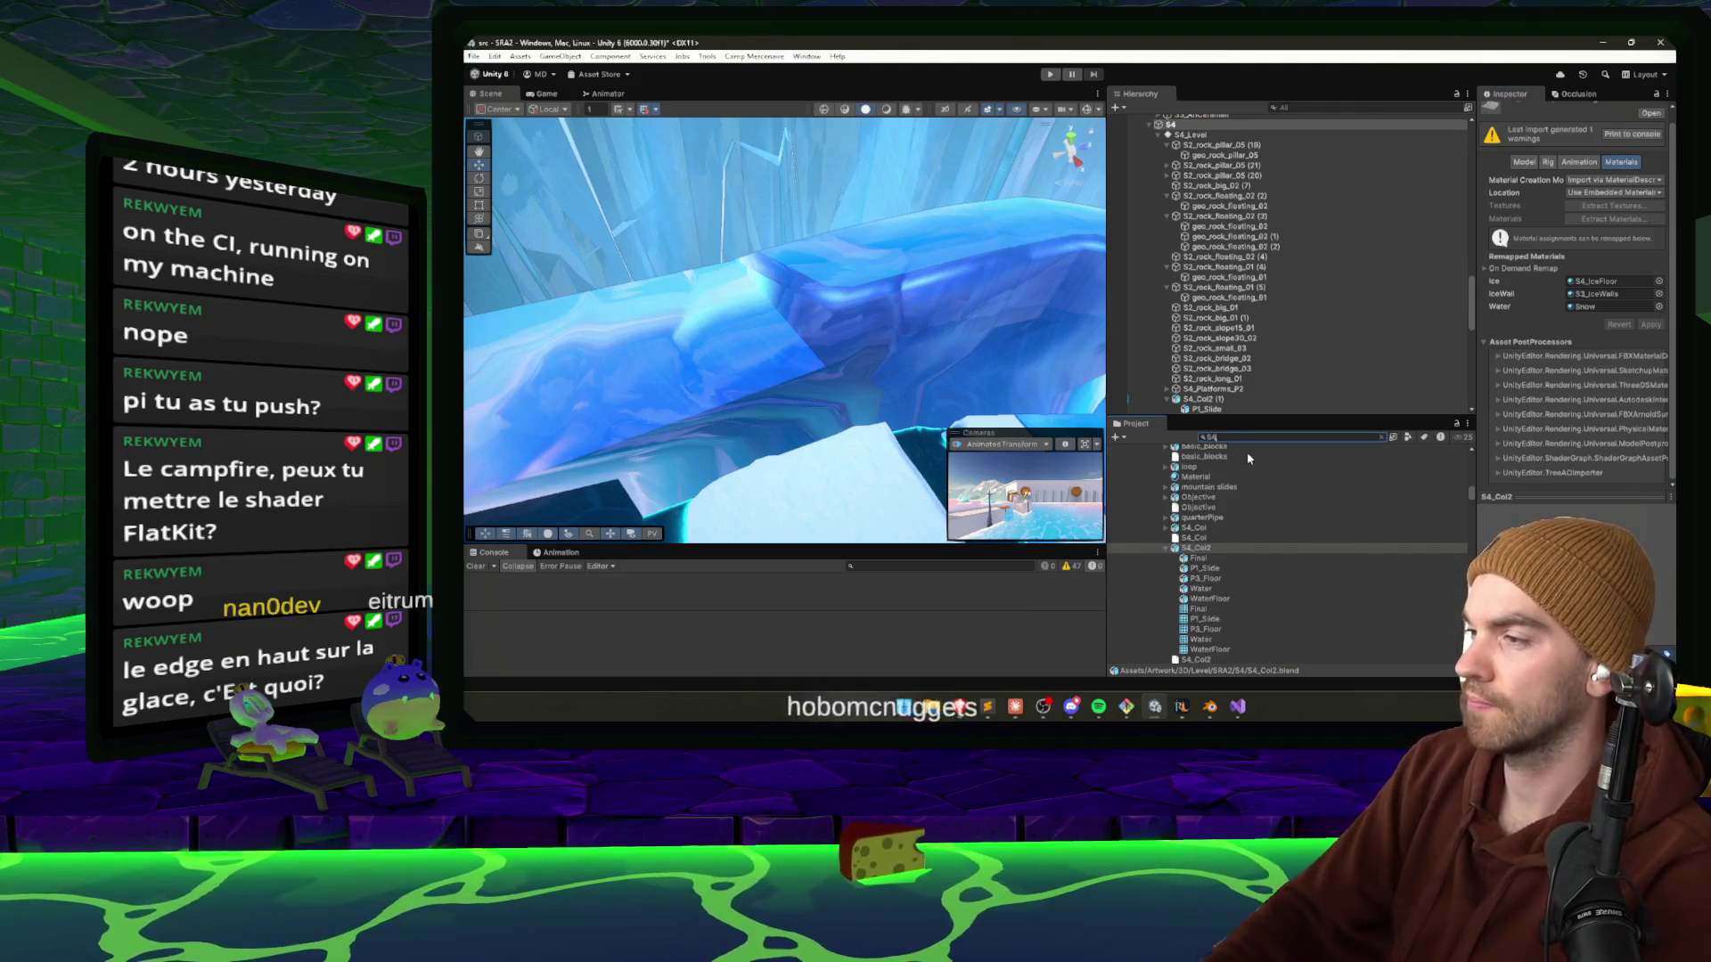
{"action": "type", "text": "S4_Ice"}
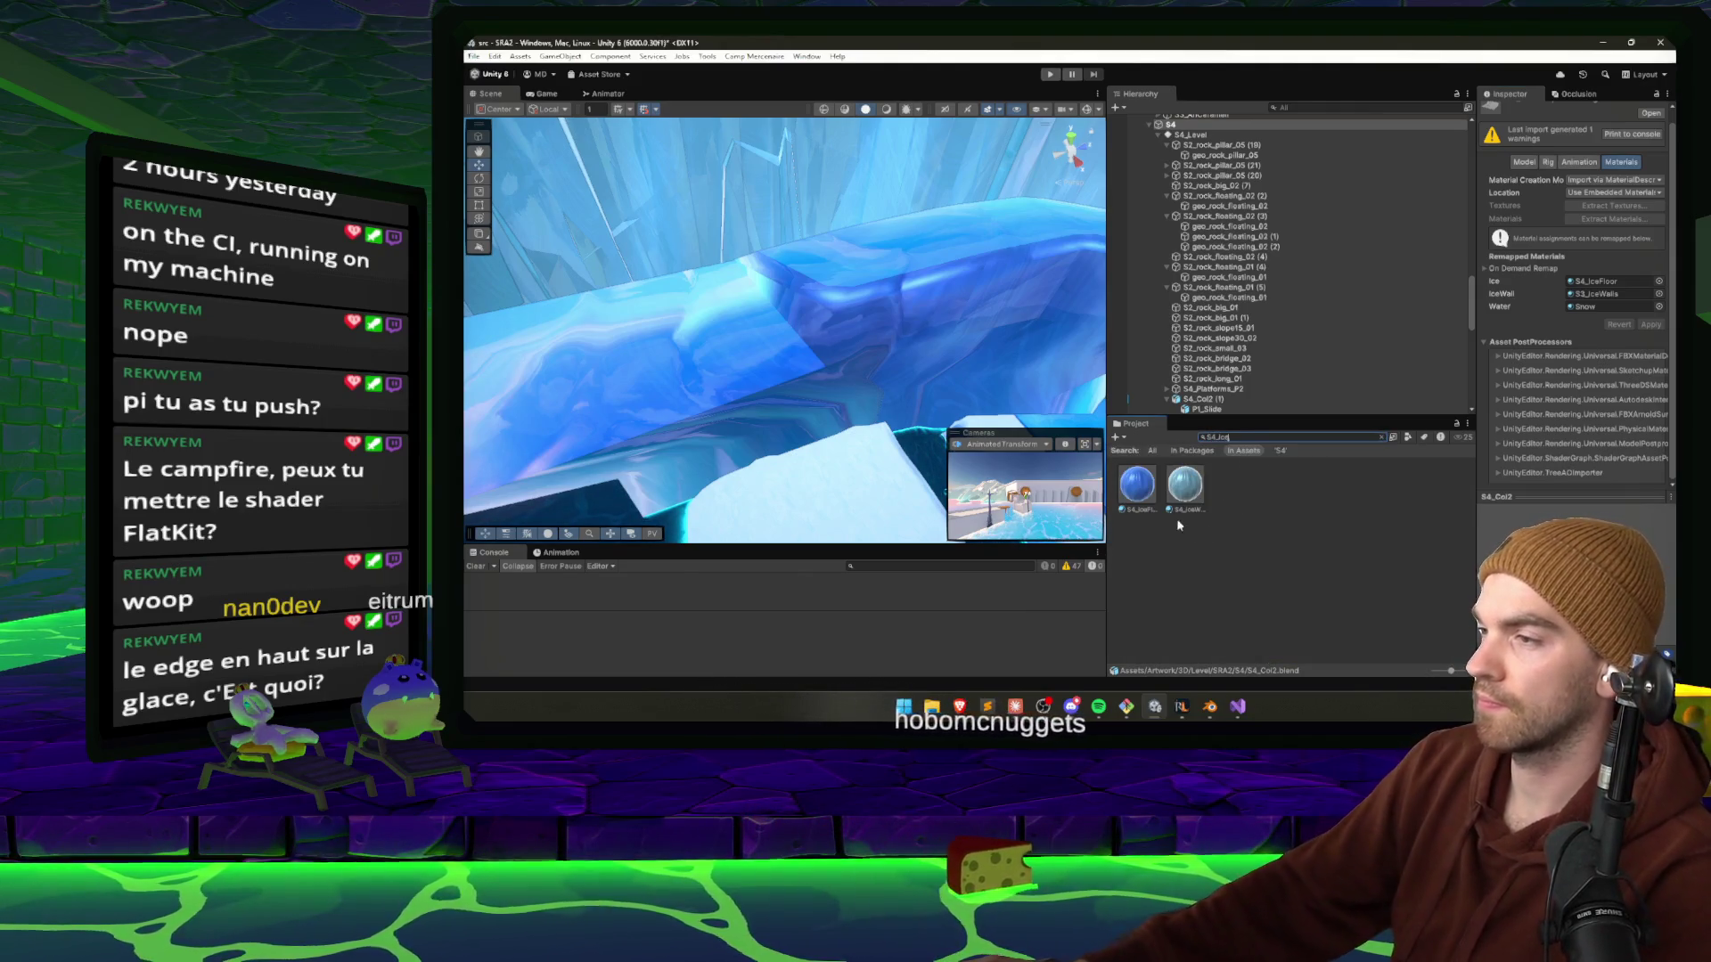
{"action": "mouse_move", "coordinate": [1183, 493]}
{"action": "left_mouse_down"}
{"action": "mouse_move", "coordinate": [1564, 303]}
{"action": "mouse_move", "coordinate": [1610, 304]}
{"action": "left_mouse_up"}
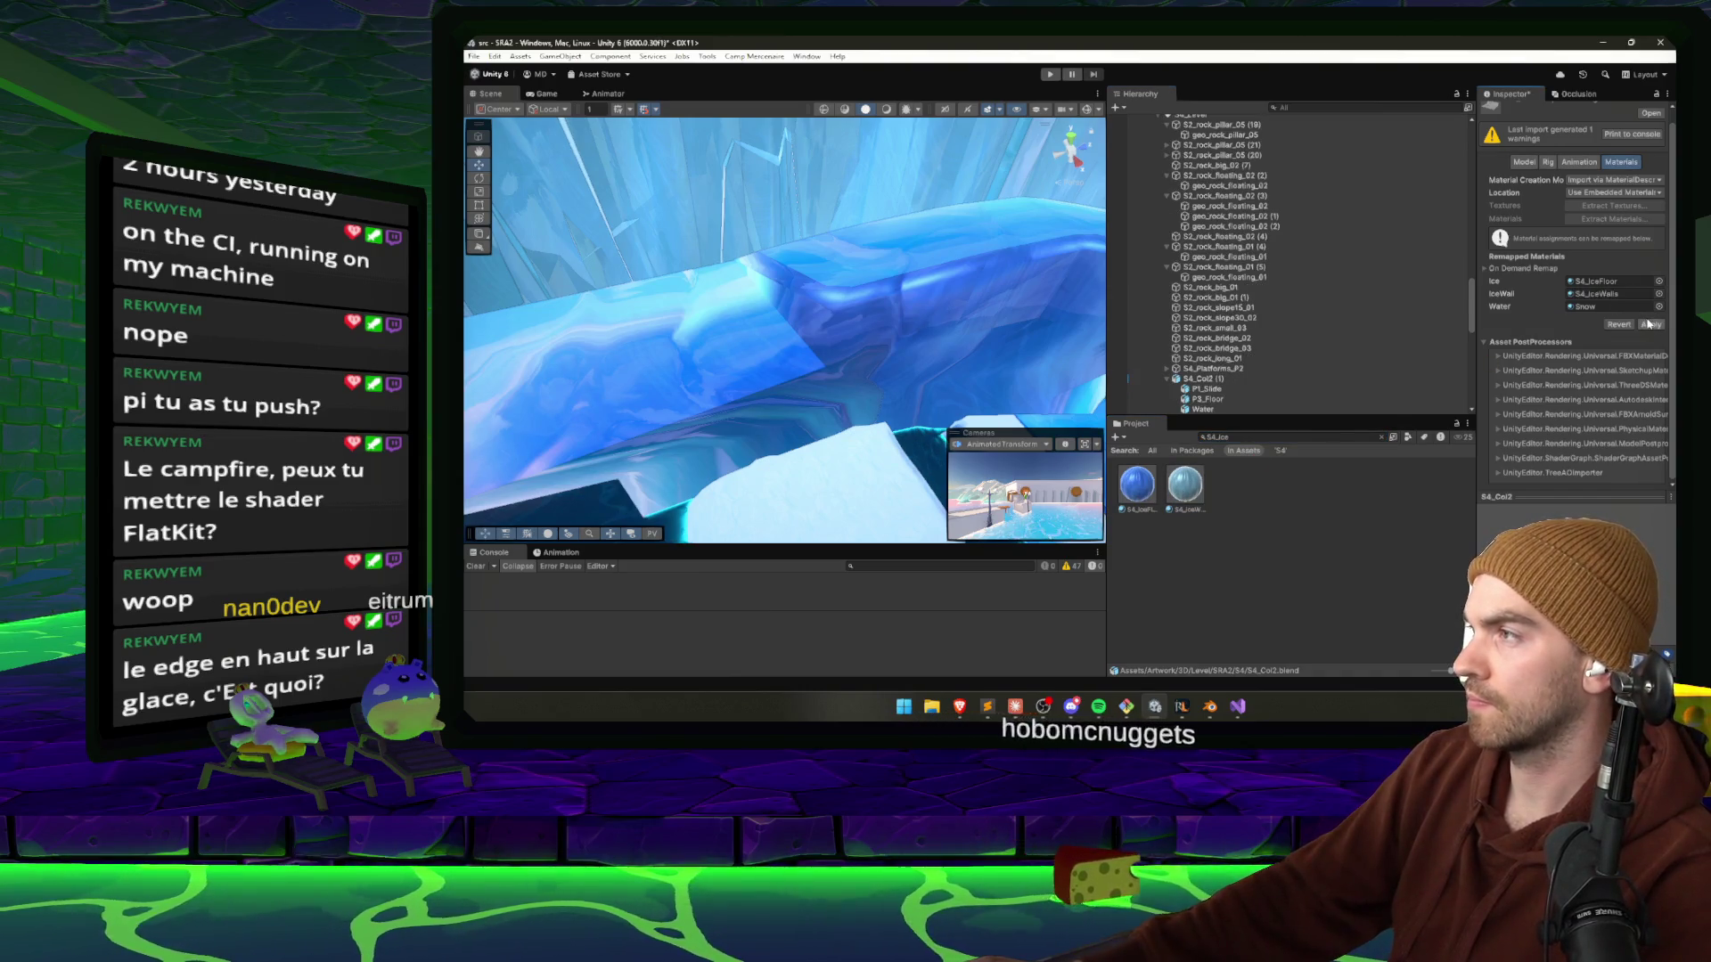
Orbit the Scene view over the ice pillar and slope to check the S4 ice materials.
{"action": "mouse_move", "coordinate": [967, 343]}
{"action": "left_mouse_down"}
{"action": "mouse_move", "coordinate": [936, 334]}
{"action": "mouse_move", "coordinate": [977, 373]}
{"action": "mouse_move", "coordinate": [818, 340]}
{"action": "mouse_move", "coordinate": [692, 344]}
{"action": "mouse_move", "coordinate": [1063, 250]}
{"action": "mouse_move", "coordinate": [762, 357]}
{"action": "mouse_move", "coordinate": [1396, 314]}
{"action": "mouse_move", "coordinate": [514, 328]}
{"action": "mouse_move", "coordinate": [636, 316]}
{"action": "mouse_move", "coordinate": [1148, 355]}
{"action": "mouse_move", "coordinate": [752, 354]}
{"action": "mouse_move", "coordinate": [647, 342]}
{"action": "mouse_move", "coordinate": [506, 278]}
{"action": "mouse_move", "coordinate": [559, 269]}
{"action": "mouse_move", "coordinate": [542, 244]}
{"action": "left_mouse_up"}
Orbit the Scene view around the ice pillar and reframe it on the ice crystals.
{"action": "left_click_drag", "start_coordinate": [671, 312], "coordinate": [596, 240]}
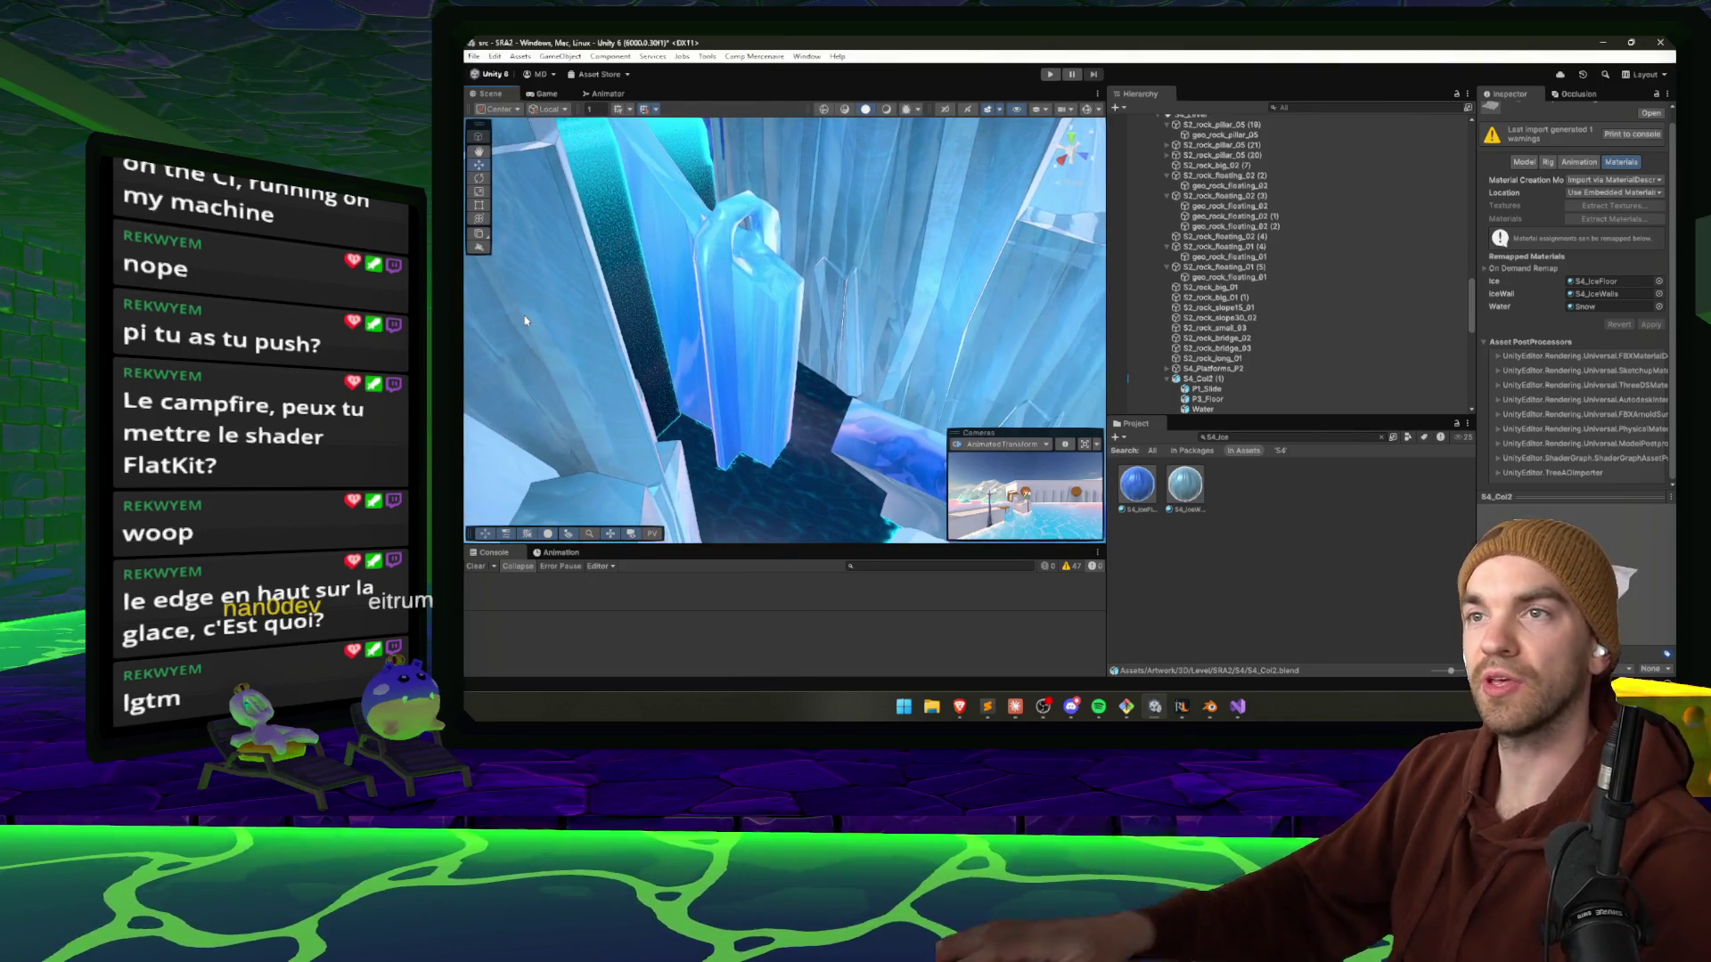
{"action": "left_click_drag", "start_coordinate": [526, 307], "coordinate": [604, 290]}
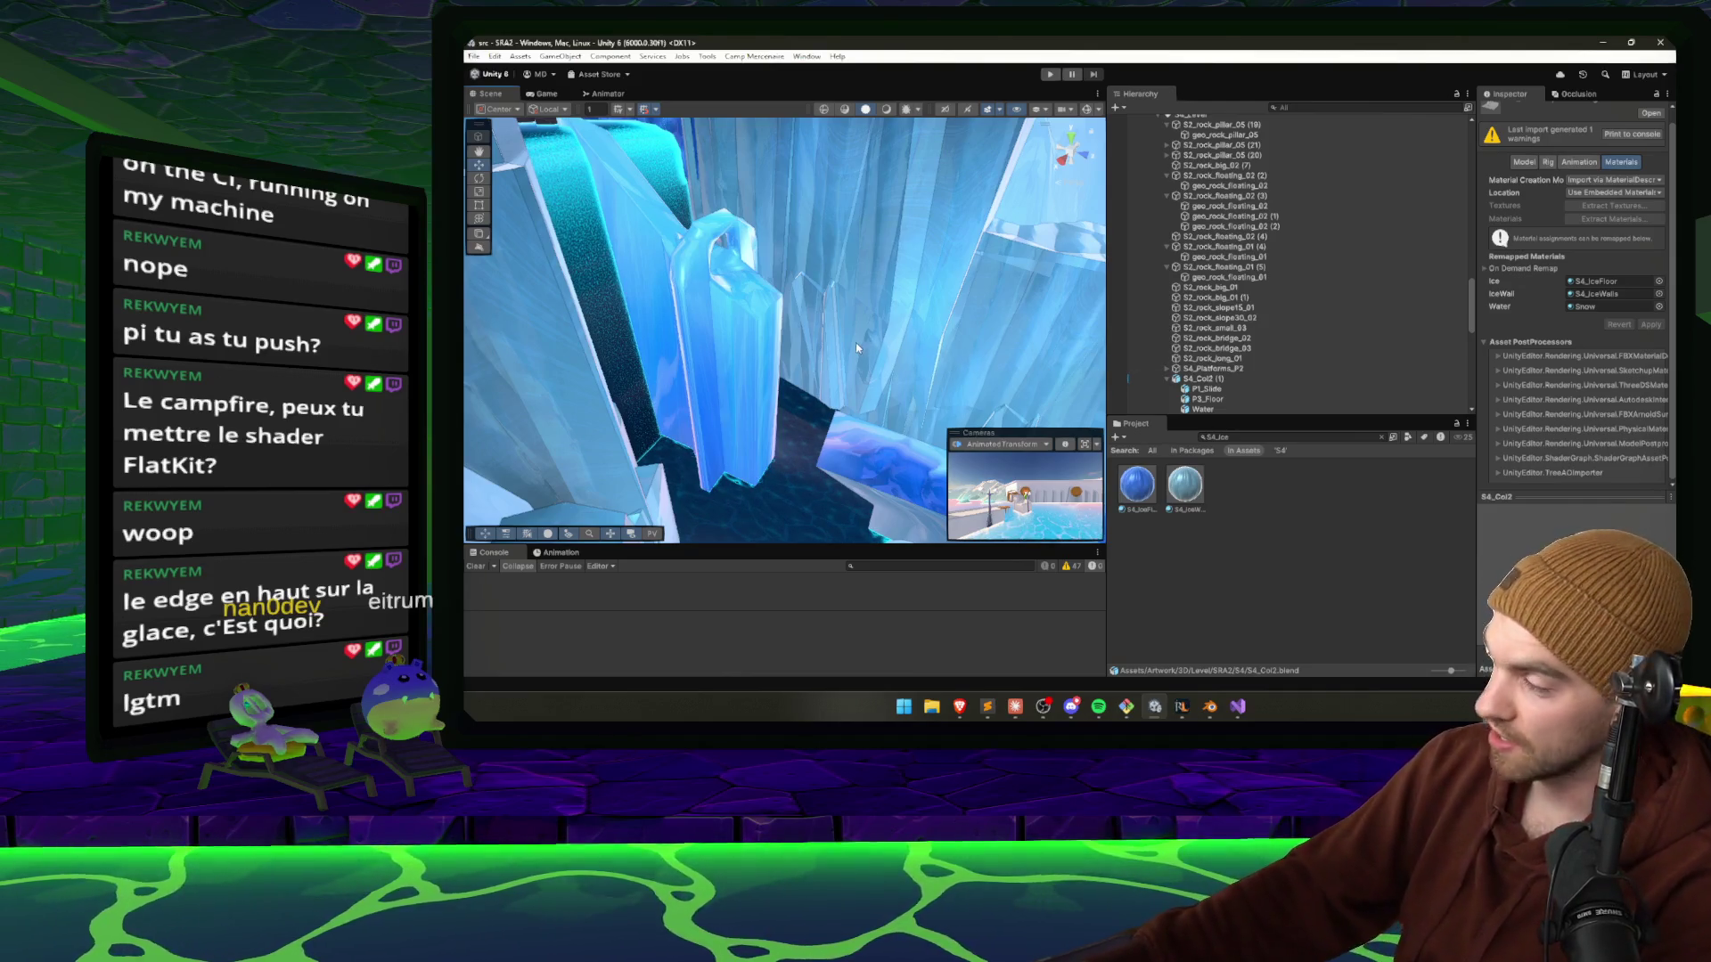
{"action": "left_click_drag", "start_coordinate": [855, 342], "coordinate": [866, 294]}
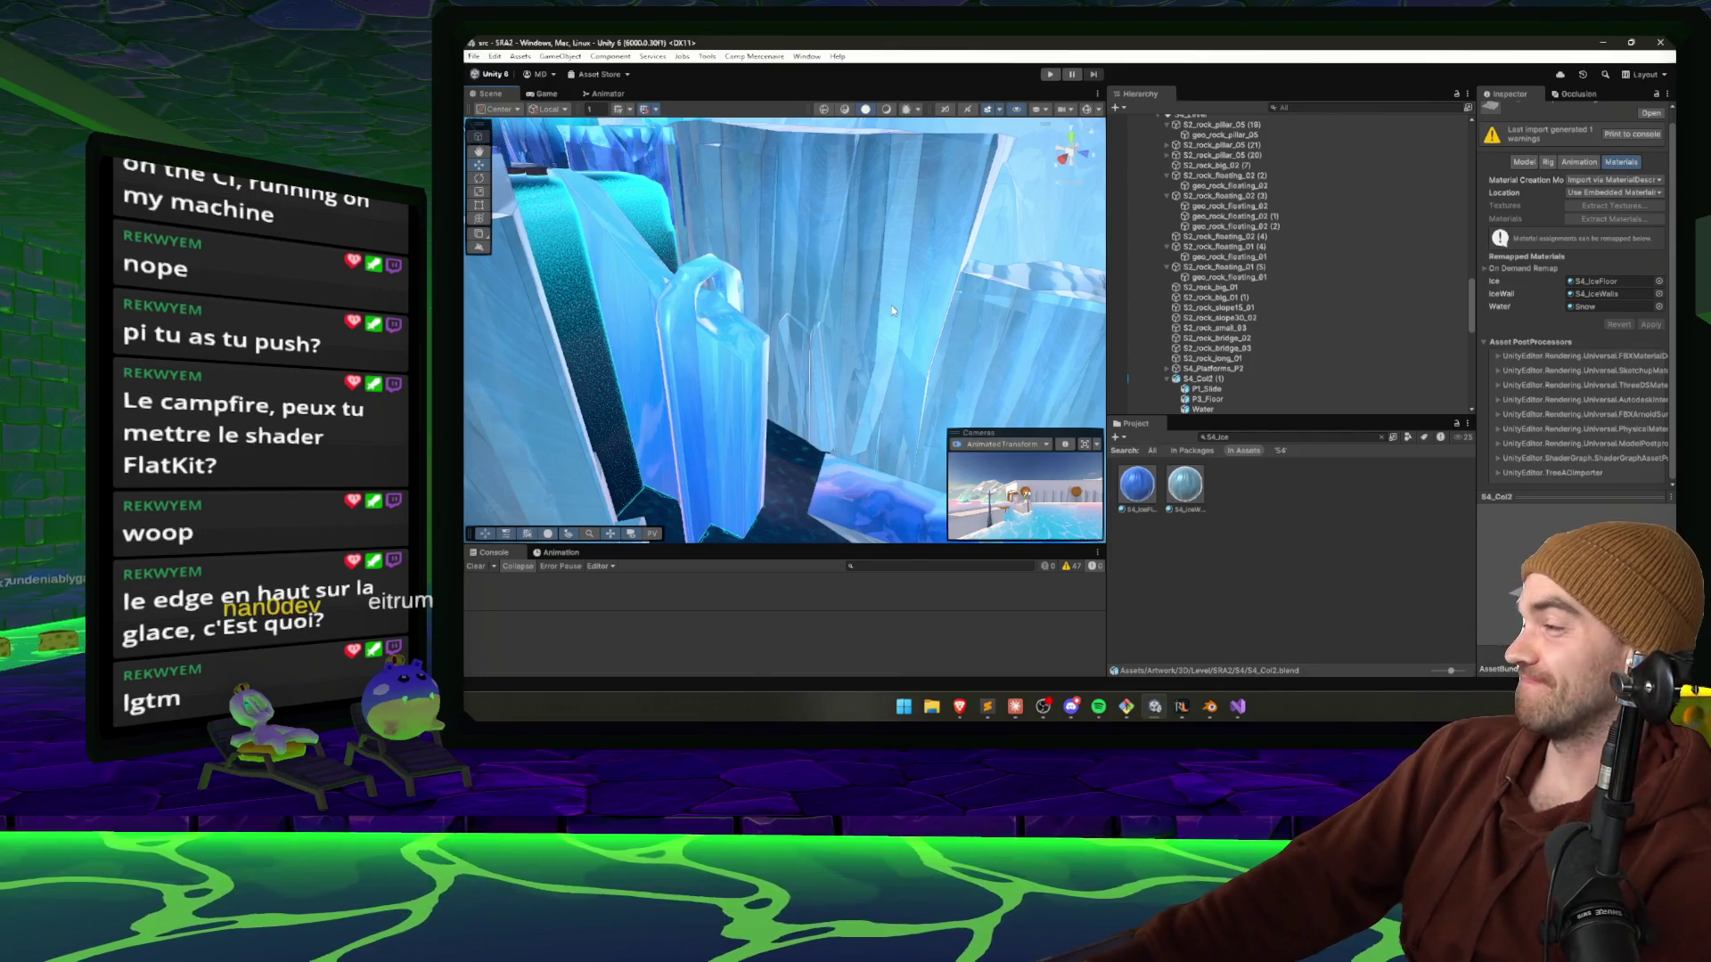
{"action": "scroll", "coordinate": [839, 328], "scroll_direction": "down", "scroll_amount": 3}
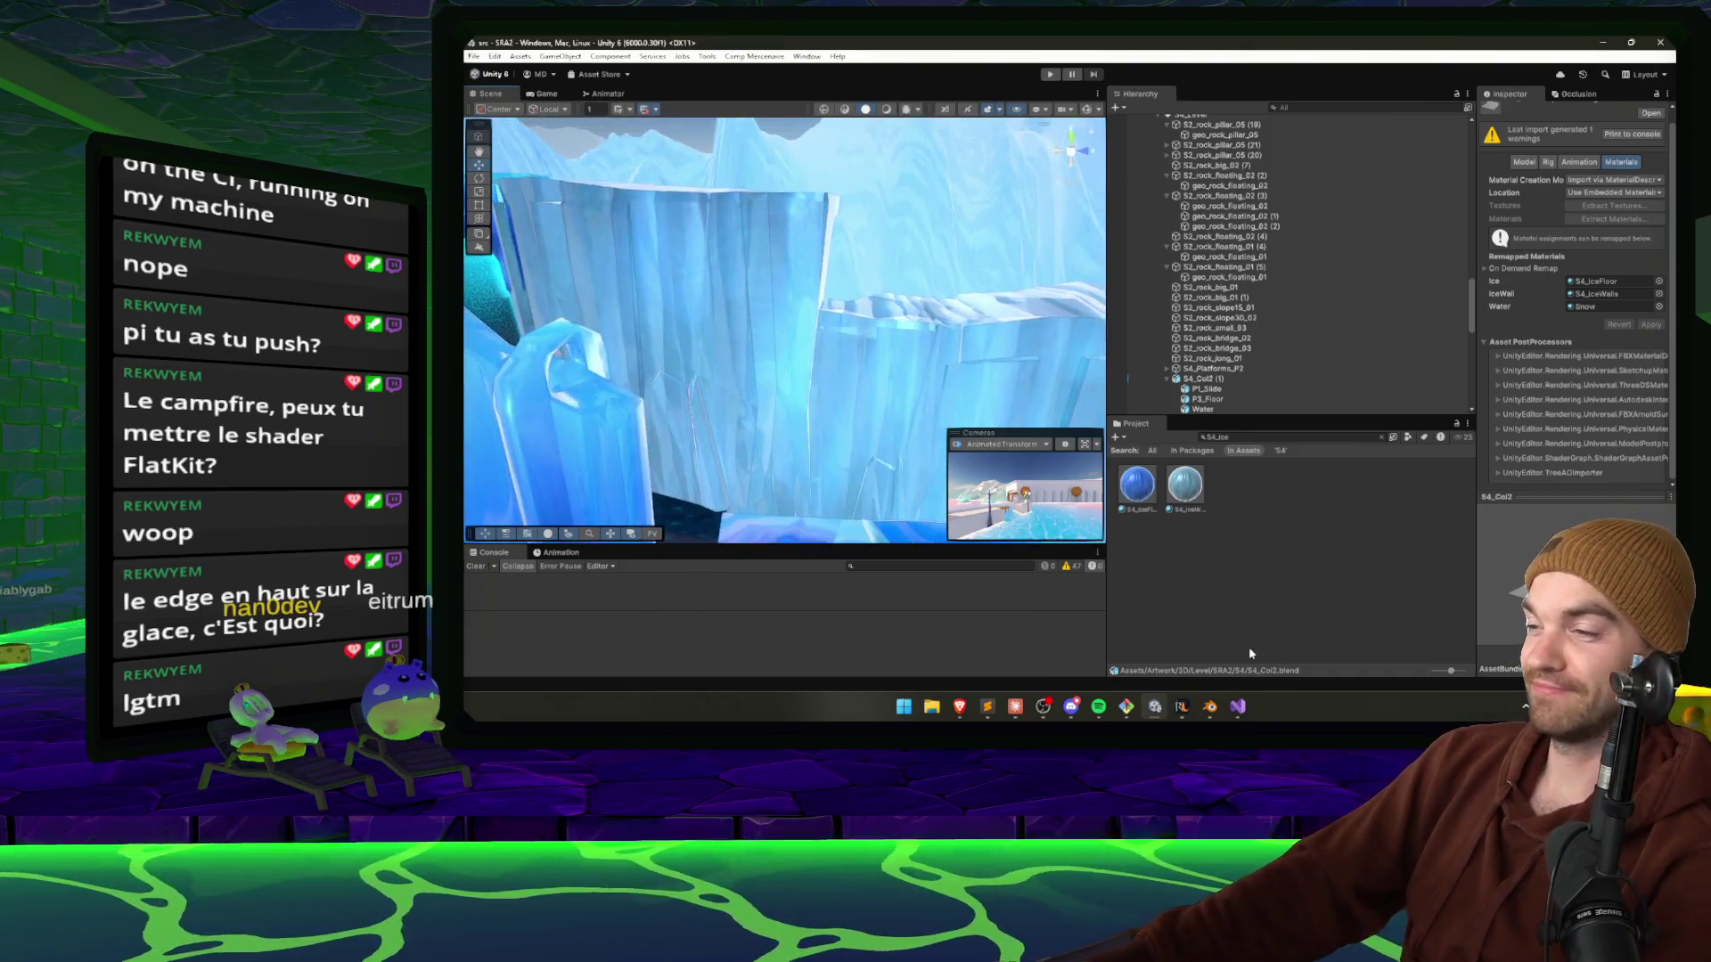
{"action": "left_click", "coordinate": [1183, 706]}
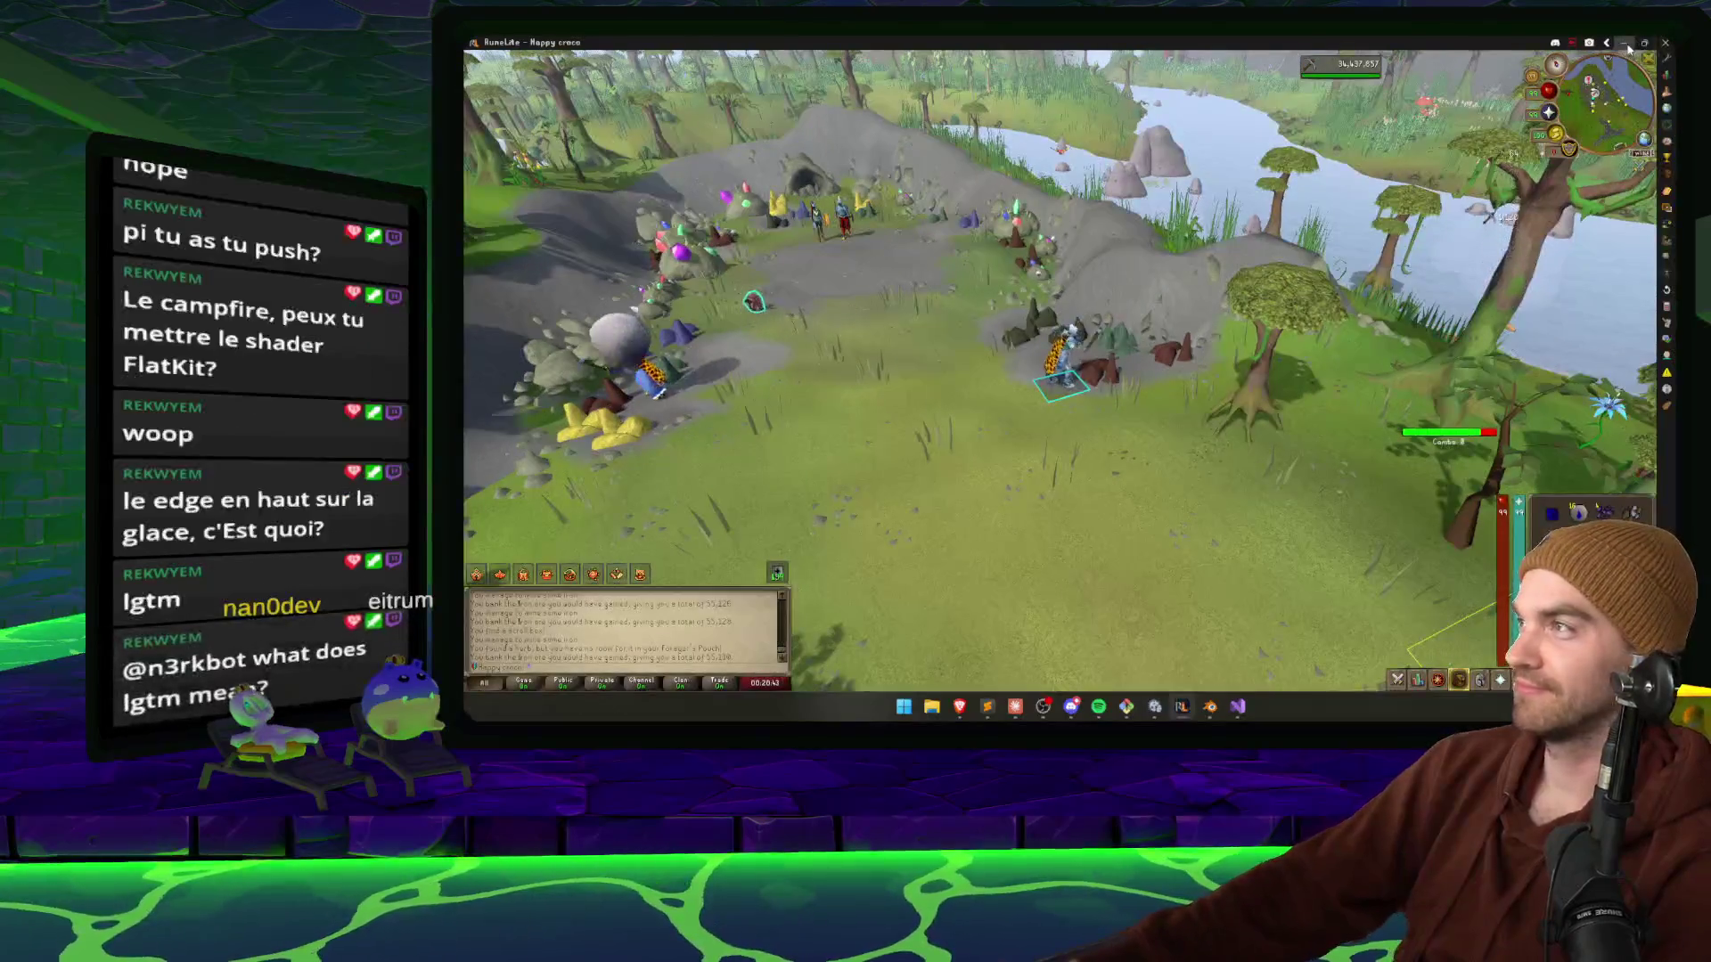
{"action": "key", "text": "alt+Tab"}
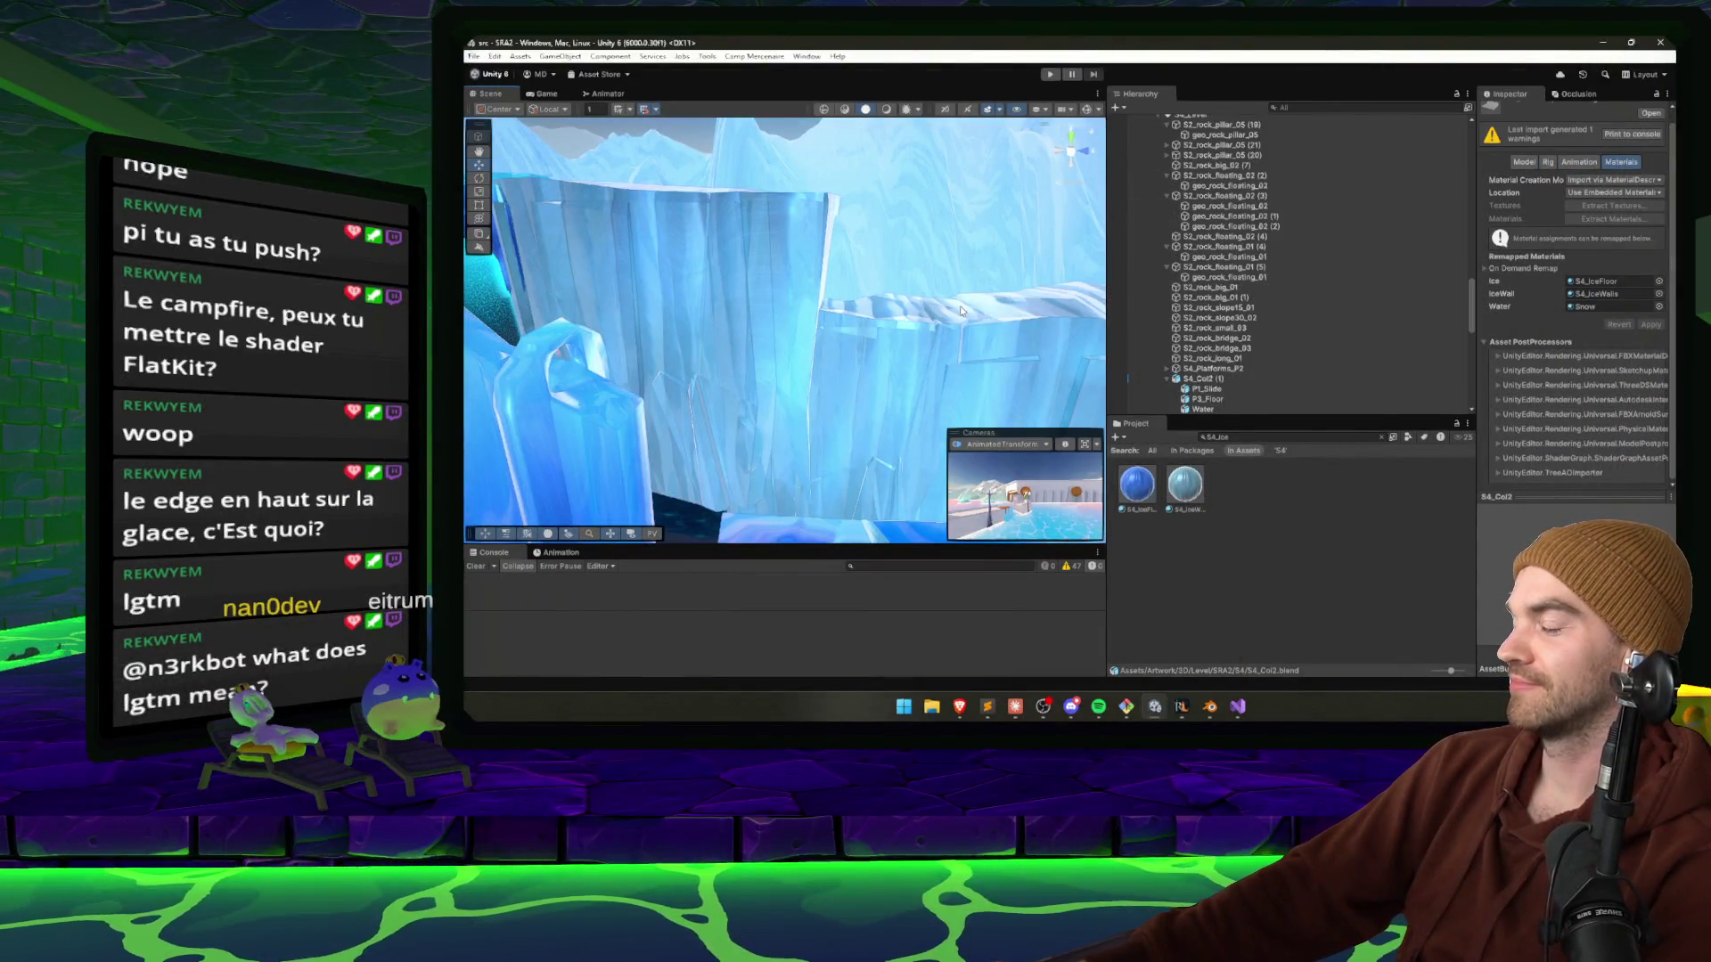
Survey the ice cliffs and platforms from above, then bring up S4_Col2.blend in Blender.
{"action": "left_click_drag", "start_coordinate": [960, 310], "coordinate": [898, 351]}
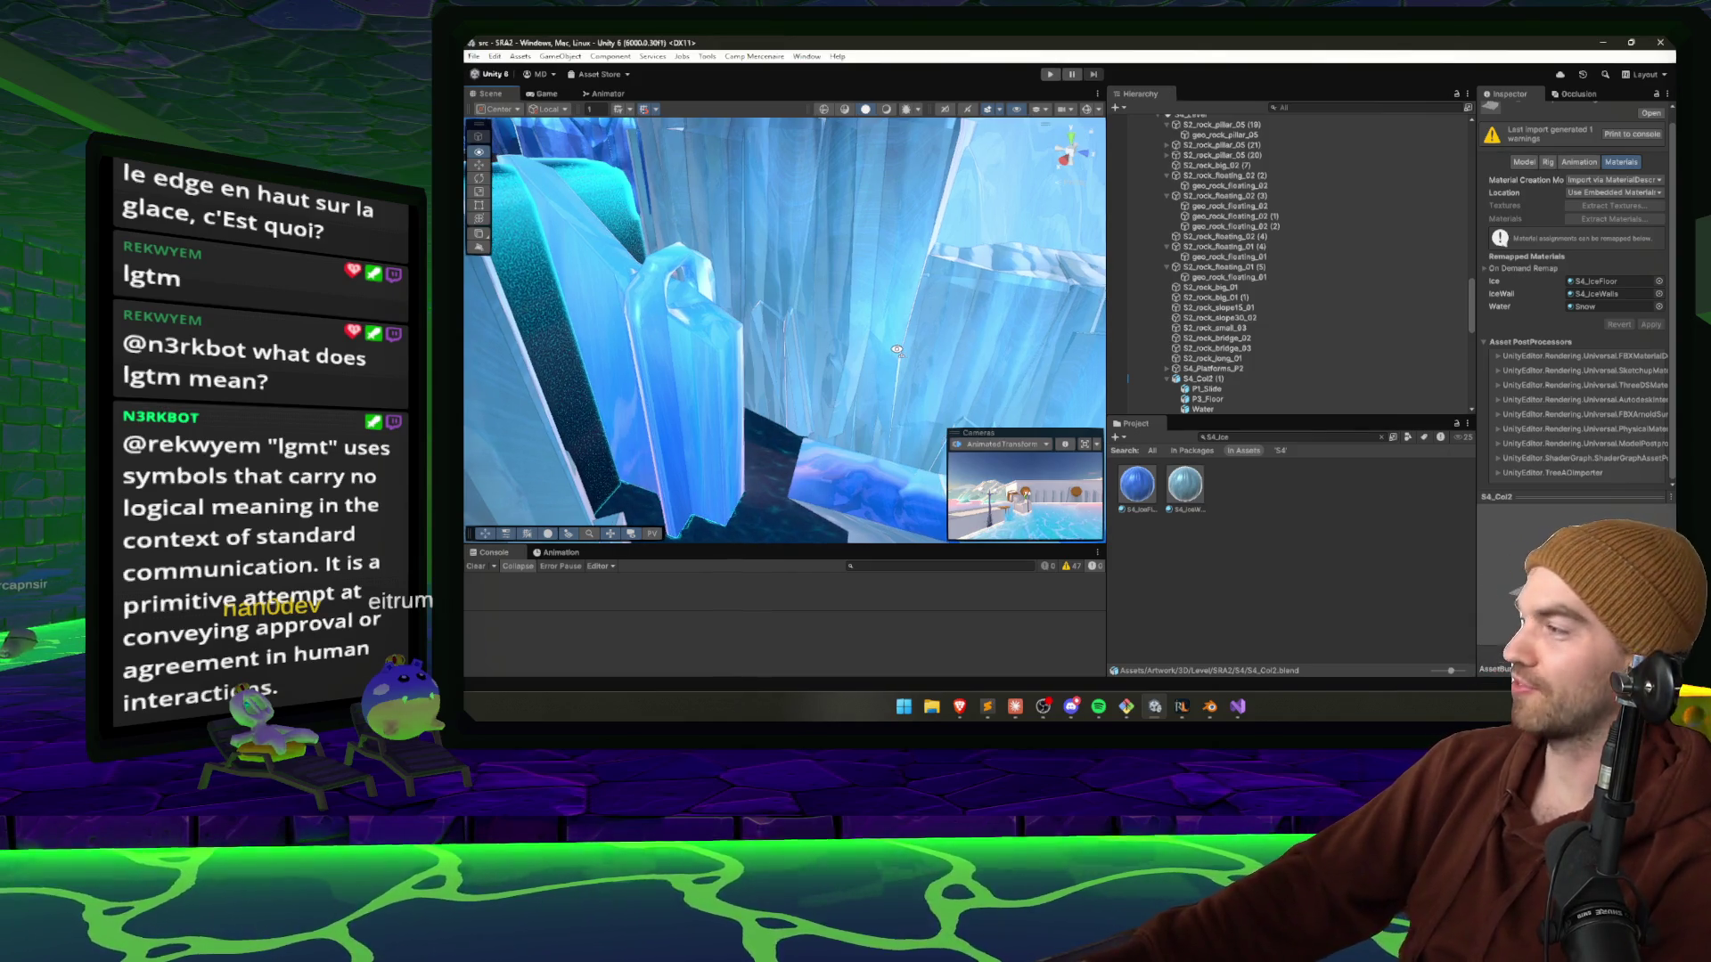
{"action": "left_click_drag", "start_coordinate": [898, 349], "coordinate": [647, 473]}
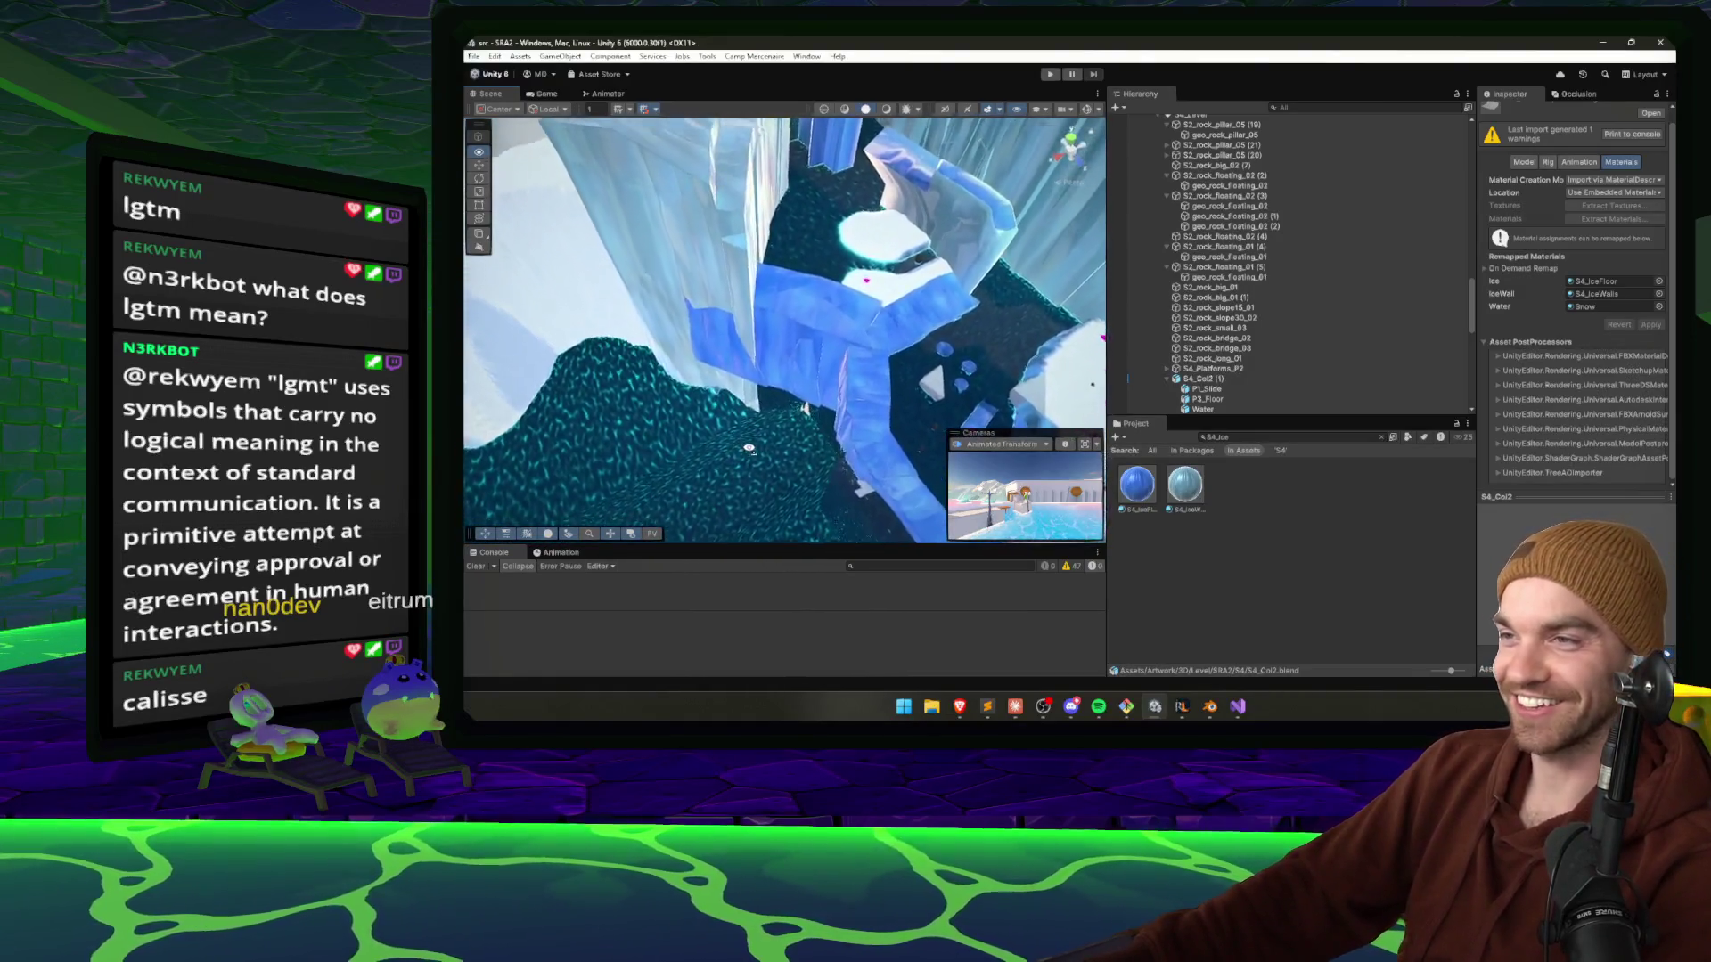
{"action": "left_click_drag", "start_coordinate": [608, 460], "coordinate": [676, 435]}
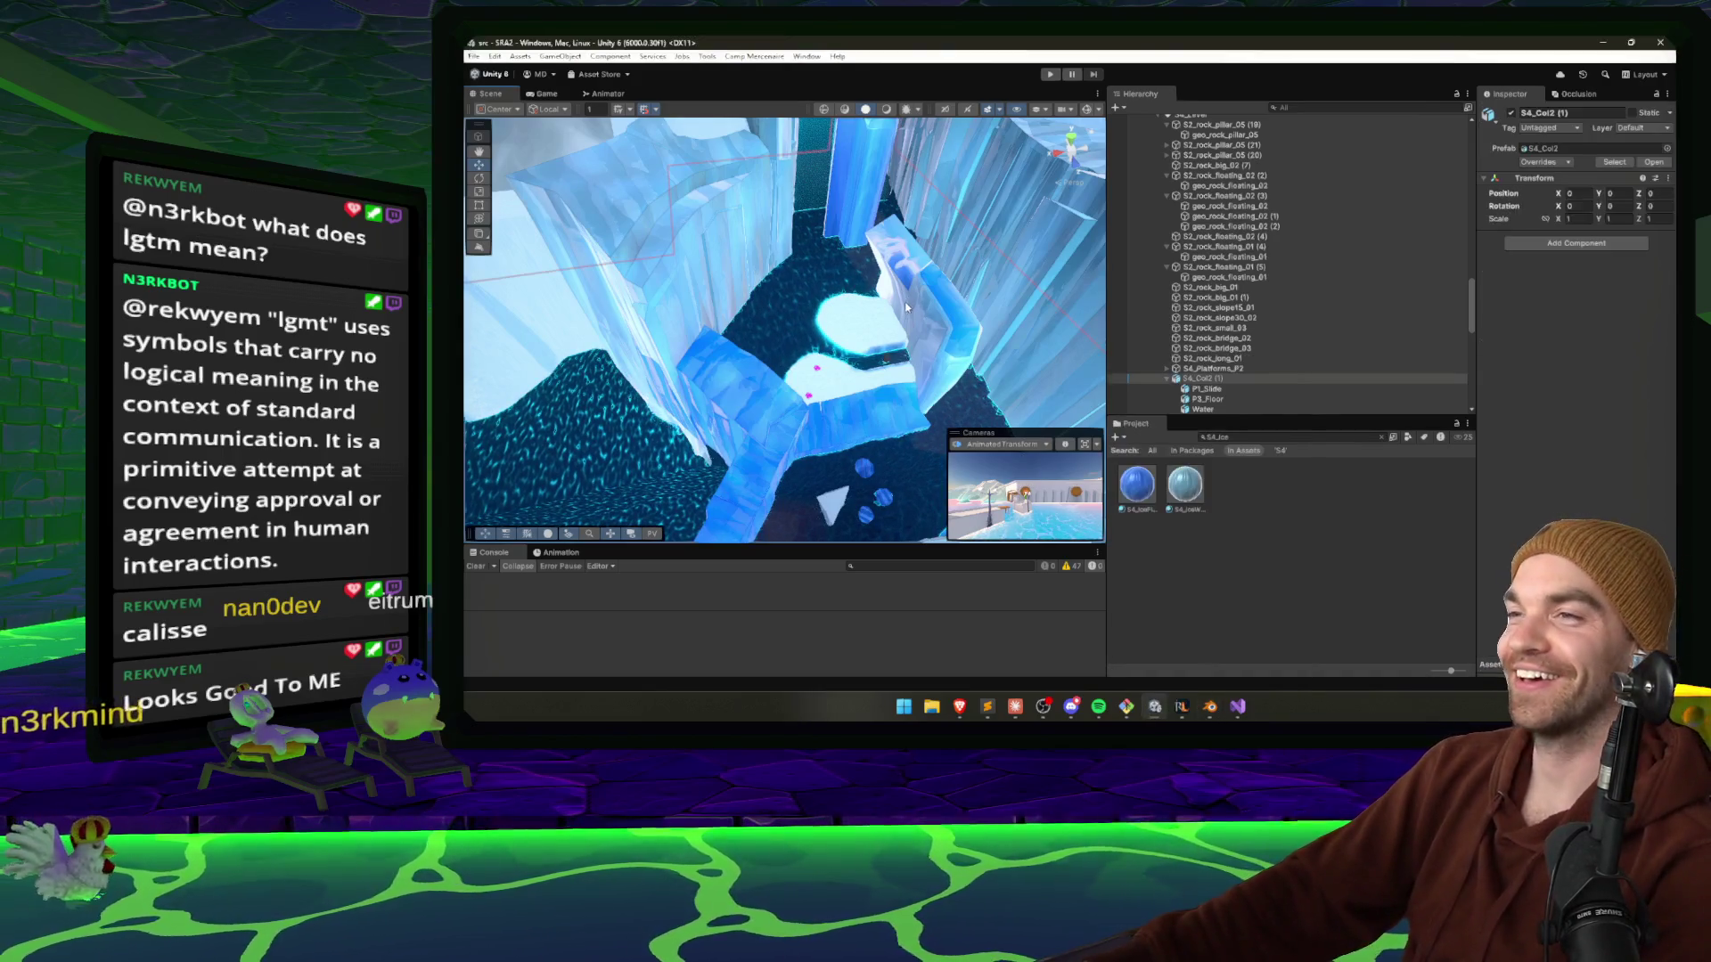
{"action": "left_click", "coordinate": [1211, 708]}
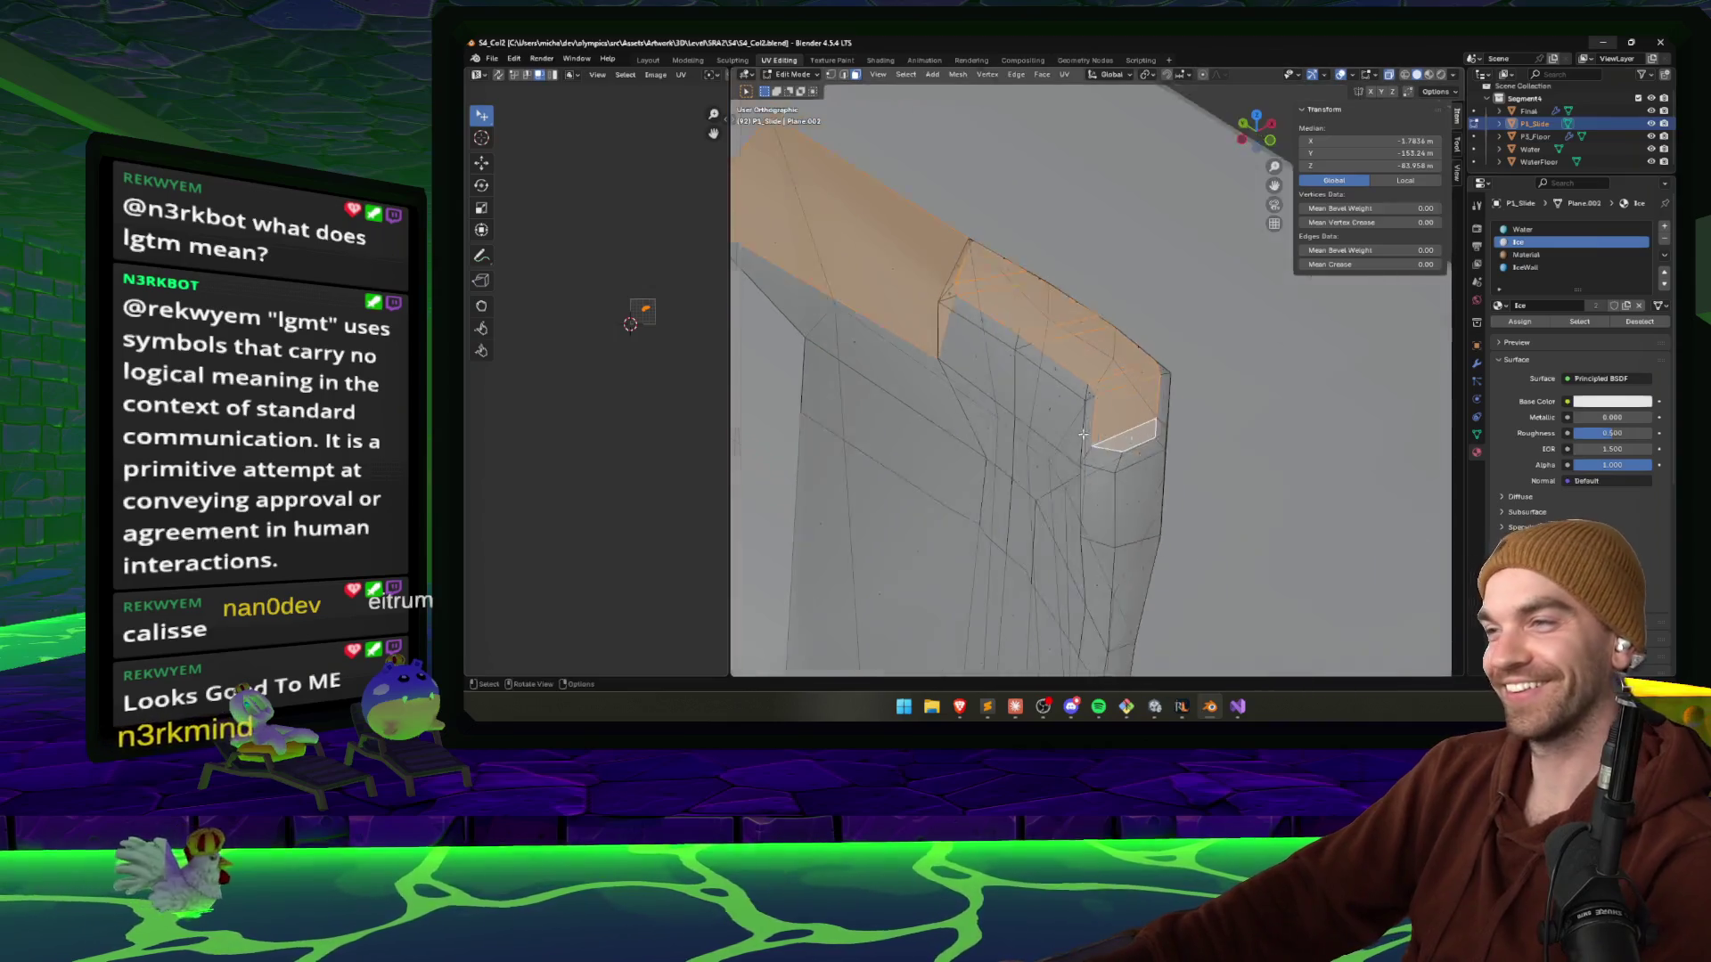
Save the Blender file and return the slide mesh to Object Mode.
{"action": "scroll", "coordinate": [955, 298], "scroll_direction": "down", "scroll_amount": 6}
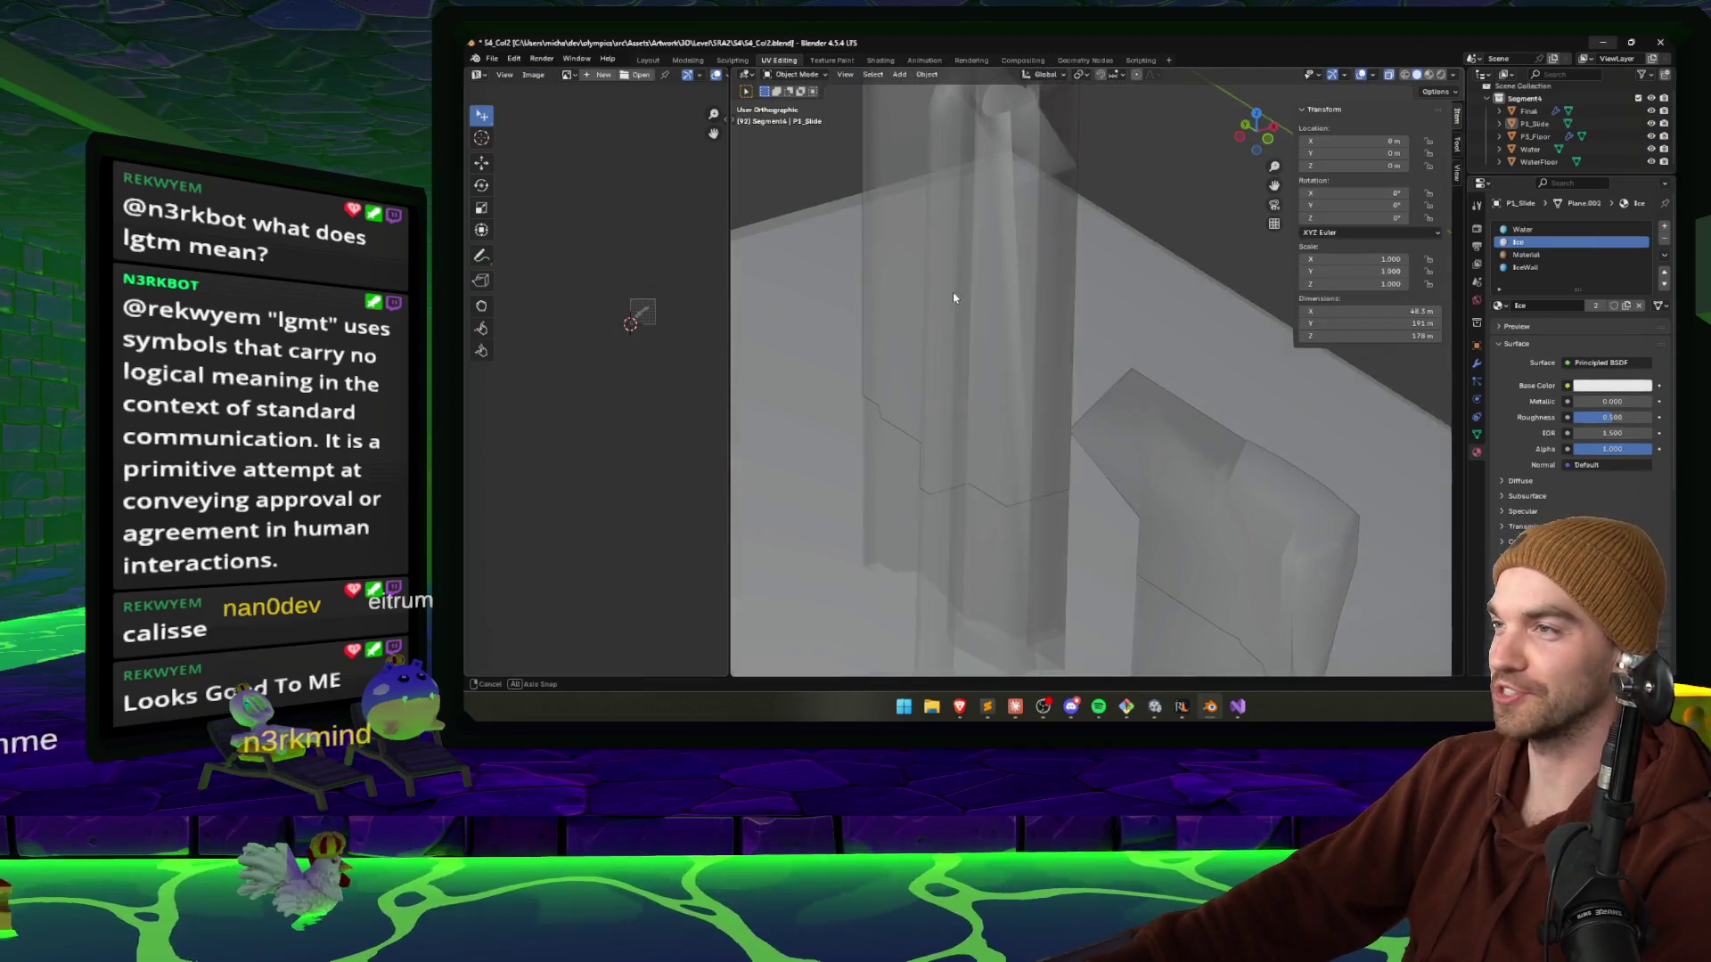
{"action": "key", "text": "ctrl+s"}
{"action": "key", "text": "Tab"}
{"action": "scroll", "coordinate": [1001, 519], "scroll_direction": "up", "scroll_amount": 3}
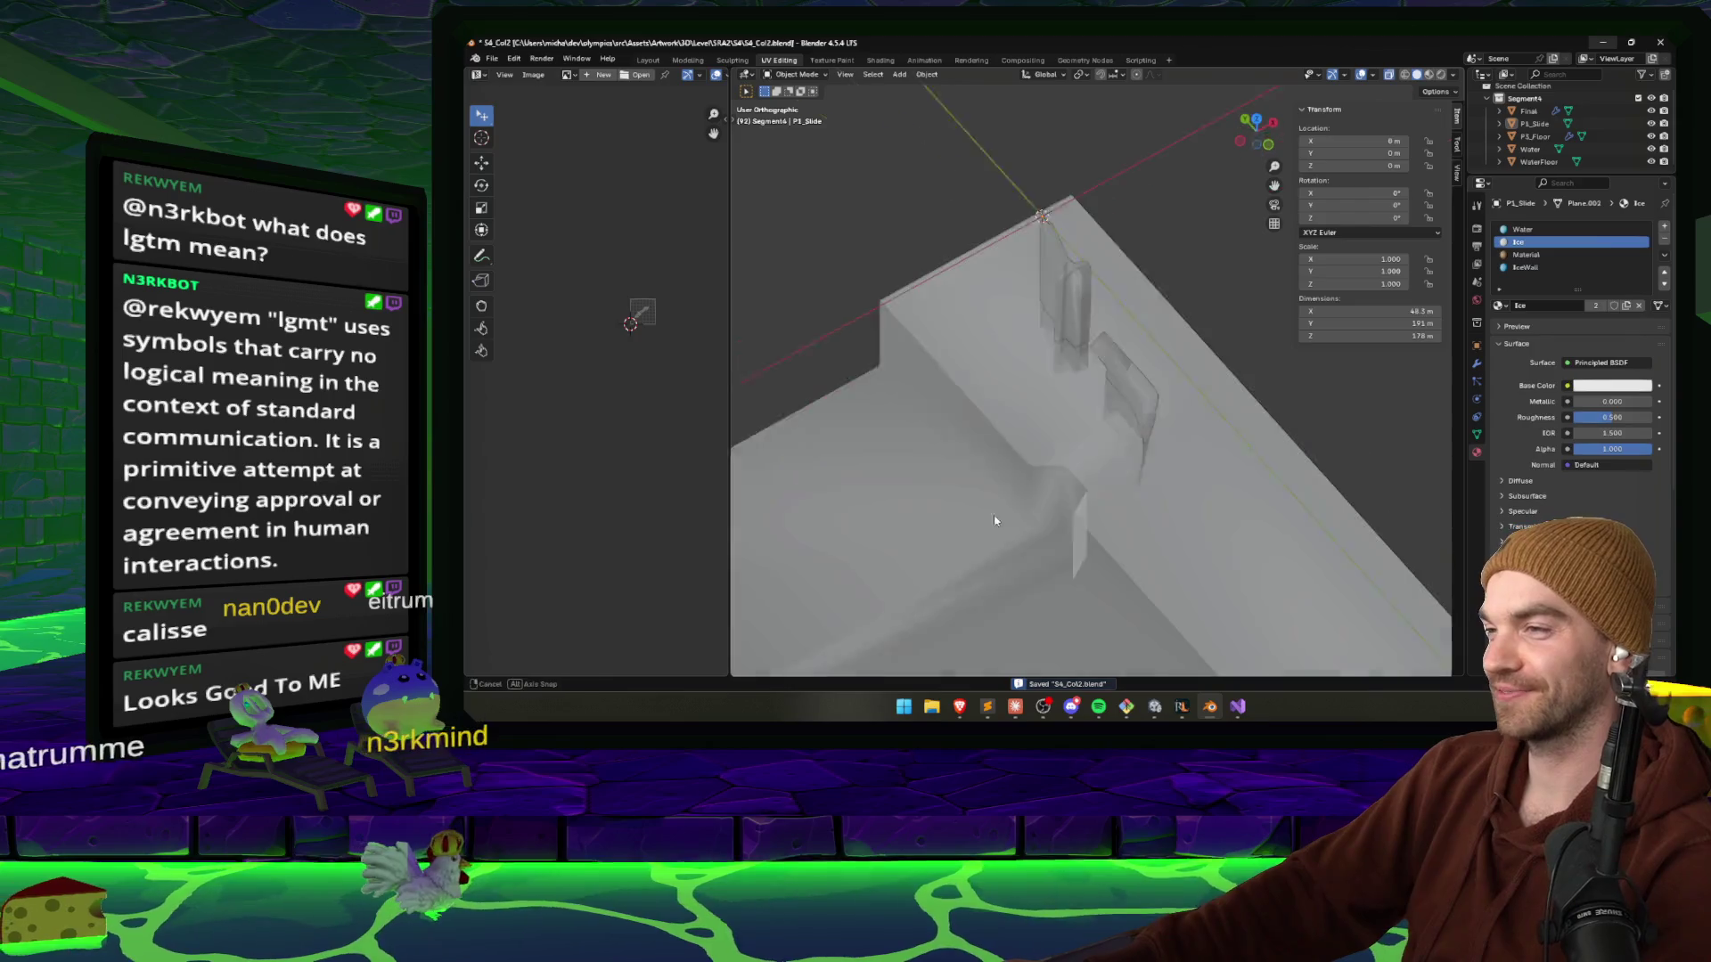
Unwrap the entire Water mesh with Smart UV Project.
{"action": "left_click", "coordinate": [944, 497]}
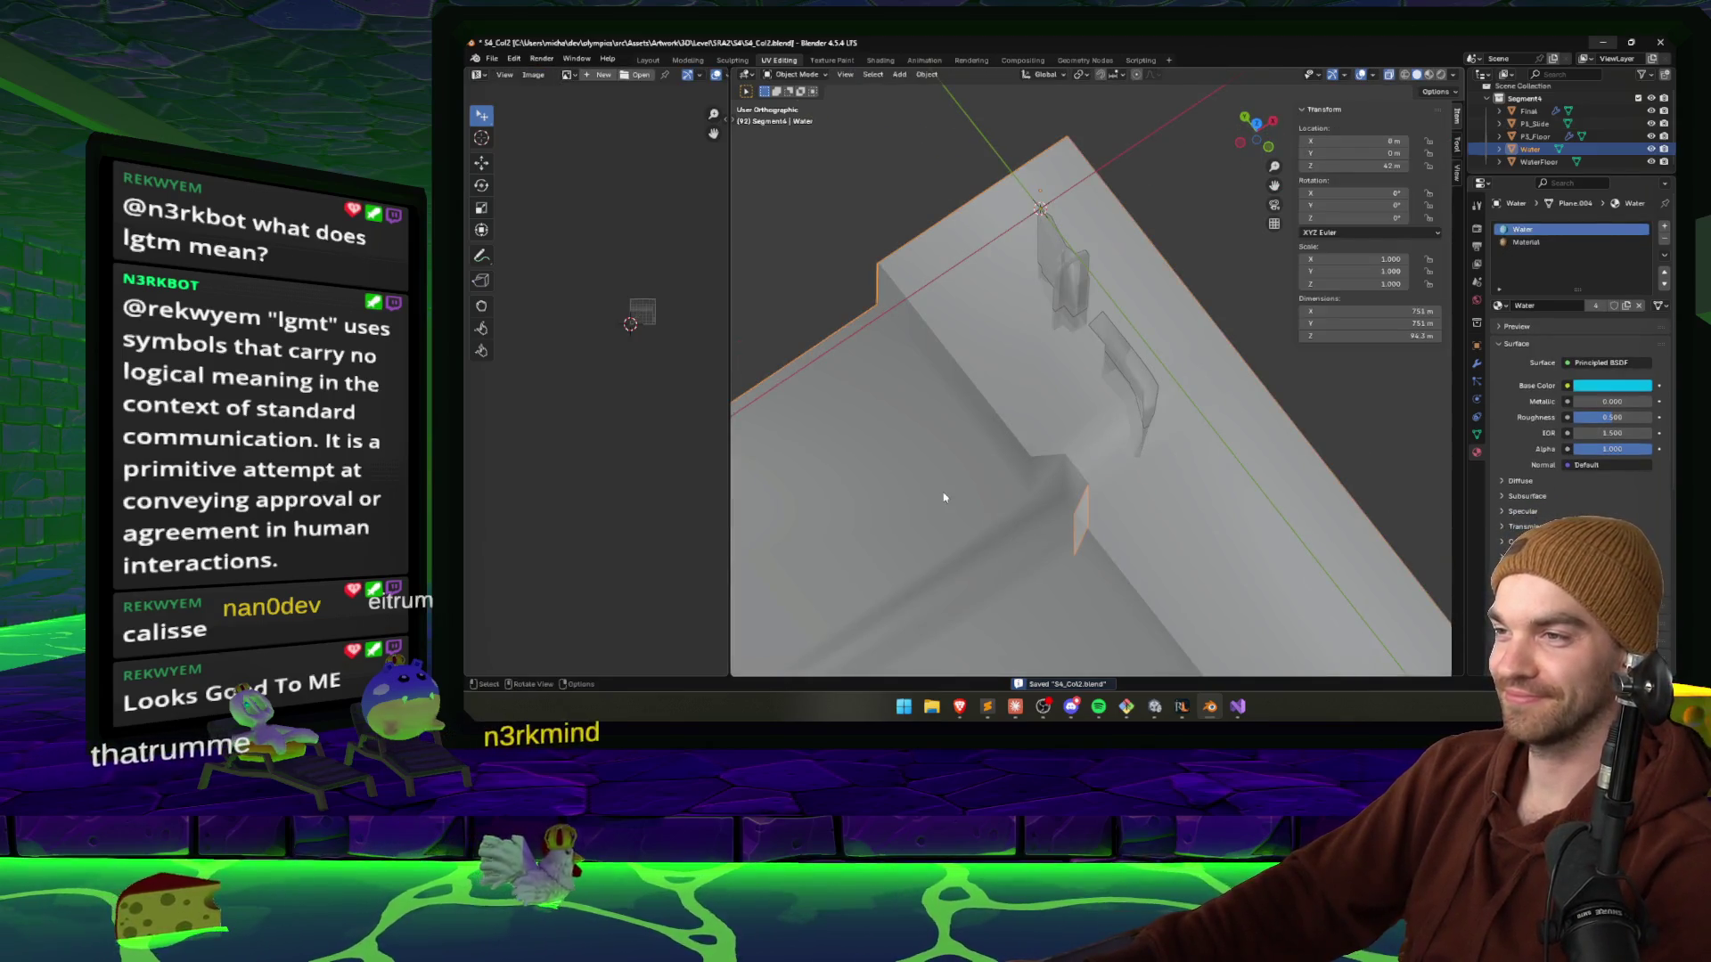
{"action": "key", "text": "Tab"}
{"action": "scroll", "coordinate": [950, 502], "scroll_direction": "down", "scroll_amount": 5}
{"action": "key", "text": "a"}
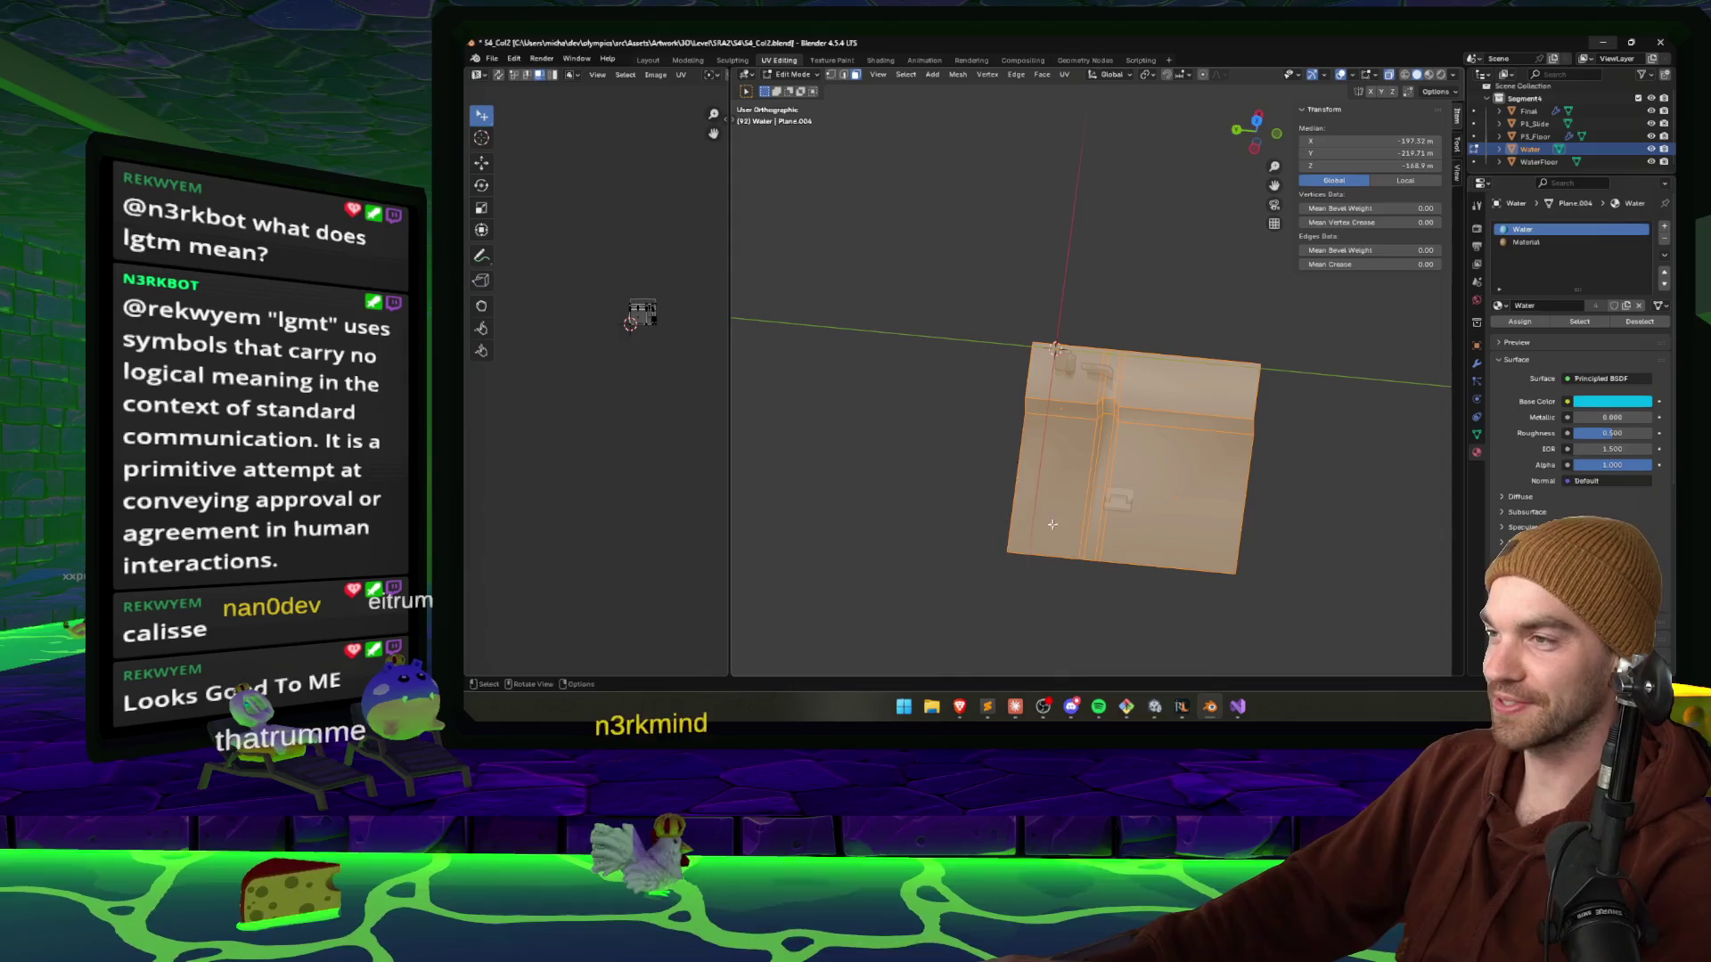
{"action": "key", "text": "u"}
{"action": "left_click", "coordinate": [1038, 532]}
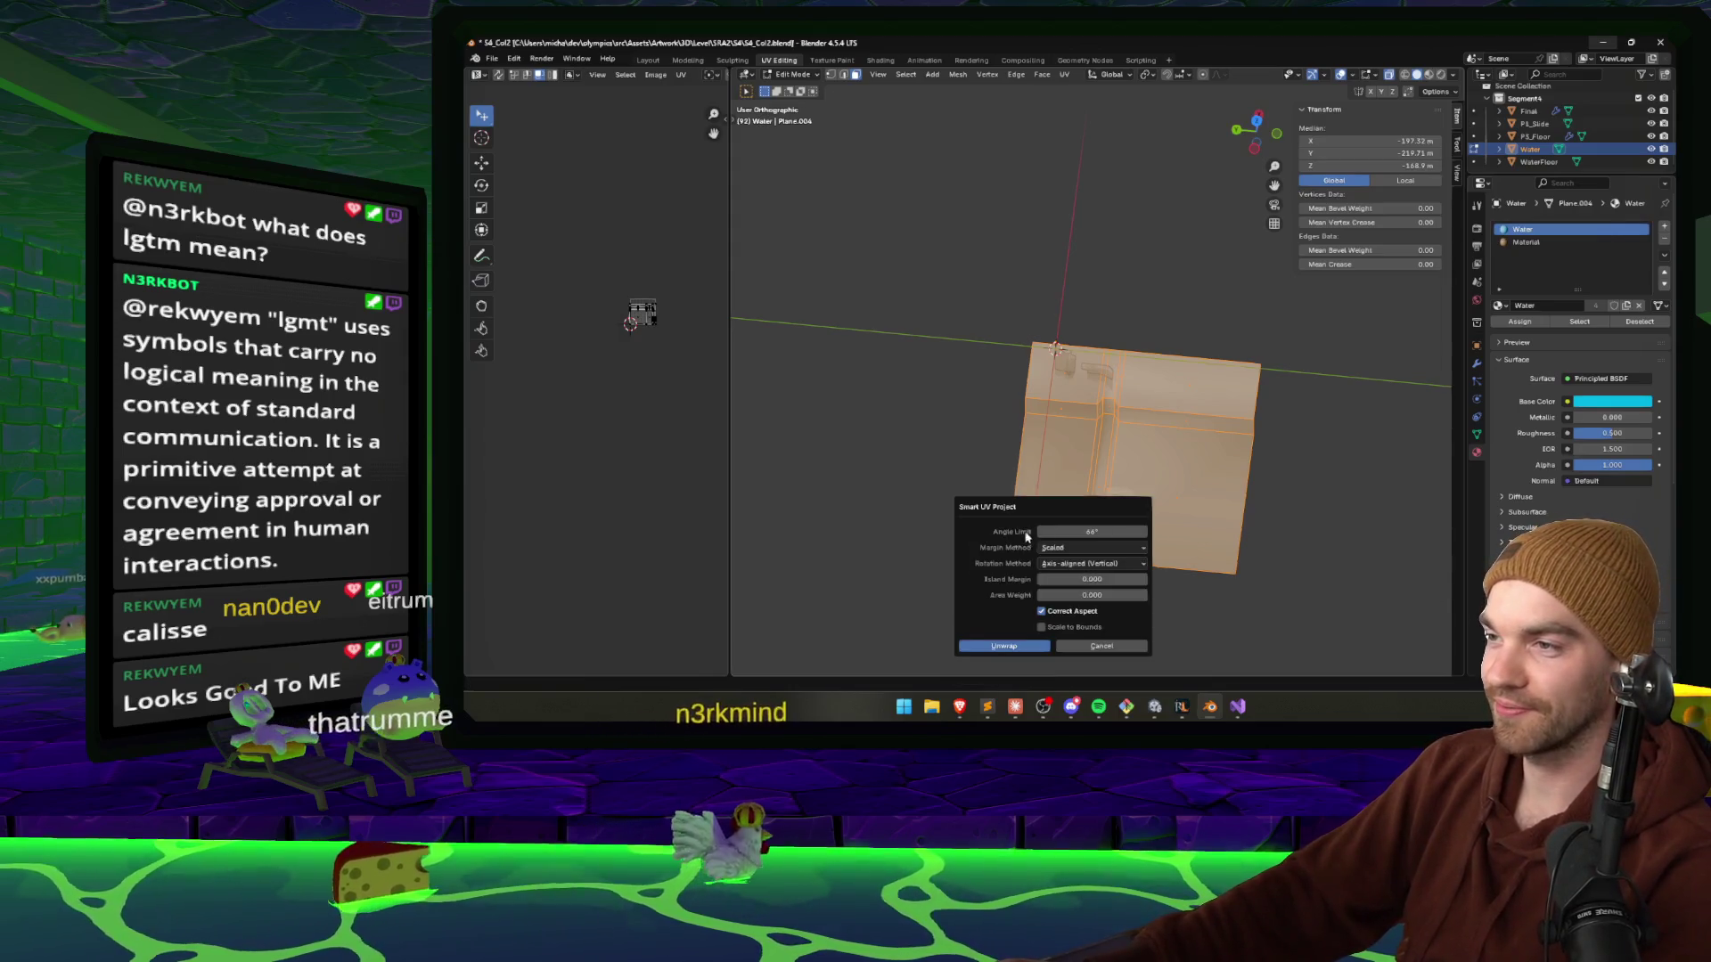
{"action": "left_click", "coordinate": [1020, 642]}
{"action": "key", "text": "Tab"}
Select the whole Water UV island and begin scaling it.
{"action": "key", "text": "alt+Tab"}
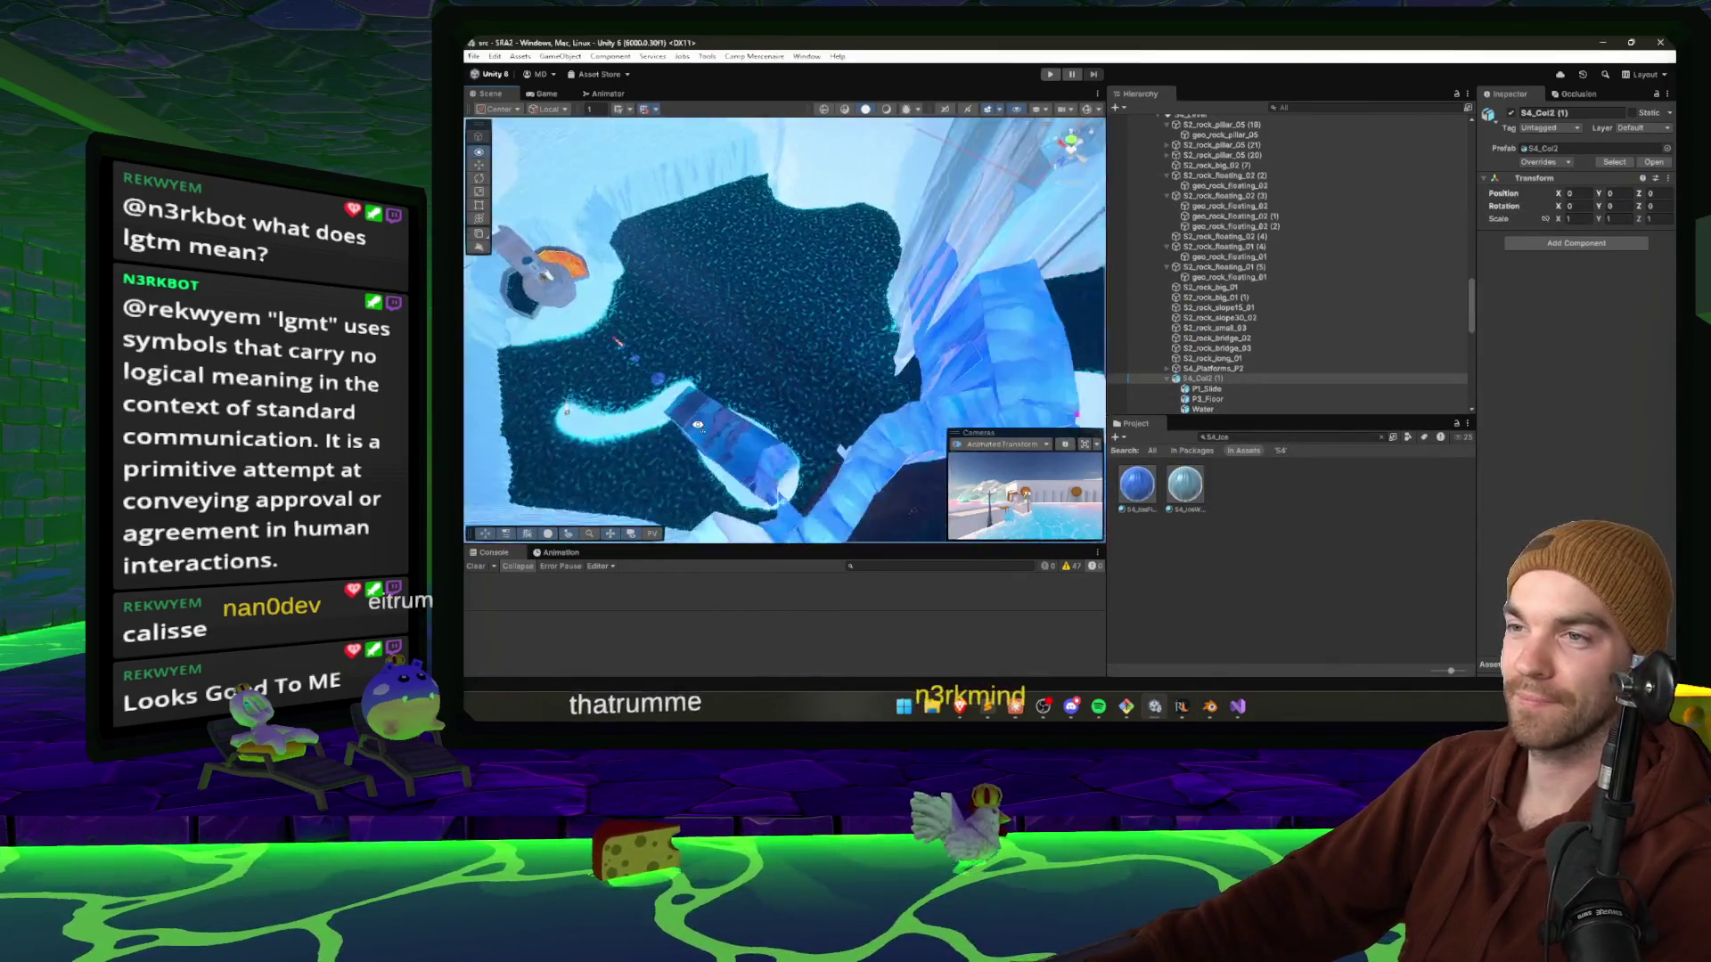
{"action": "left_click", "coordinate": [1208, 706]}
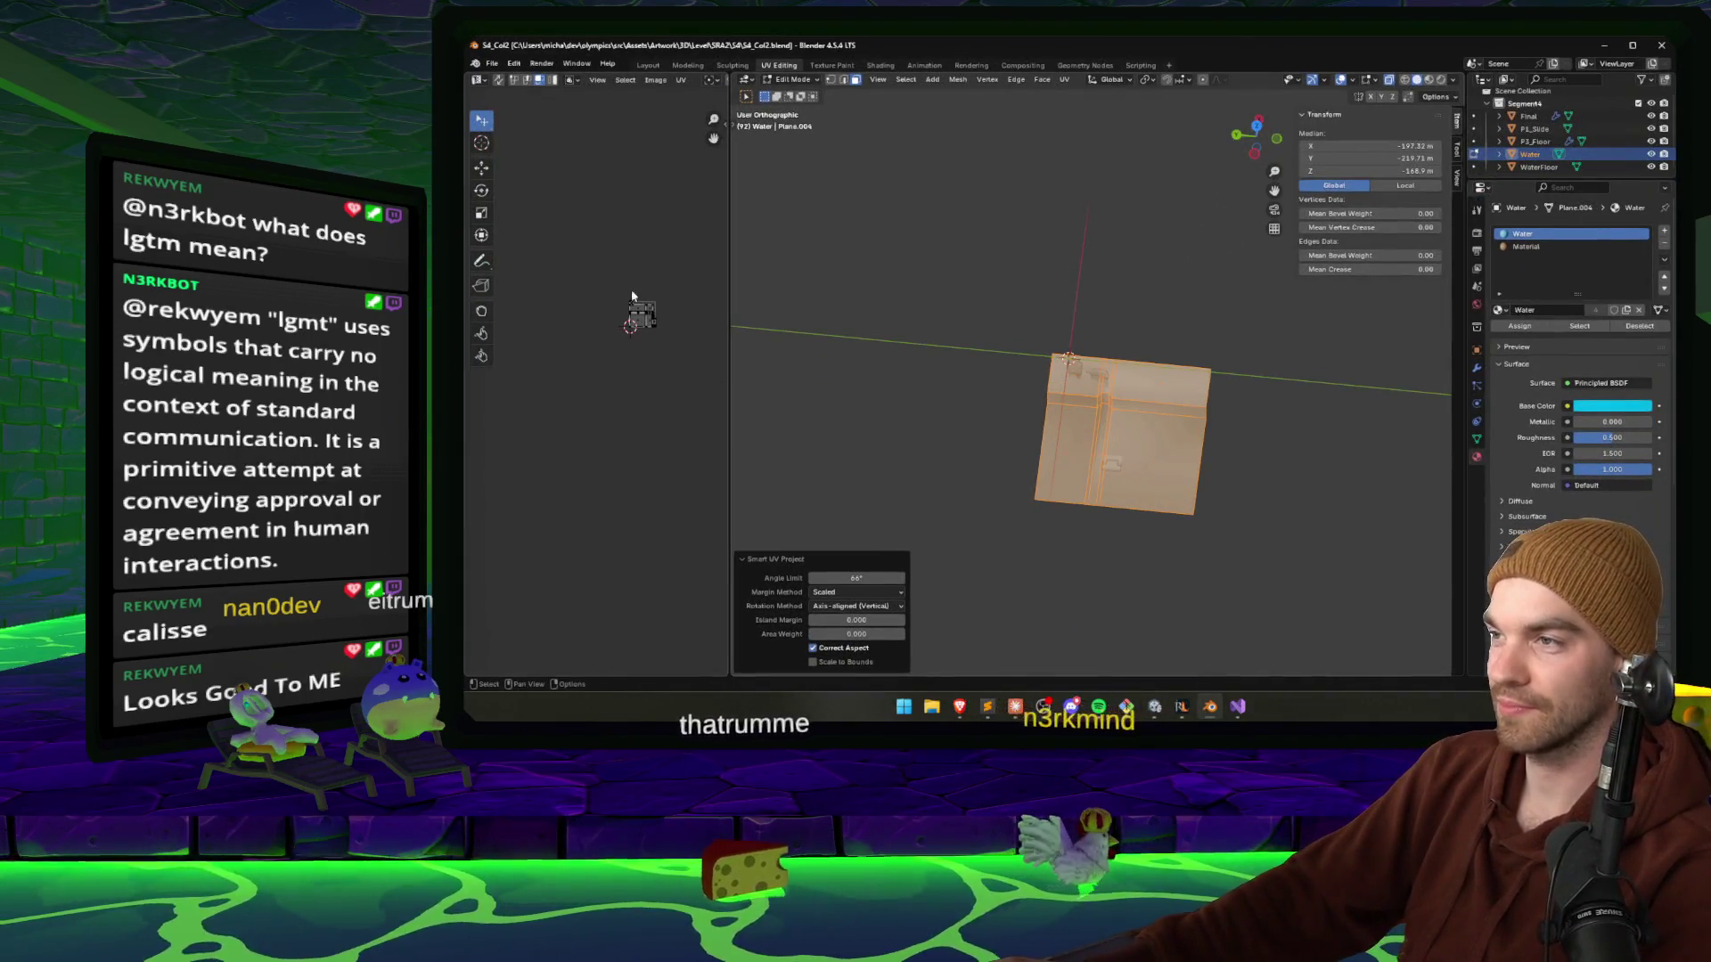
{"action": "key", "text": "a"}
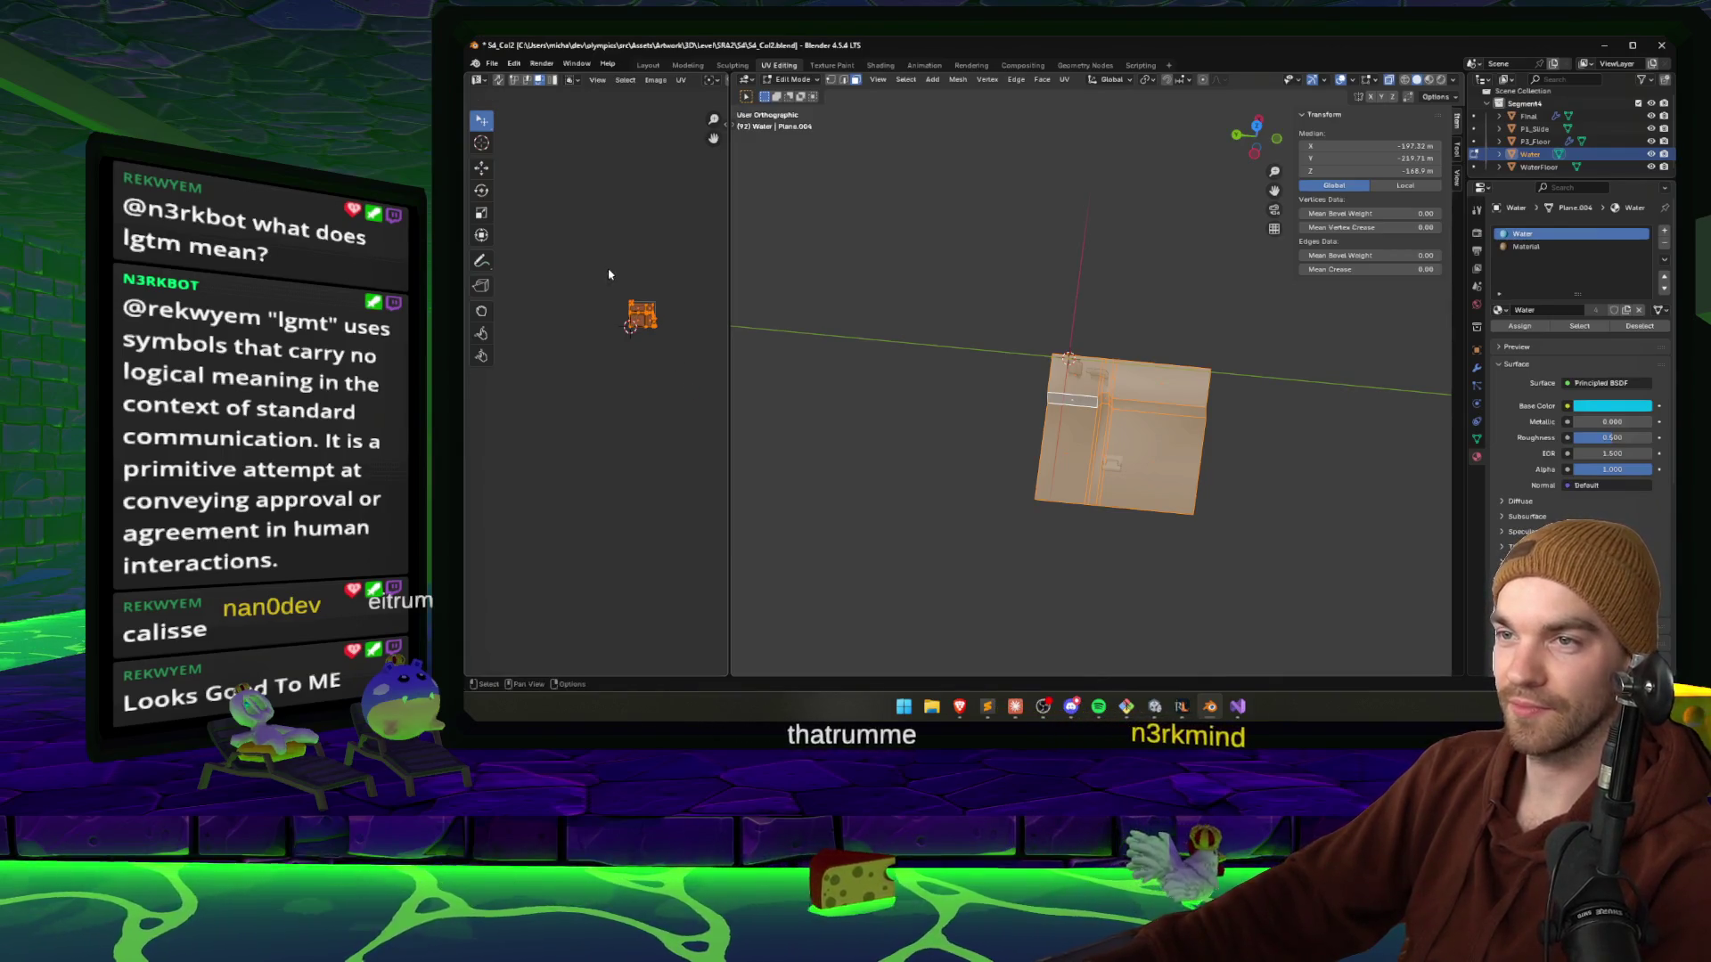
{"action": "key", "text": "s"}
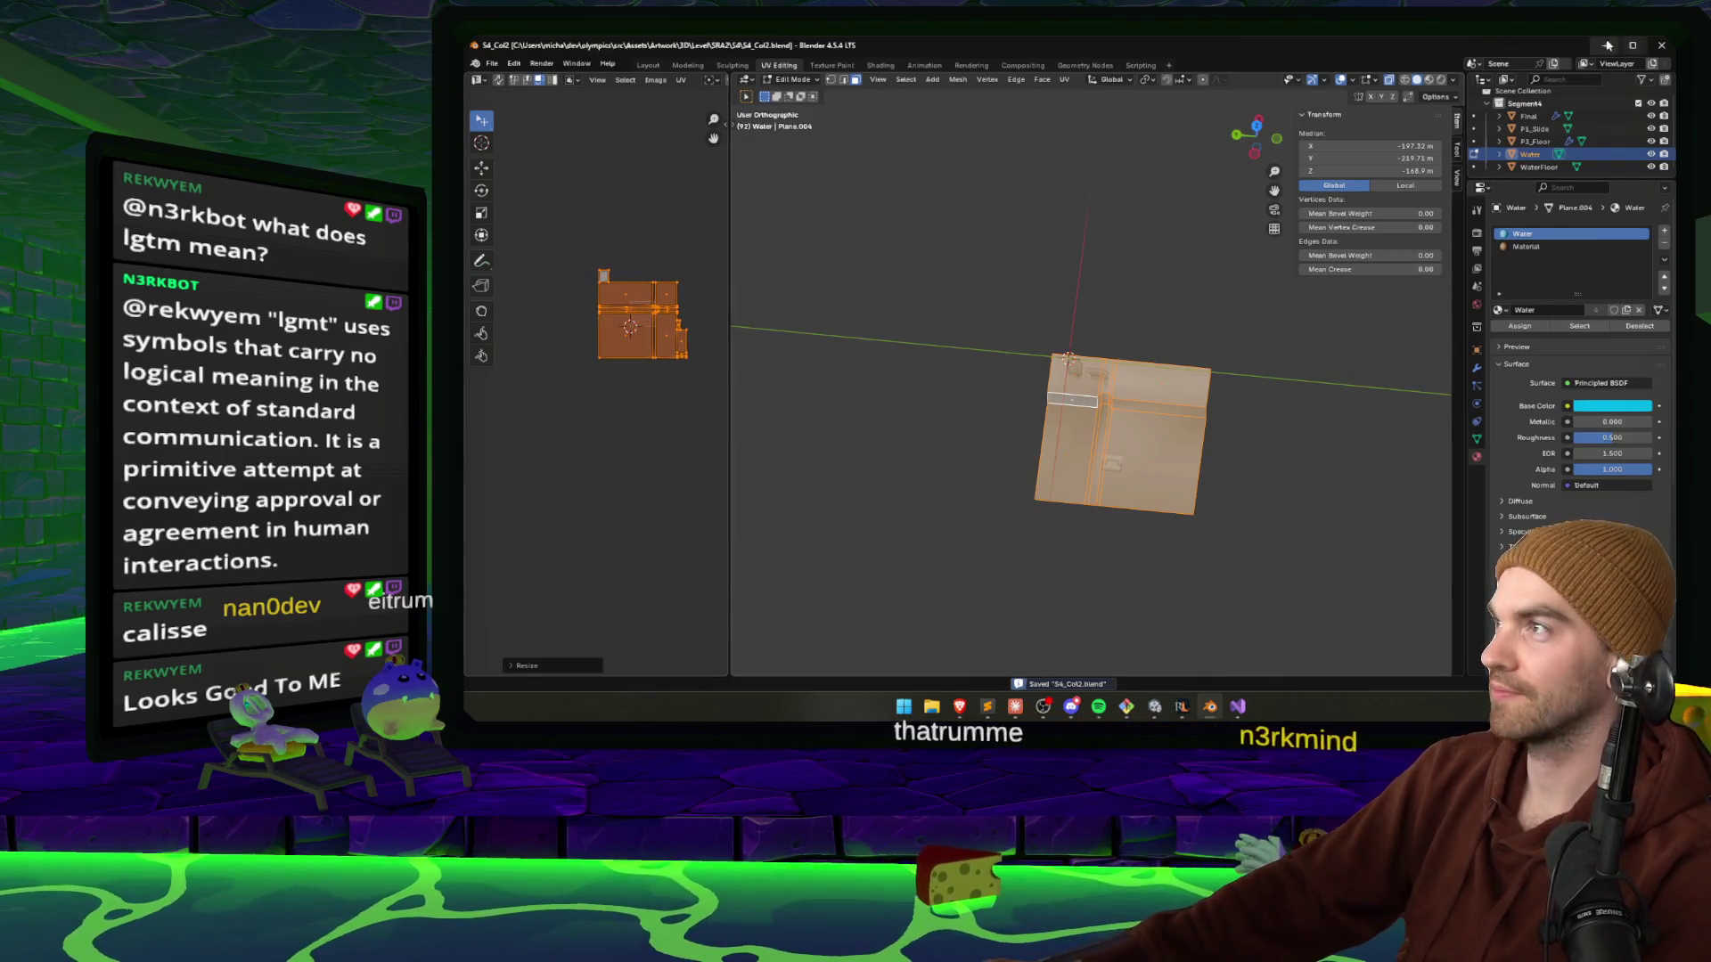
{"action": "key", "text": "alt+Tab"}
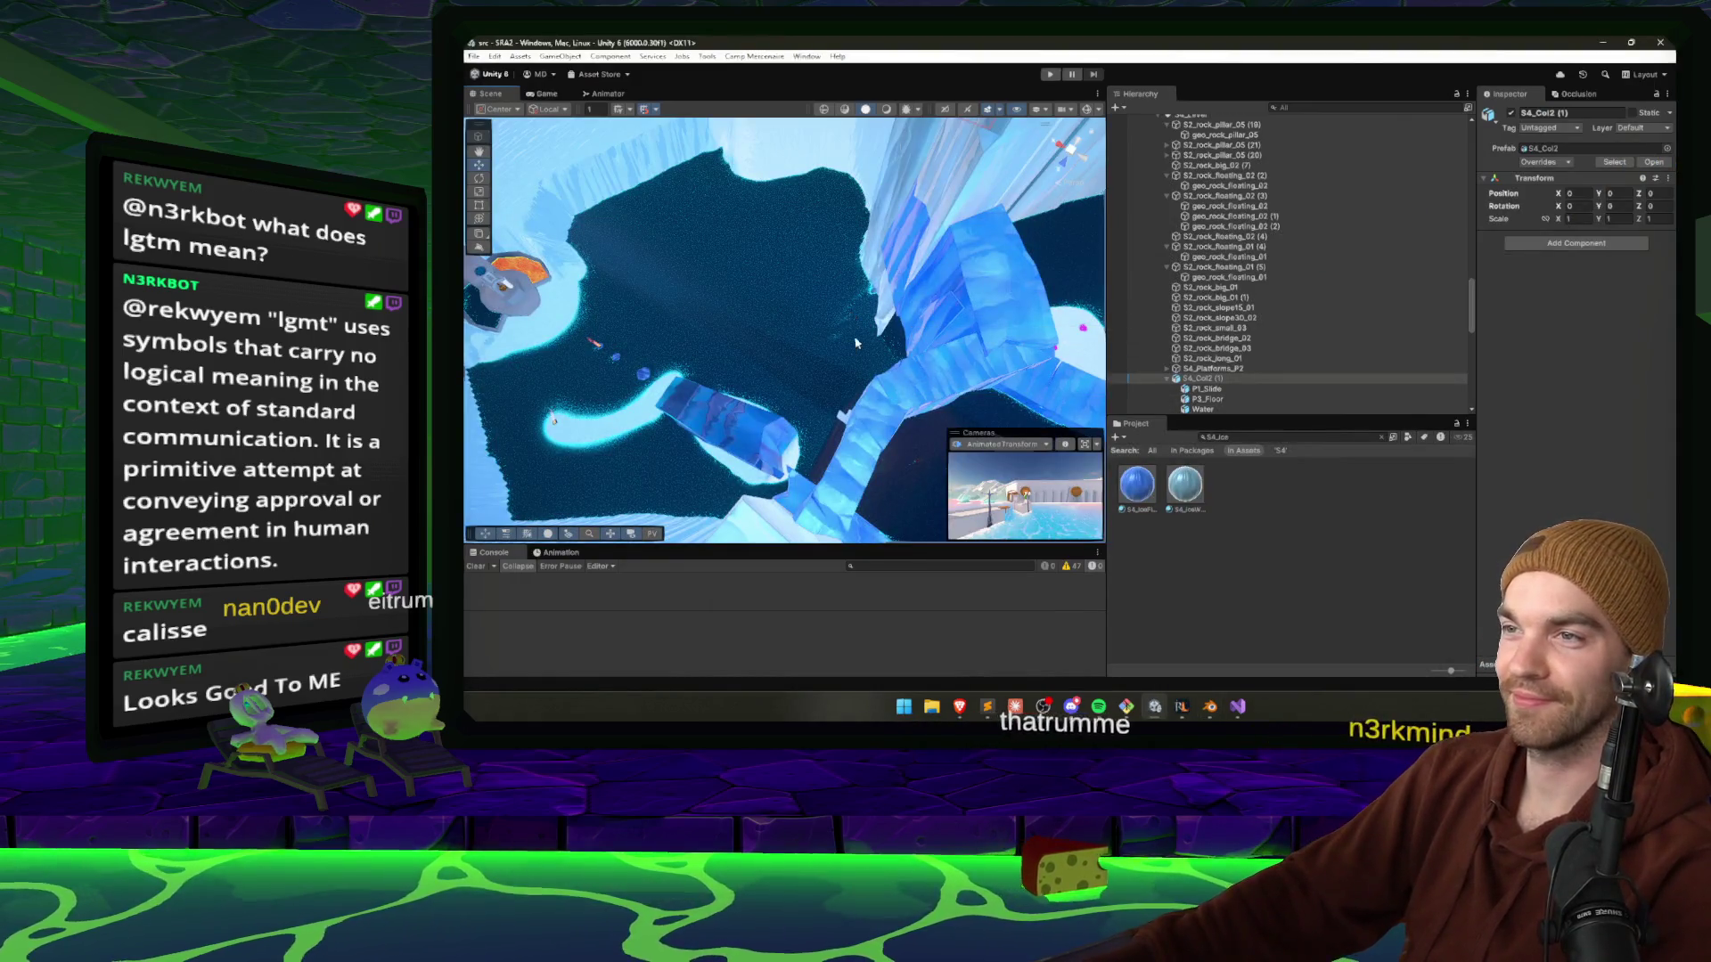
{"action": "right_click", "coordinate": [848, 310]}
Shrink the Water UV island, confirm the smaller size and save S4_Col2.
{"action": "key", "text": "alt+Tab"}
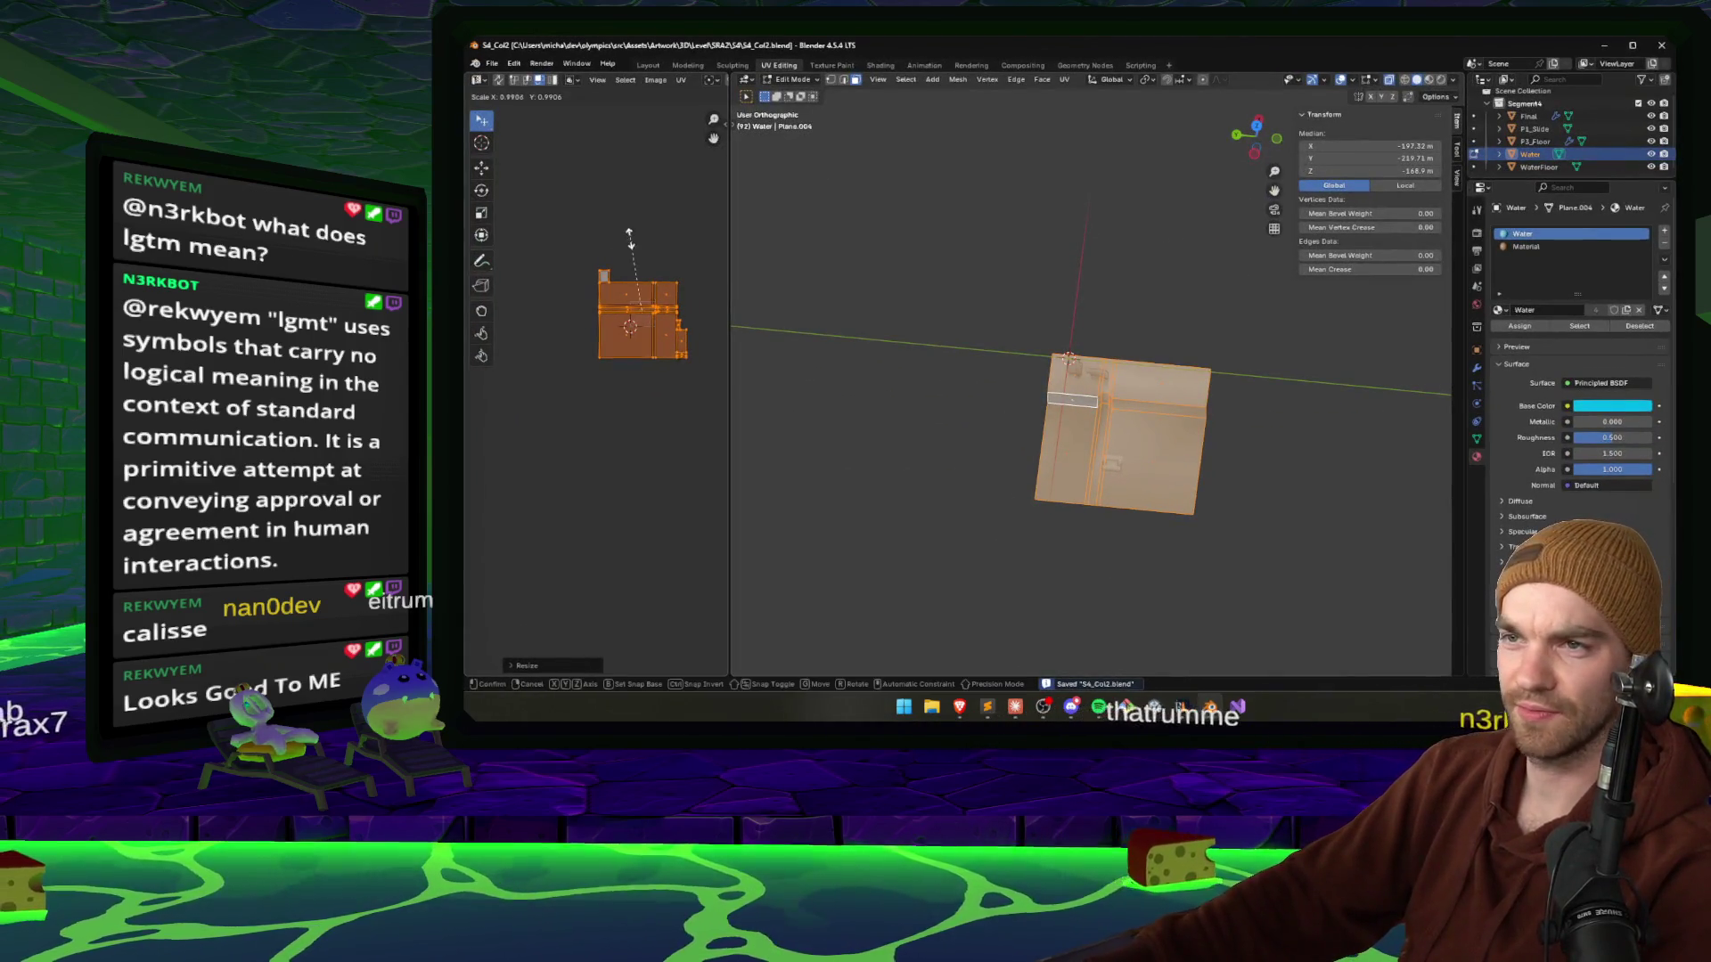
{"action": "key", "text": "s"}
{"action": "left_click", "coordinate": [636, 303]}
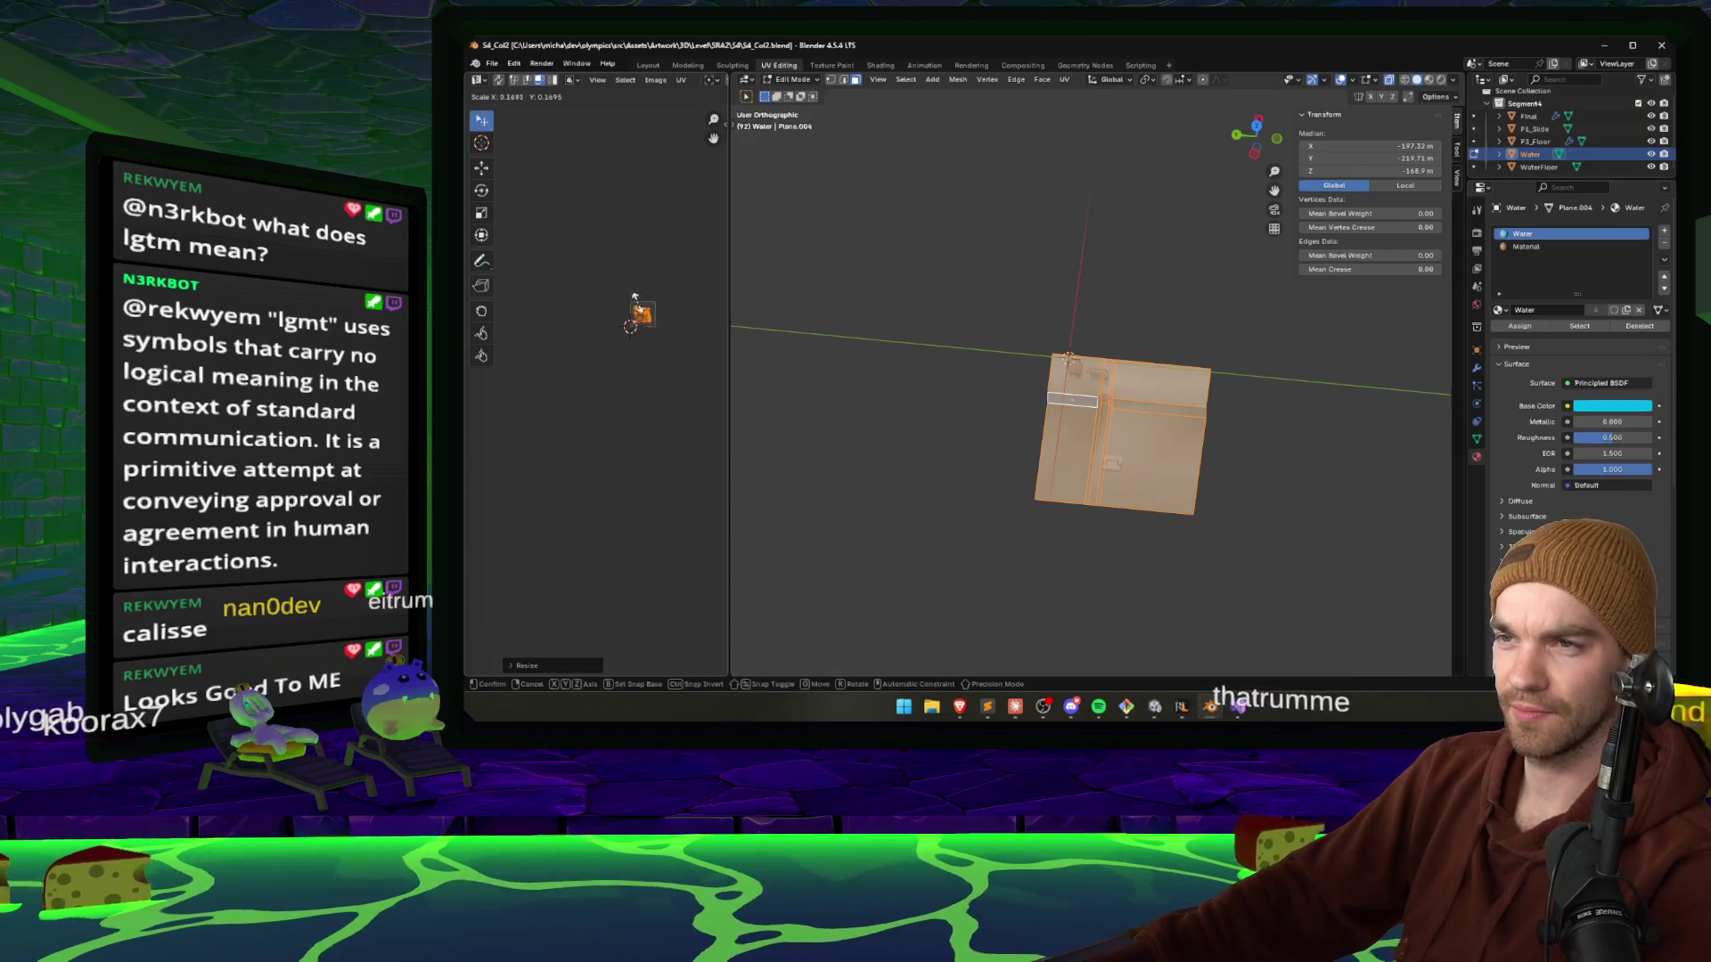
{"action": "key", "text": "ctrl+s"}
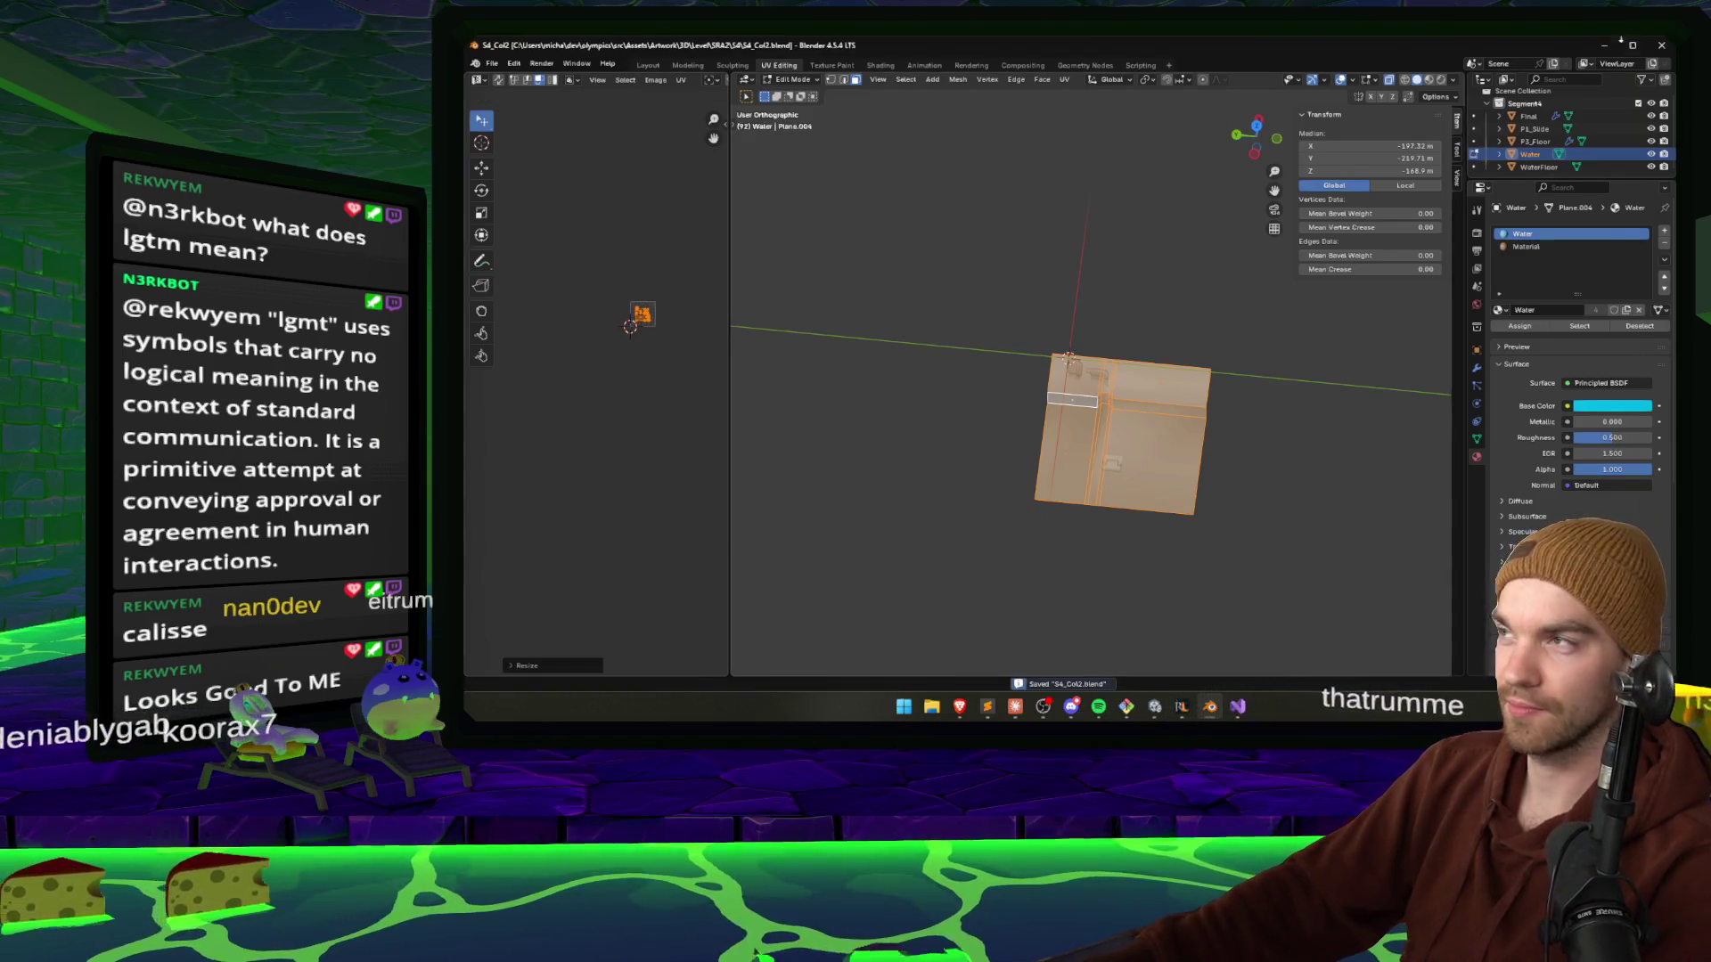
{"action": "key", "text": "alt+Tab"}
{"action": "mouse_move", "coordinate": [841, 282]}
{"action": "left_mouse_down"}
{"action": "mouse_move", "coordinate": [754, 264]}
{"action": "mouse_move", "coordinate": [1146, 262]}
{"action": "mouse_move", "coordinate": [953, 198]}
{"action": "mouse_move", "coordinate": [879, 210]}
{"action": "left_mouse_up"}
Open P2_Water's source model S3_Col in Blender and select the P2_Water object.
{"action": "left_click", "coordinate": [879, 211]}
{"action": "left_click", "coordinate": [1616, 227]}
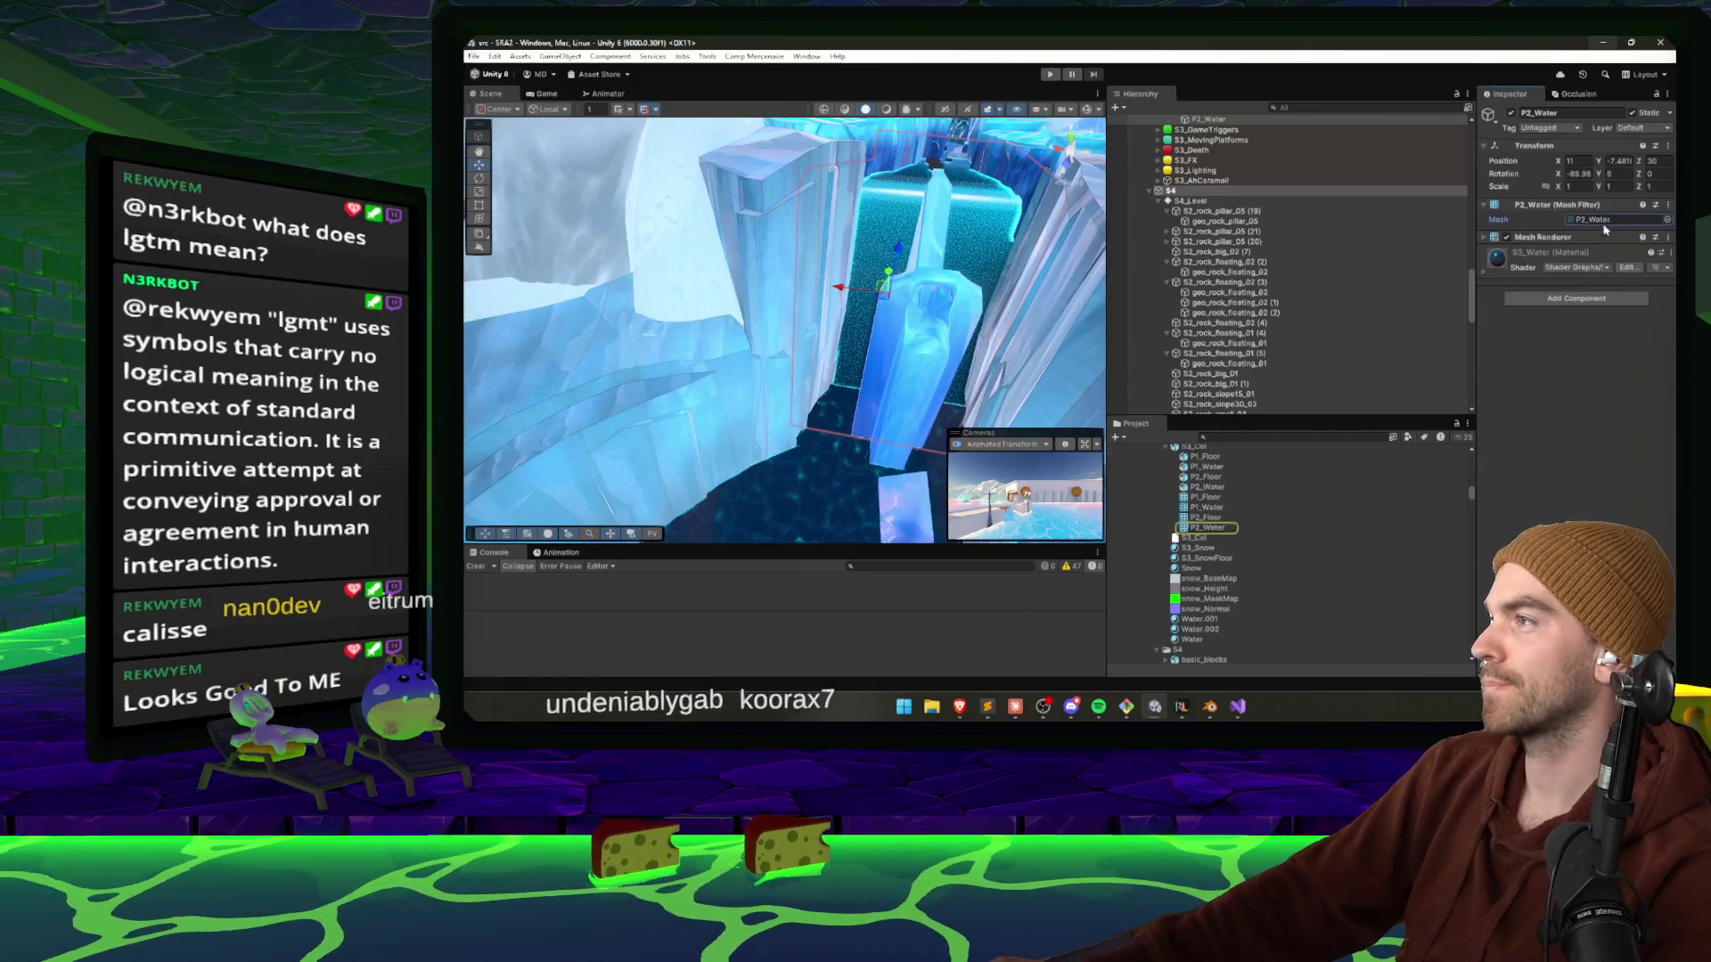
{"action": "left_click", "coordinate": [1192, 523]}
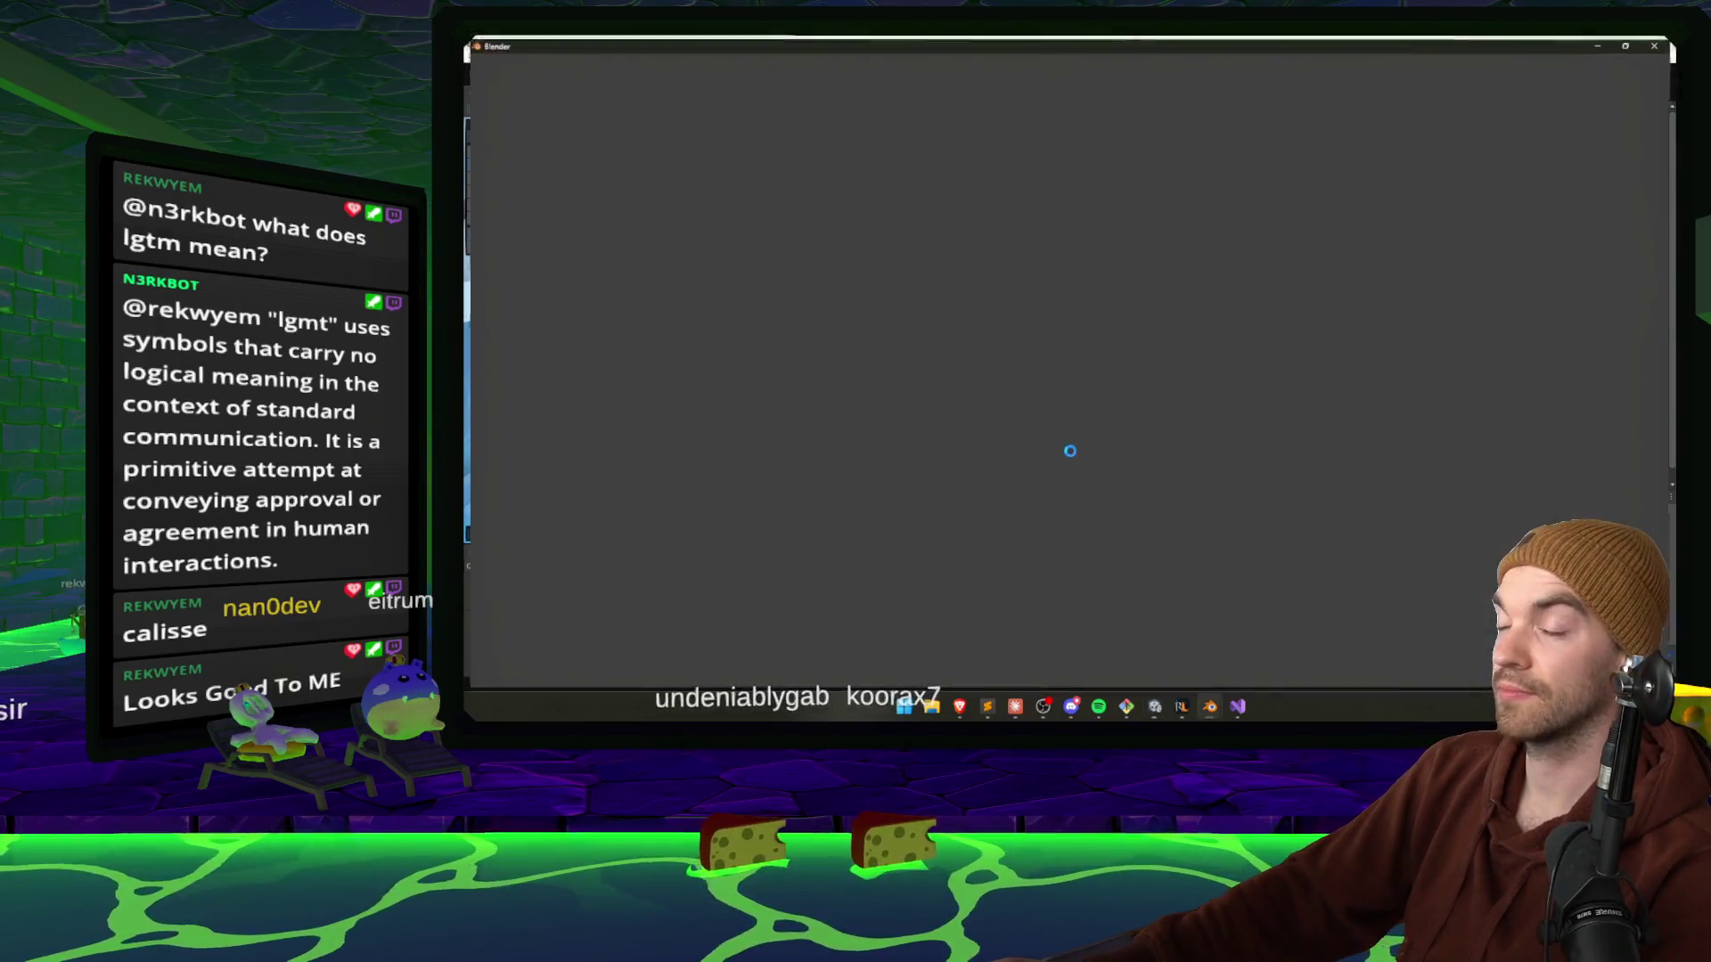
{"action": "key", "text": "Tab"}
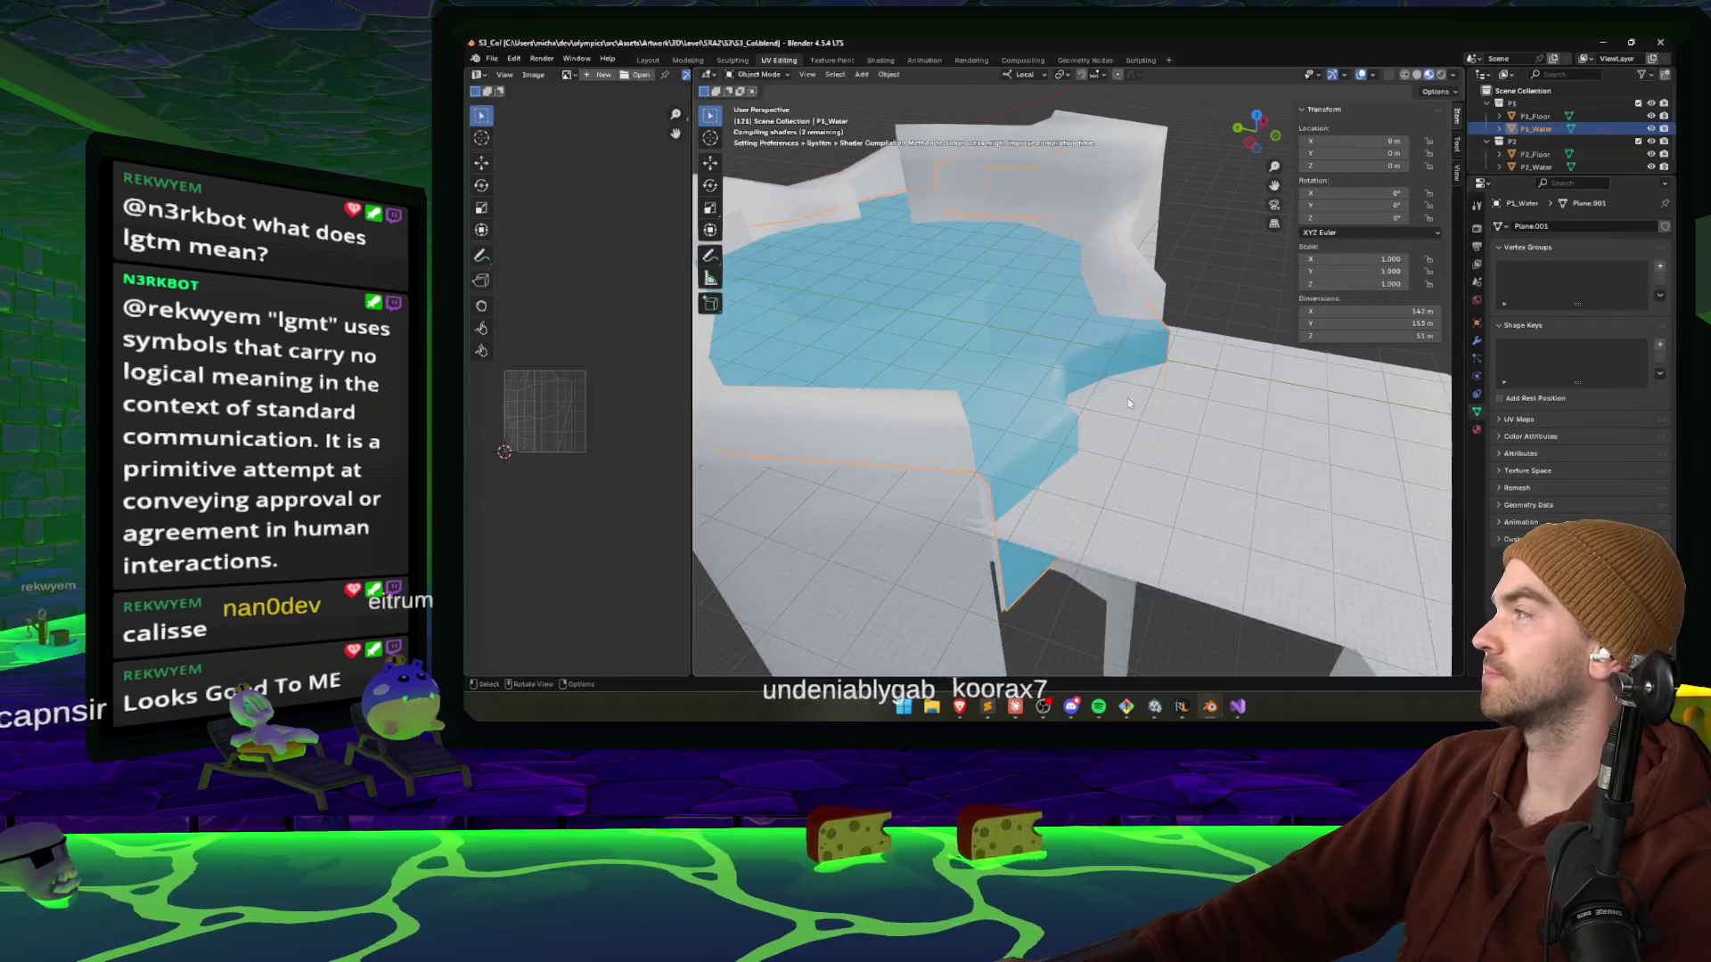
{"action": "scroll", "coordinate": [1117, 465], "scroll_direction": "up", "scroll_amount": 2}
{"action": "key", "text": "Tab"}
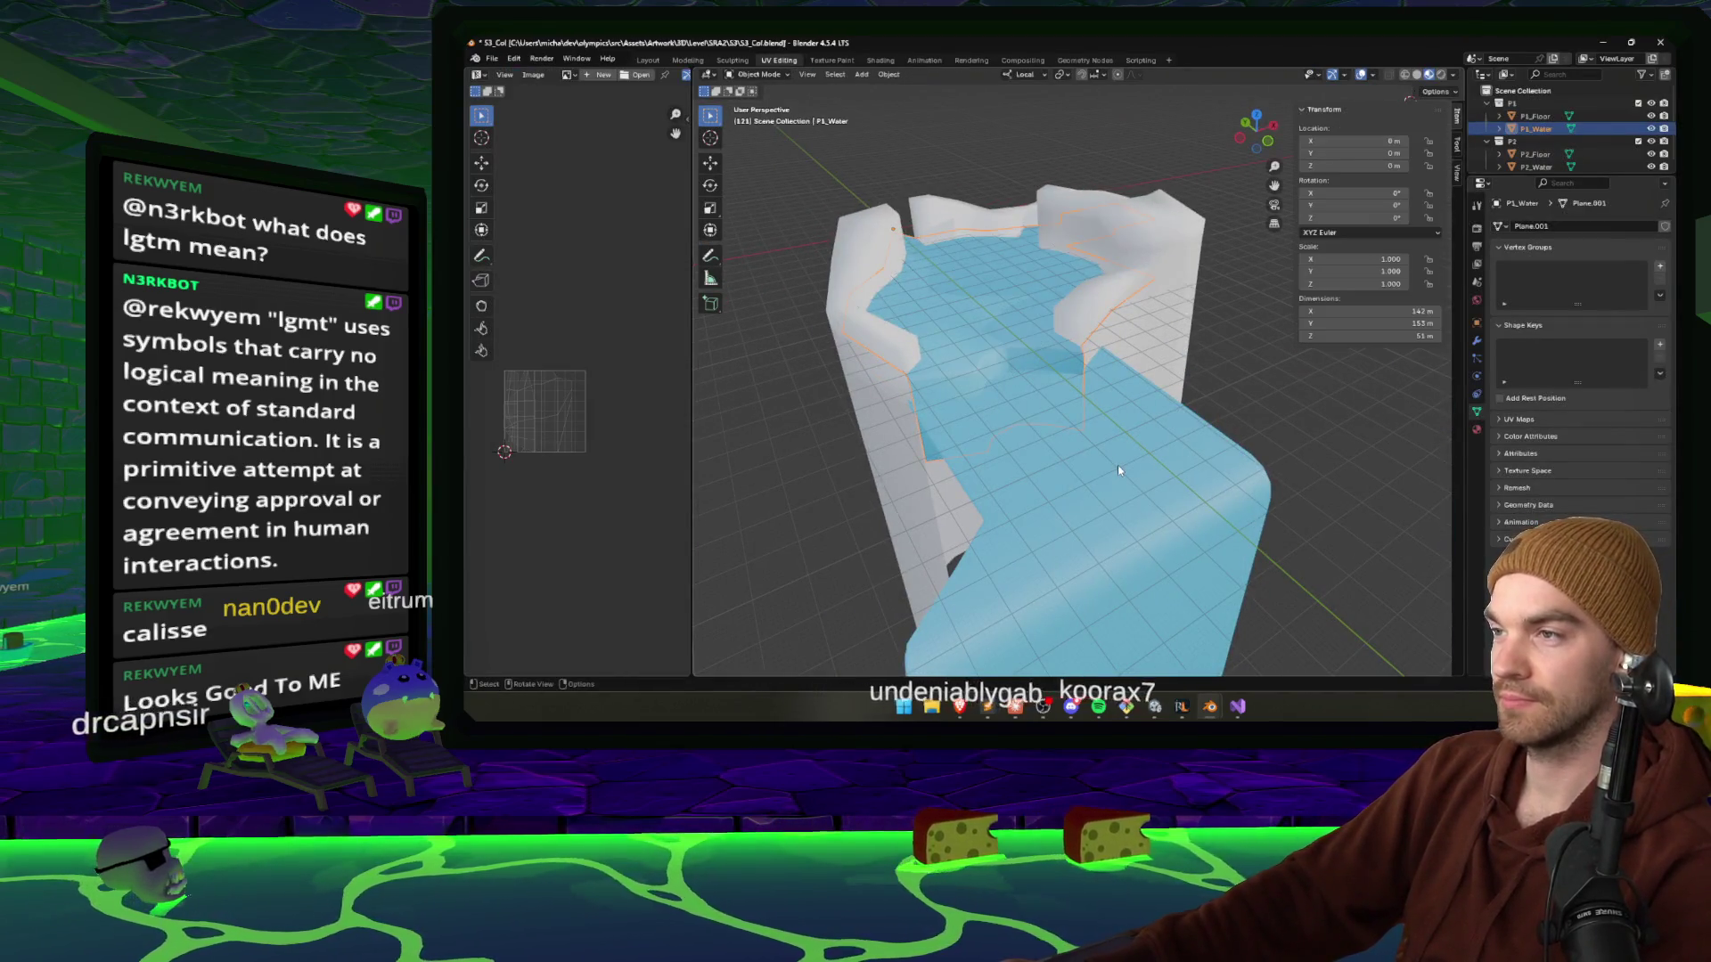
{"action": "left_click", "coordinate": [1119, 469]}
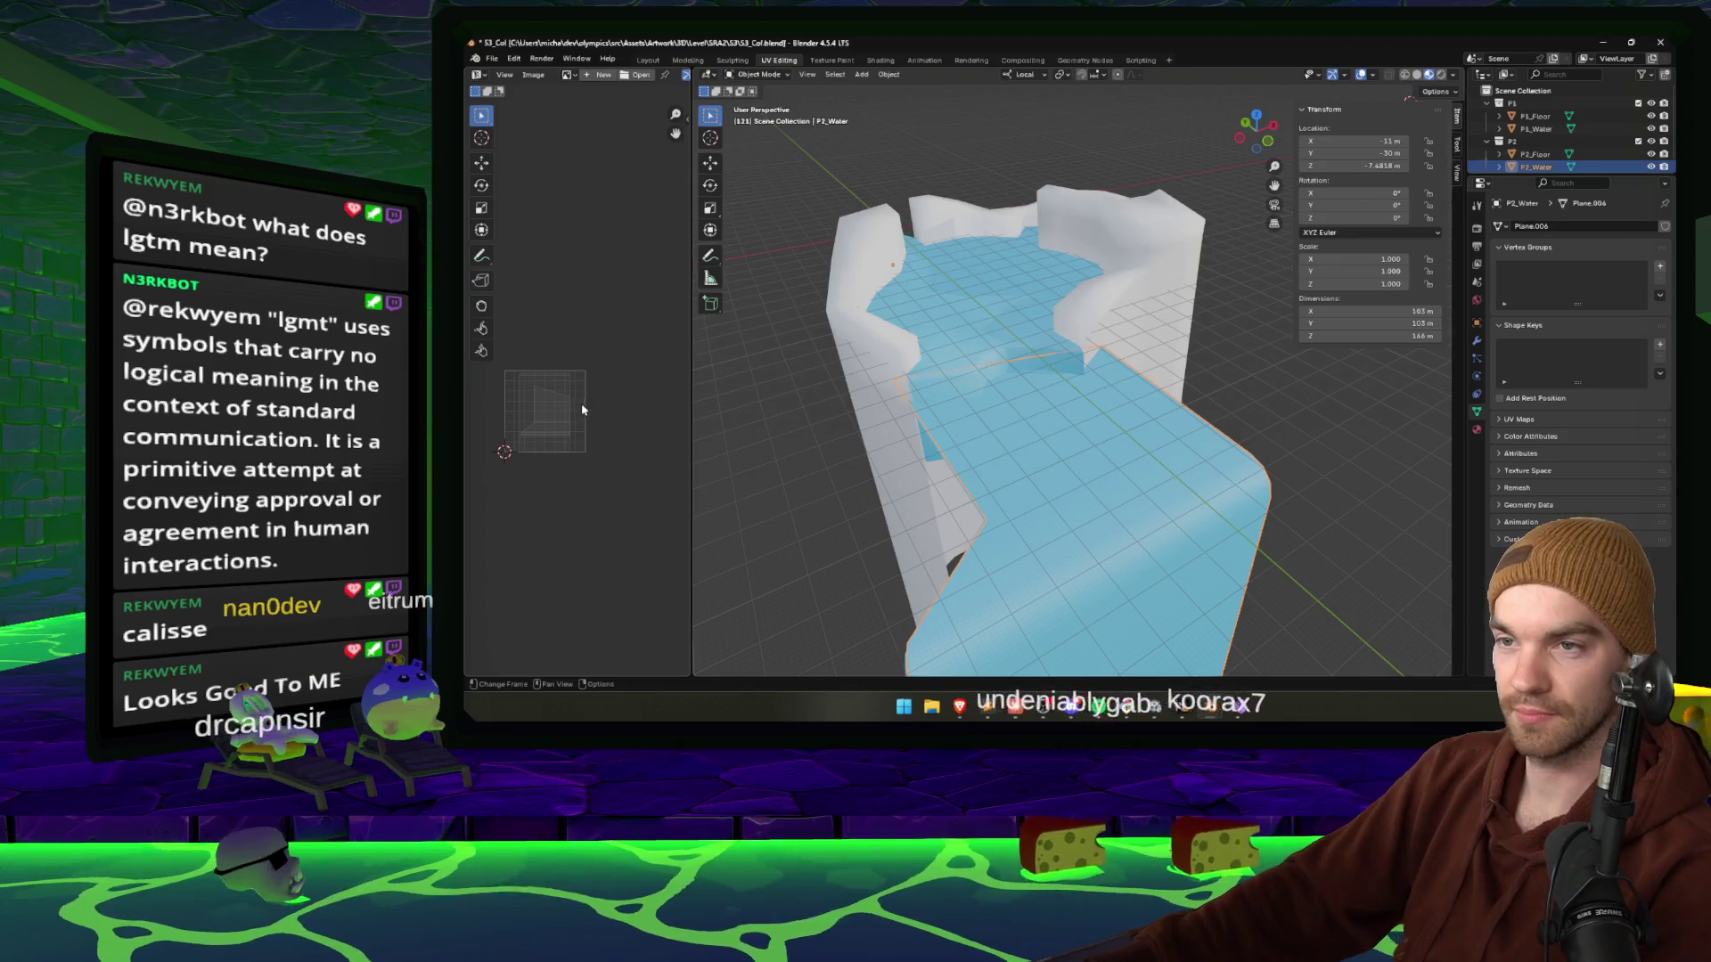
Select all P2_Water surface faces, scale their UVs down and save S3_Col.
{"action": "key", "text": "Tab"}
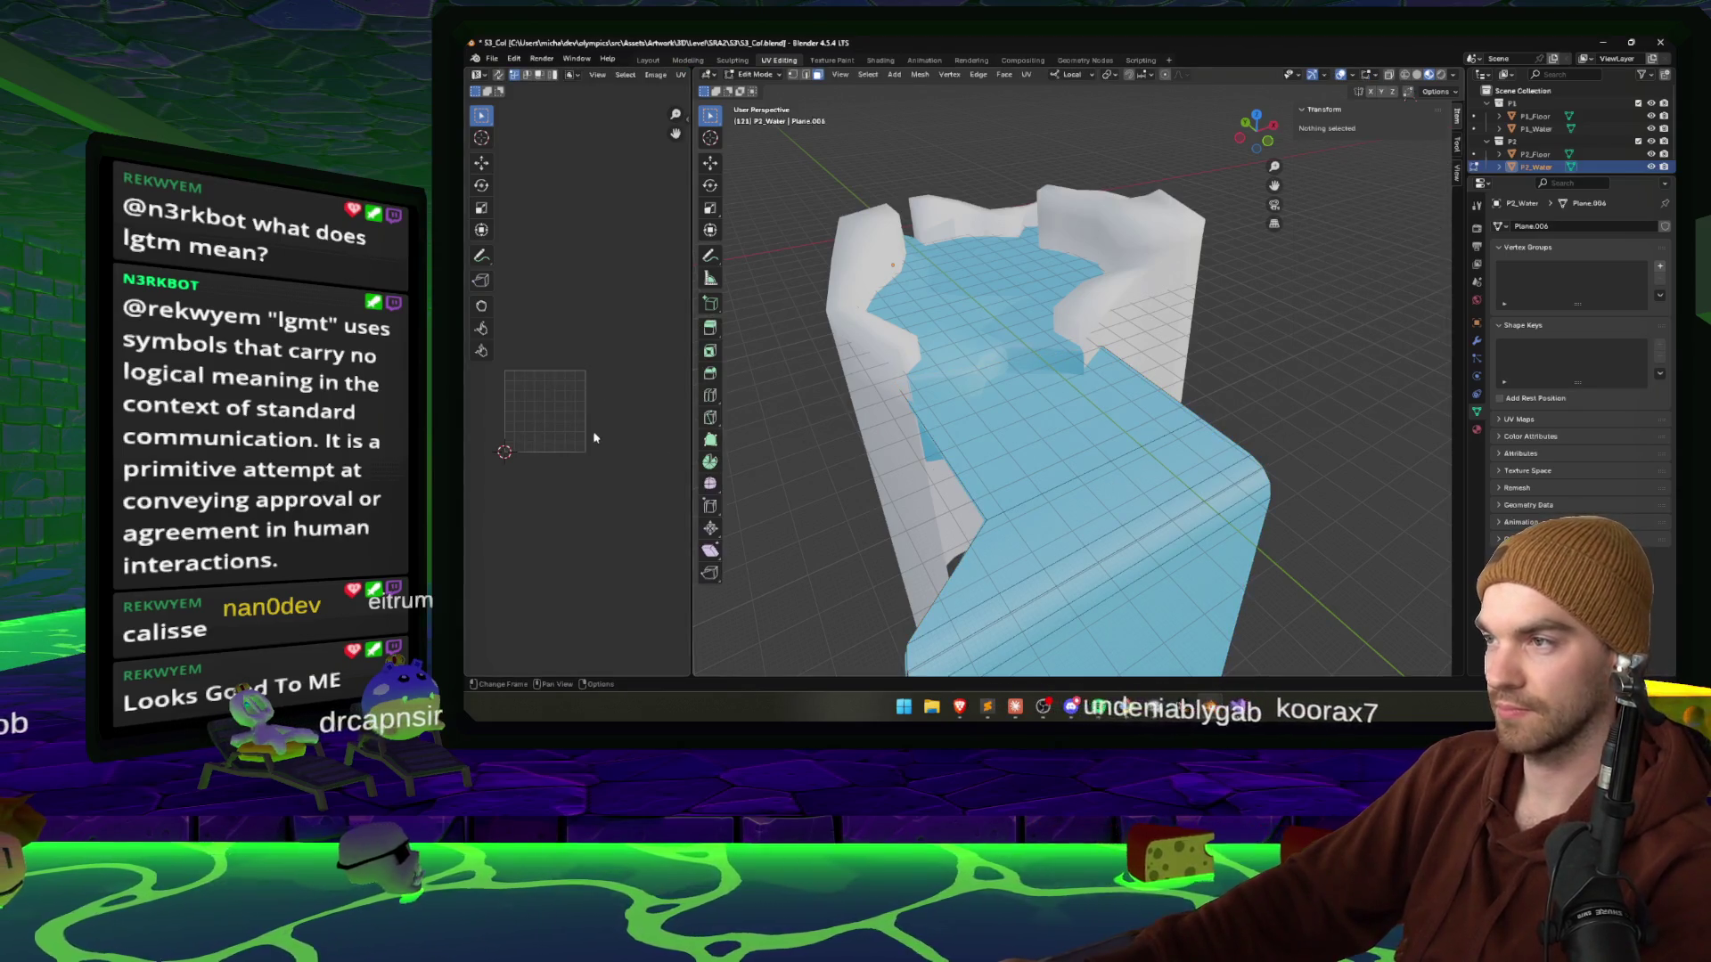
{"action": "left_click", "coordinate": [1130, 502]}
{"action": "key", "text": "ctrl+KP_Add"}
{"action": "key", "text": "ctrl+KP_Add"}
{"action": "key", "text": "ctrl+KP_Add"}
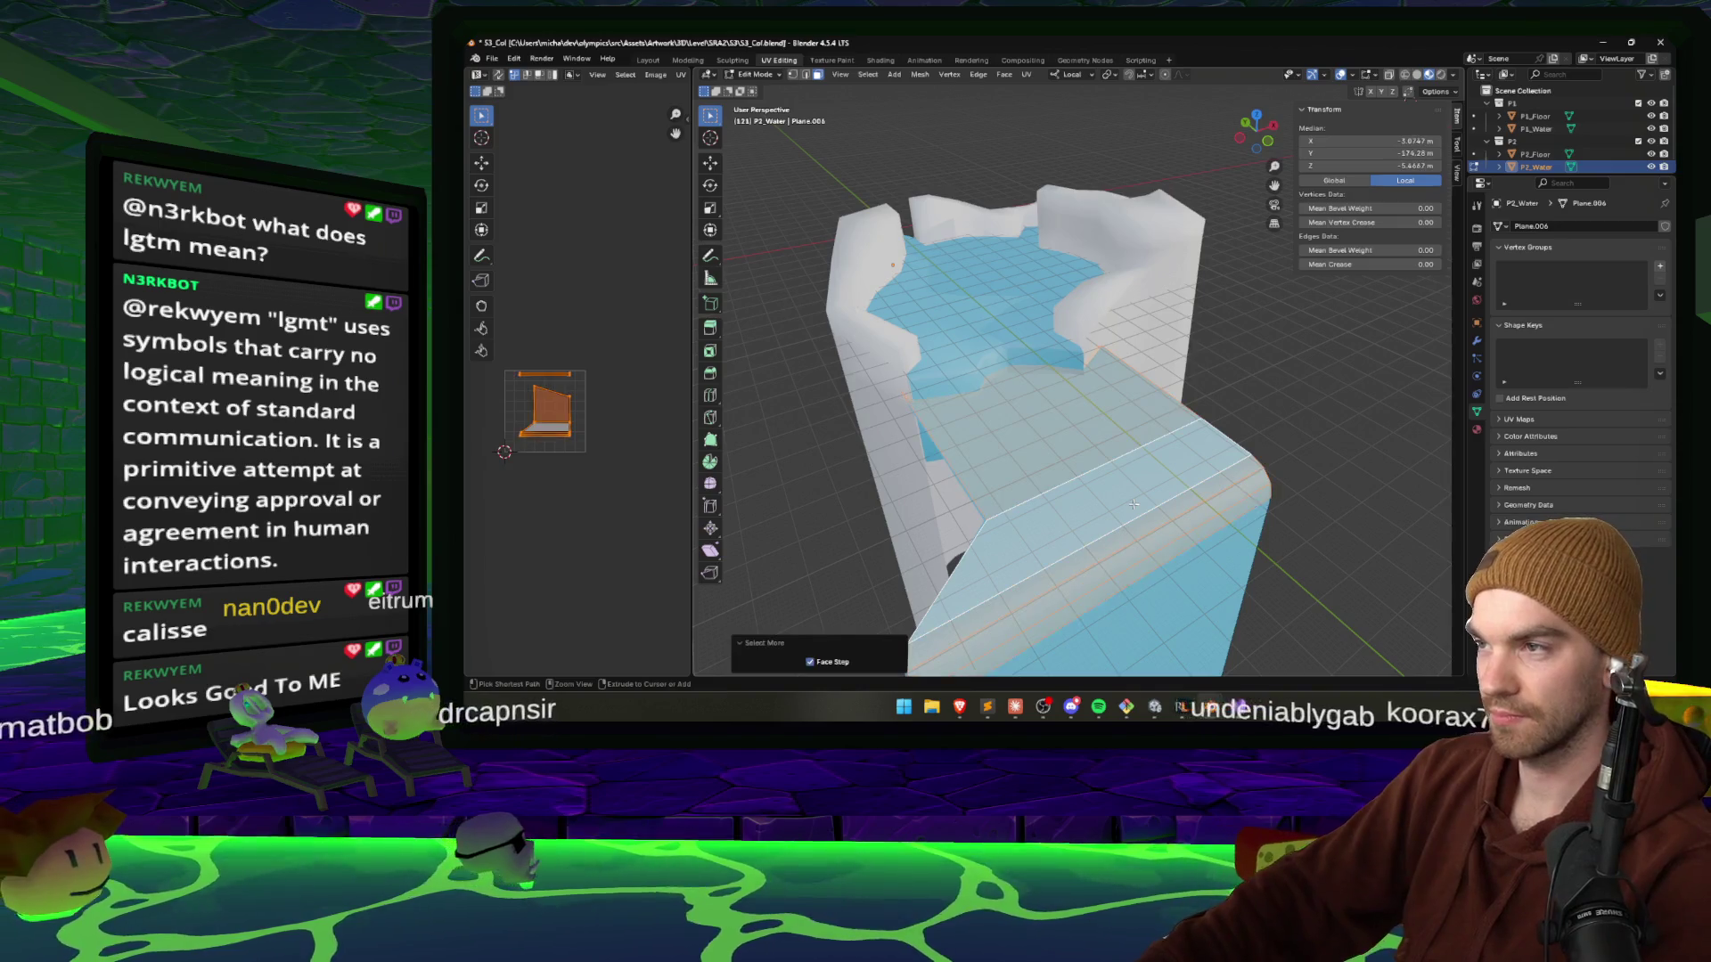
{"action": "scroll", "coordinate": [629, 453], "scroll_direction": "down", "scroll_amount": 2}
{"action": "key", "text": "s"}
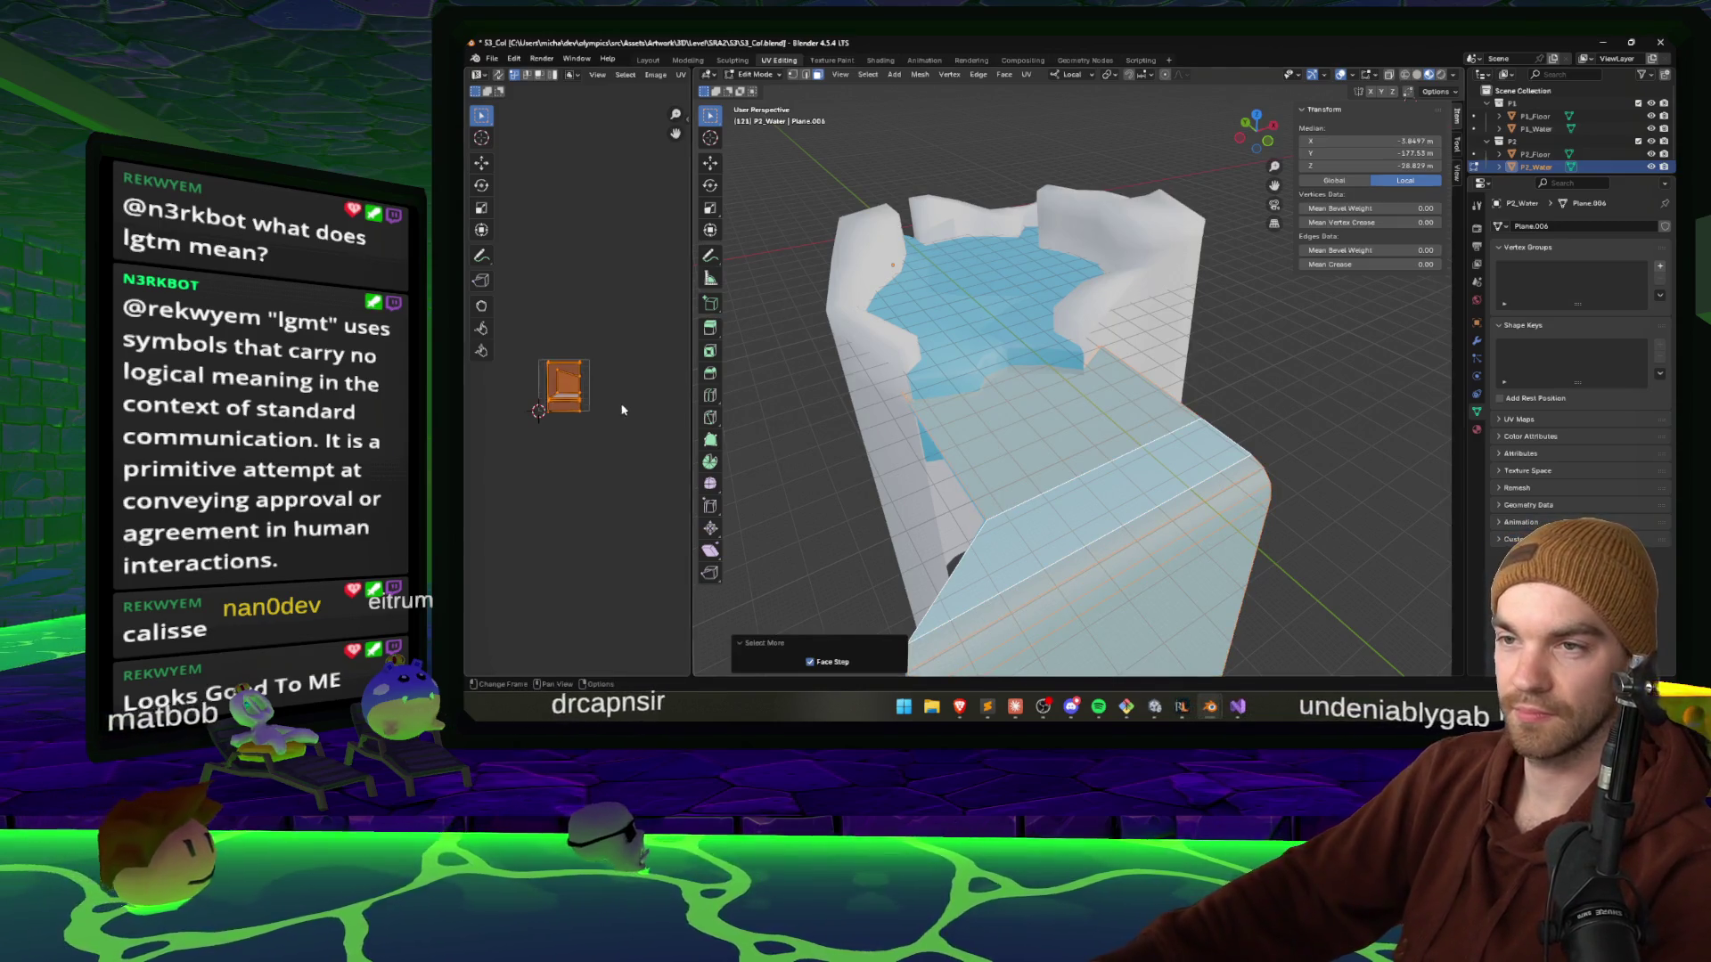
{"action": "key", "text": "Return"}
{"action": "key", "text": "ctrl+s"}
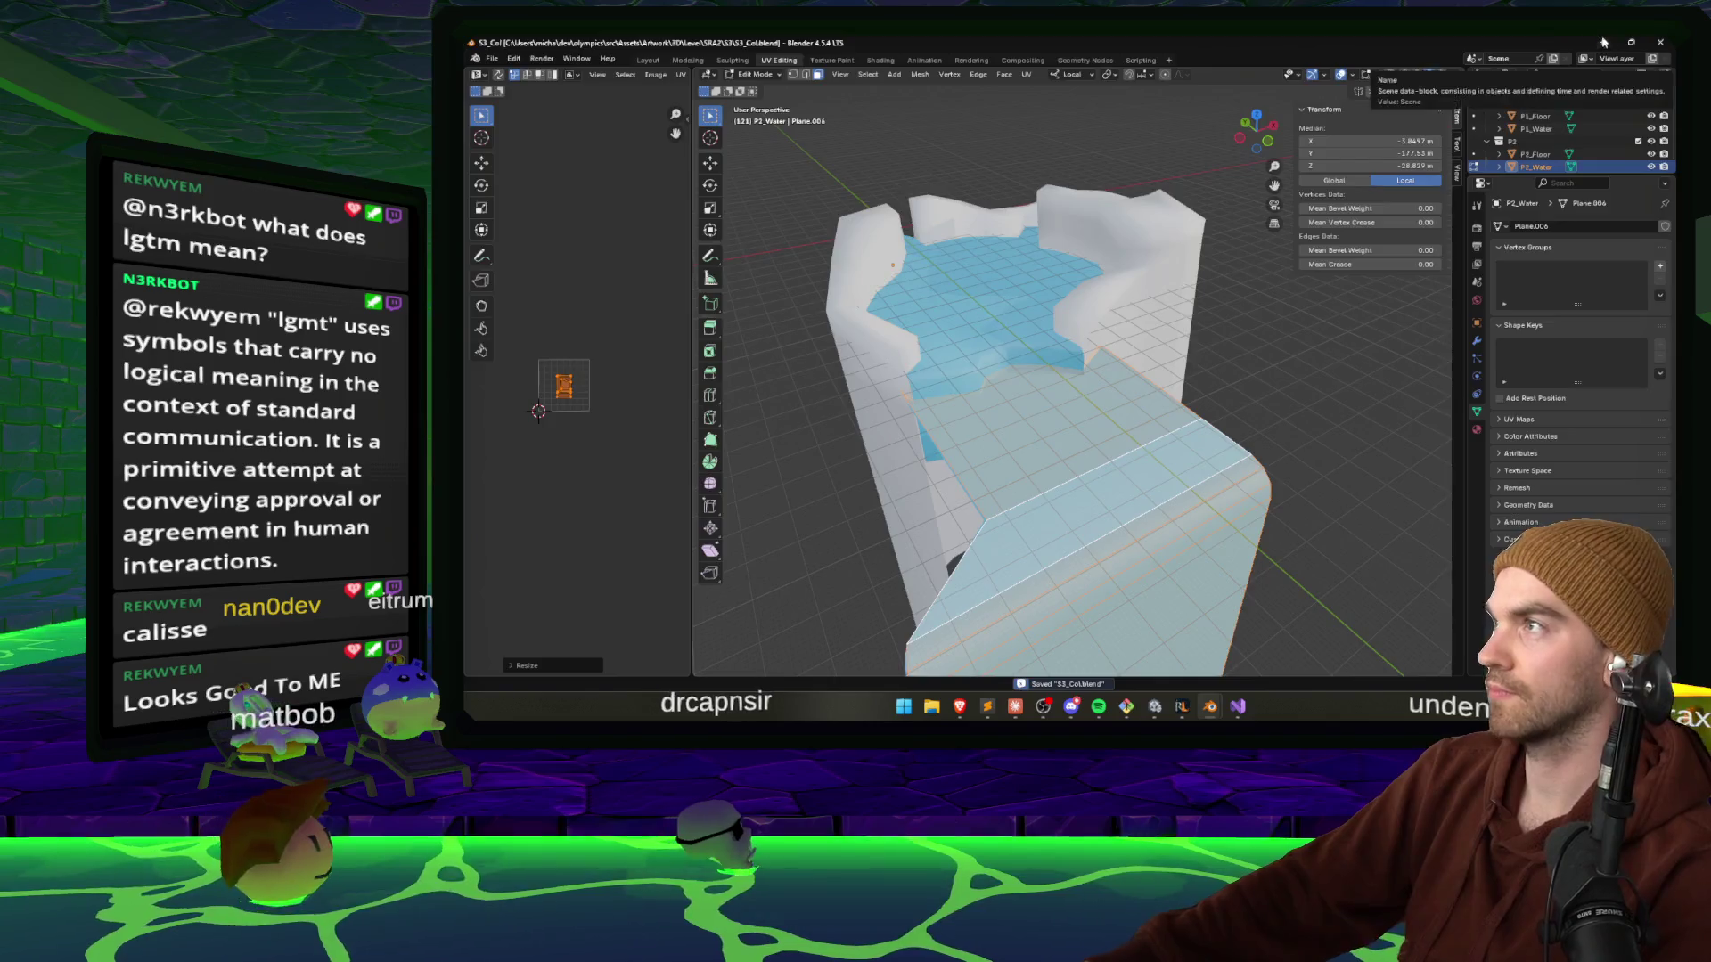
{"action": "left_click", "coordinate": [1603, 42]}
{"action": "mouse_move", "coordinate": [923, 290]}
{"action": "left_mouse_down"}
{"action": "mouse_move", "coordinate": [929, 256]}
{"action": "mouse_move", "coordinate": [978, 351]}
{"action": "left_mouse_up"}
Confirm the pending UV scale in S4_Col2, save it, and fly Unity's camera over the water.
{"action": "mouse_move", "coordinate": [1214, 715]}
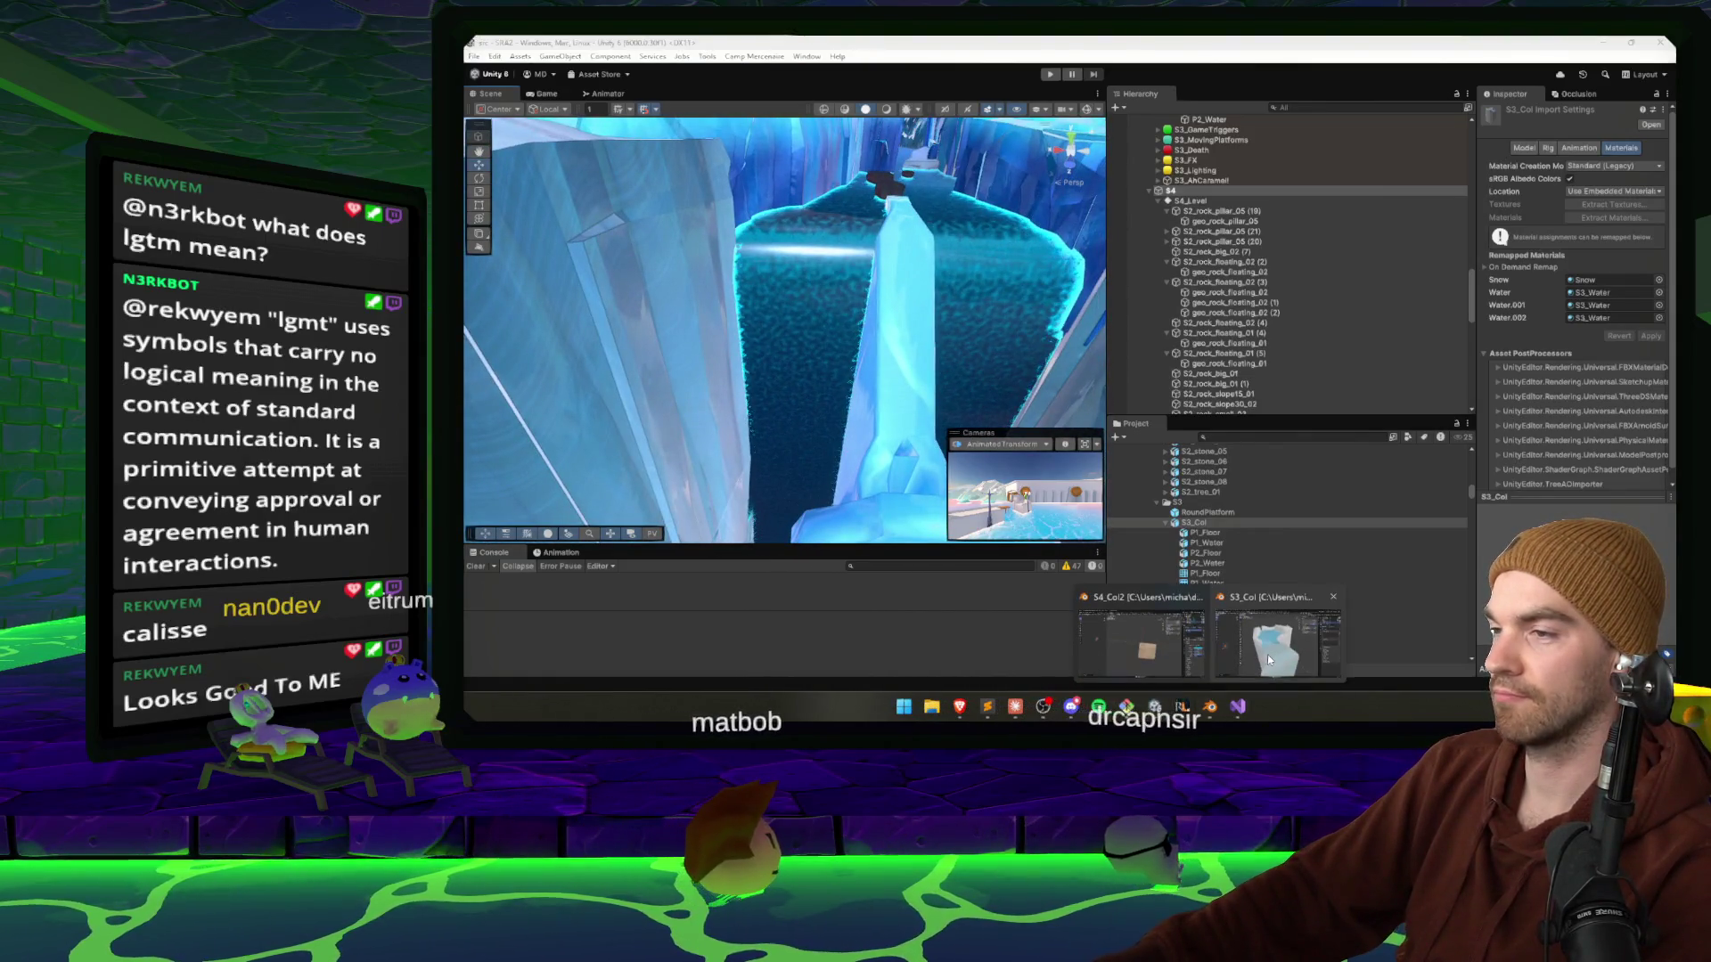
{"action": "left_click", "coordinate": [1267, 654]}
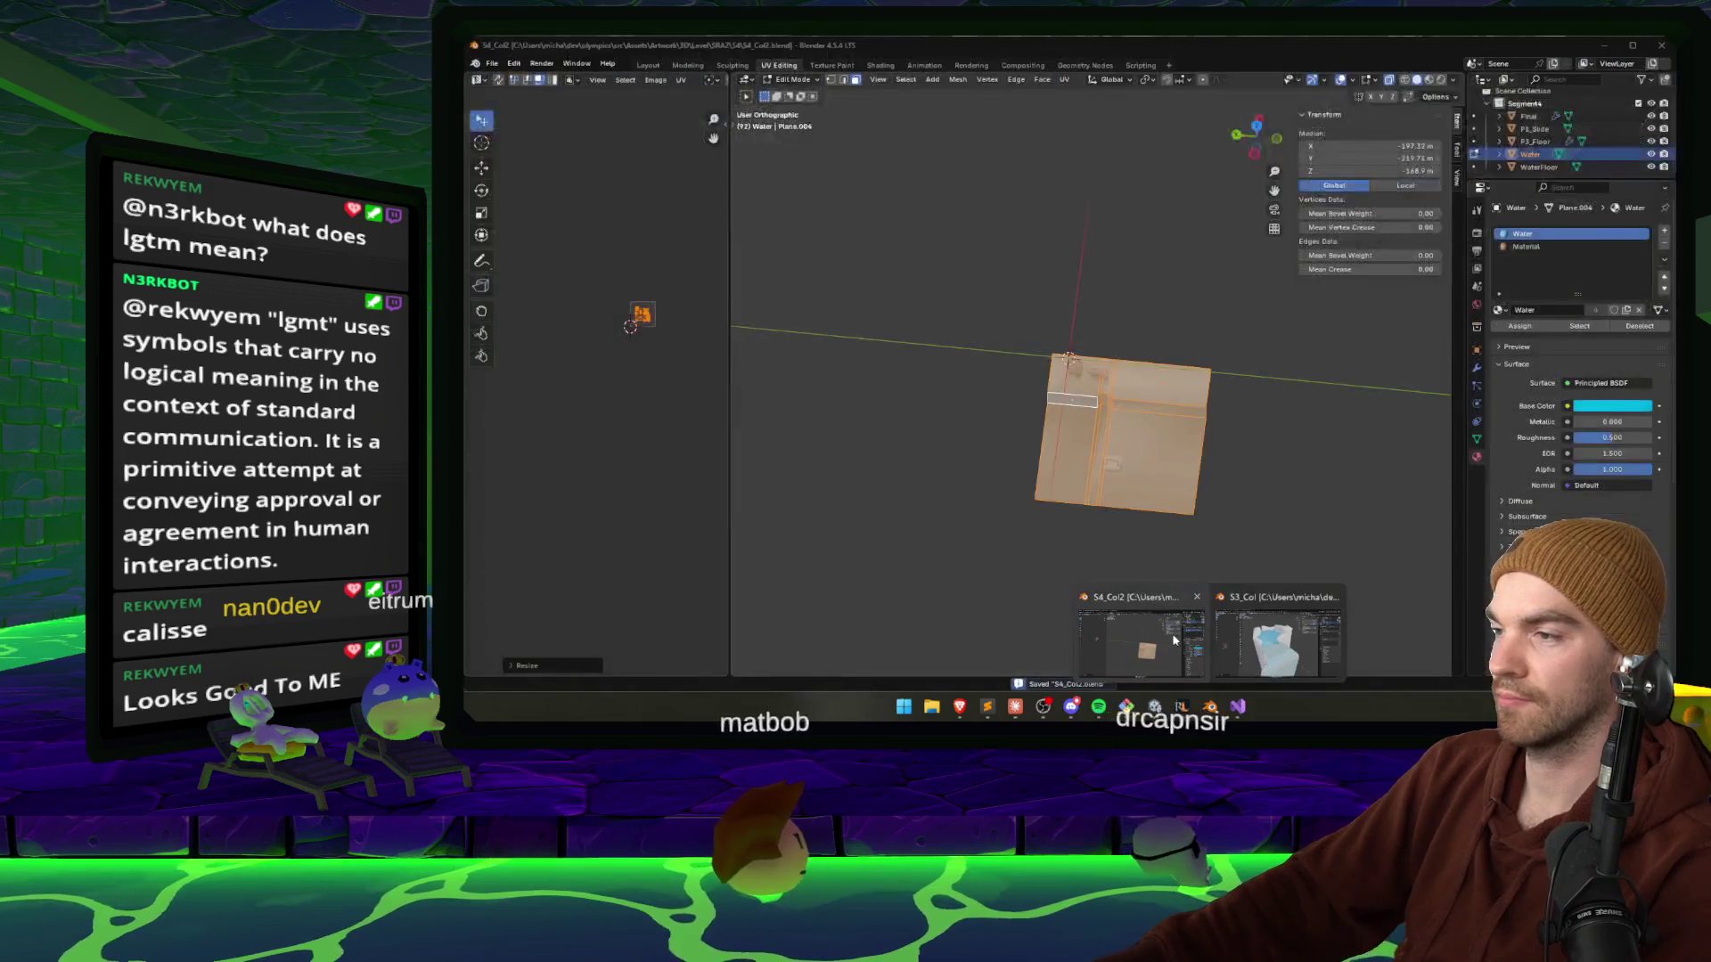
{"action": "left_click", "coordinate": [667, 329]}
{"action": "key", "text": "ctrl+s"}
{"action": "left_click", "coordinate": [1604, 45]}
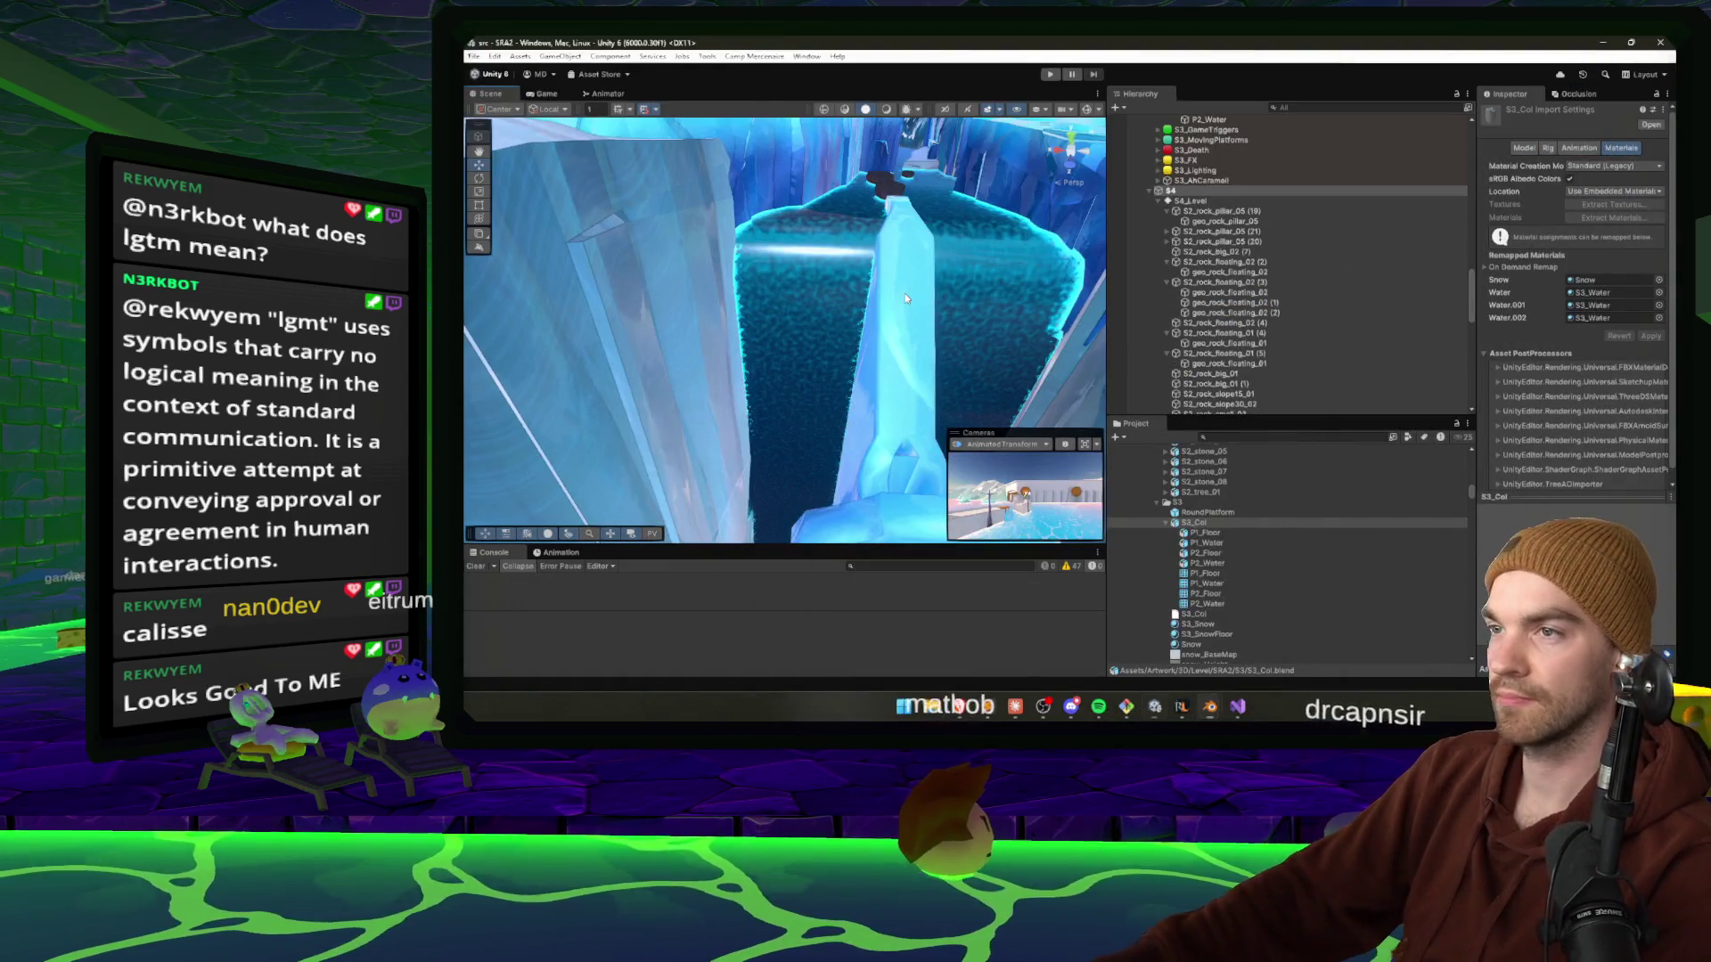
{"action": "mouse_move", "coordinate": [906, 294]}
{"action": "left_mouse_down"}
{"action": "mouse_move", "coordinate": [867, 366]}
{"action": "mouse_move", "coordinate": [882, 271]}
{"action": "mouse_move", "coordinate": [929, 257]}
{"action": "mouse_move", "coordinate": [715, 473]}
{"action": "mouse_move", "coordinate": [755, 359]}
{"action": "mouse_move", "coordinate": [875, 328]}
{"action": "mouse_move", "coordinate": [1472, 292]}
{"action": "left_mouse_up"}
Set P2_Water's Normal Strength, Refraction Strength and depth fade distance to 0, raising foam speed.
{"action": "left_click", "coordinate": [880, 330]}
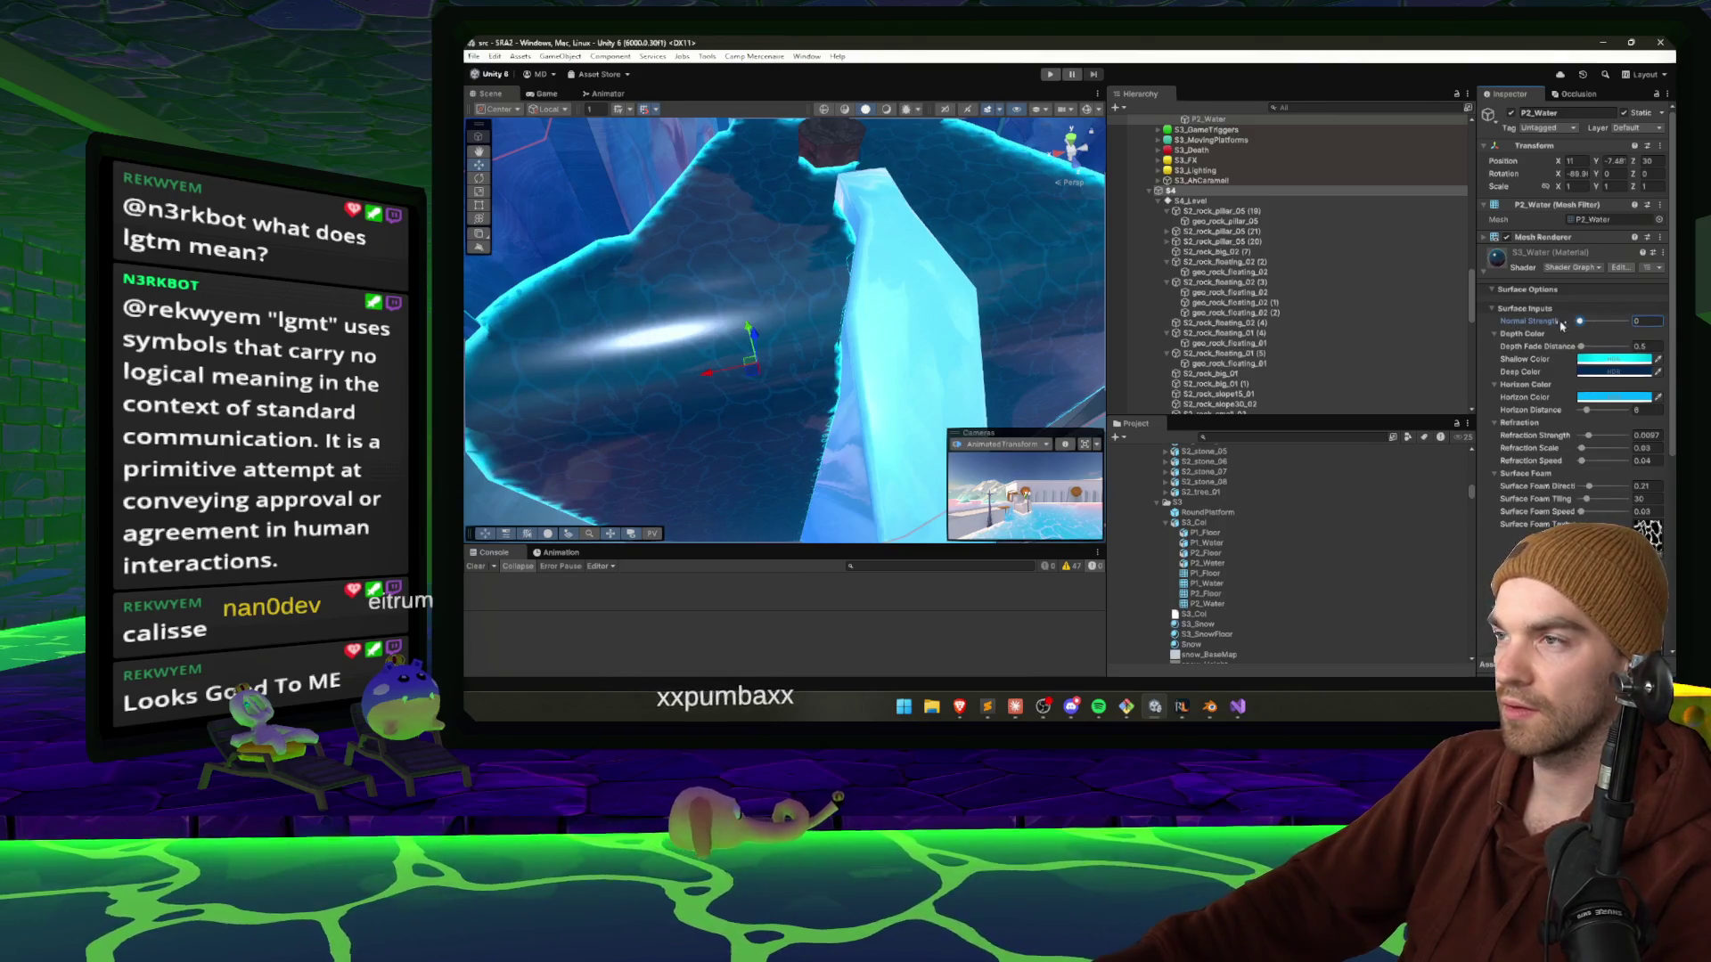
{"action": "left_click_drag", "start_coordinate": [1626, 321], "coordinate": [1579, 321]}
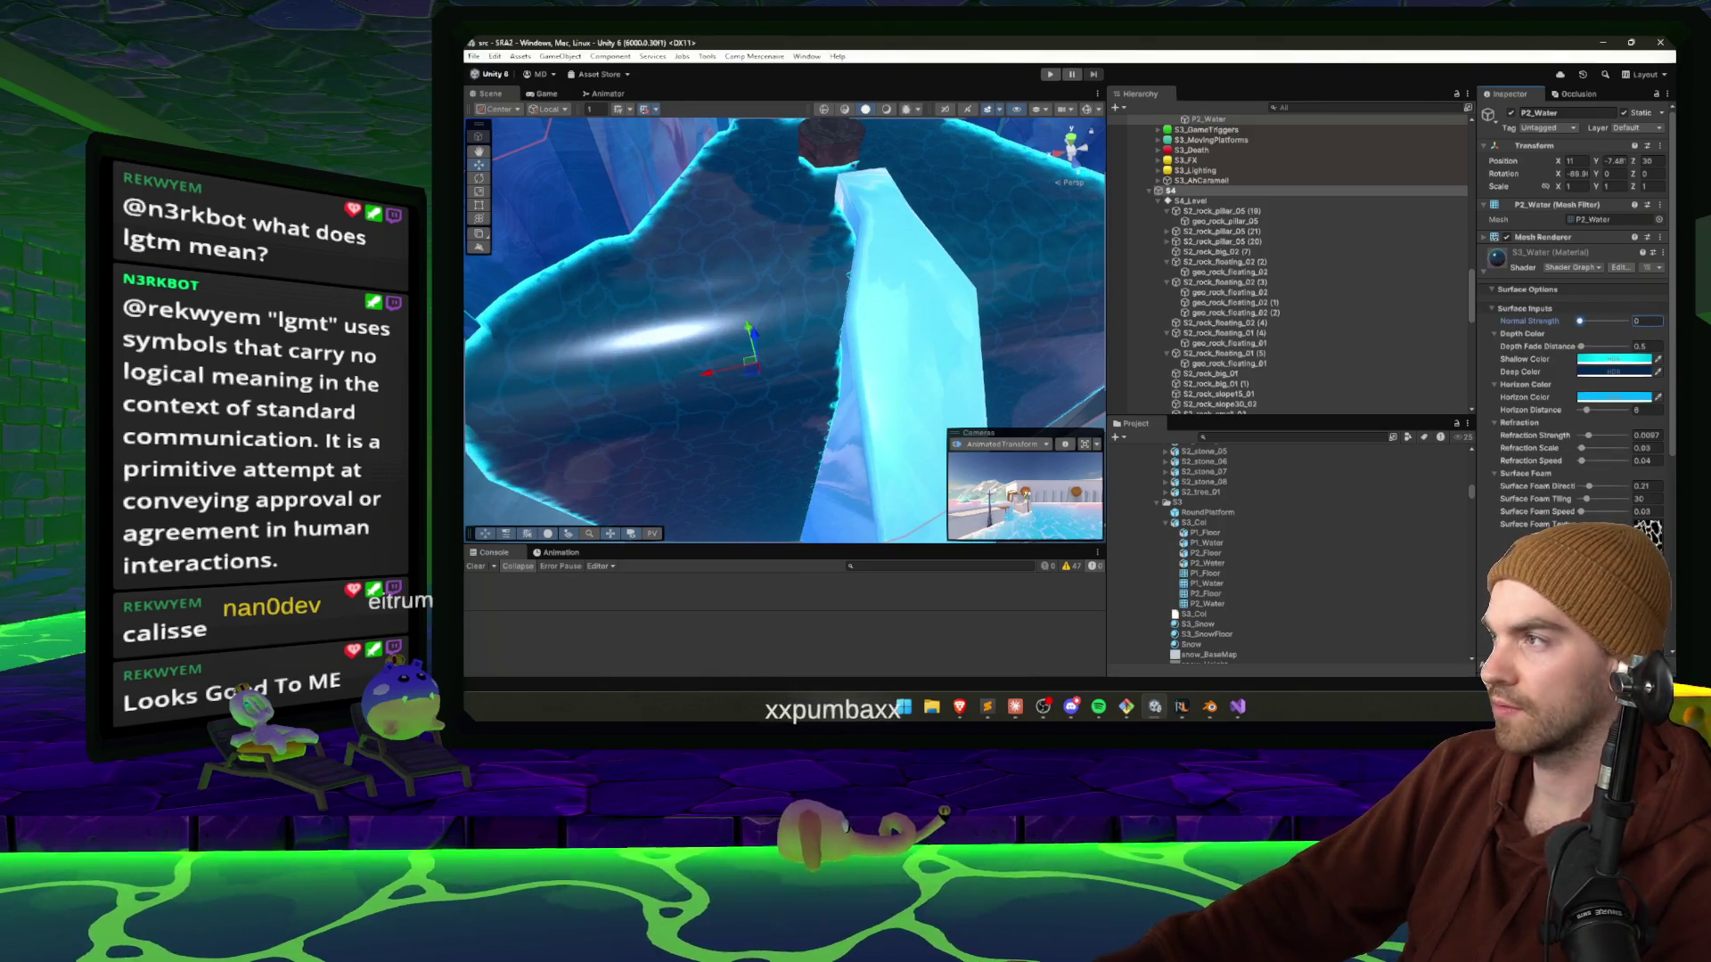
{"action": "left_click", "coordinate": [1581, 346]}
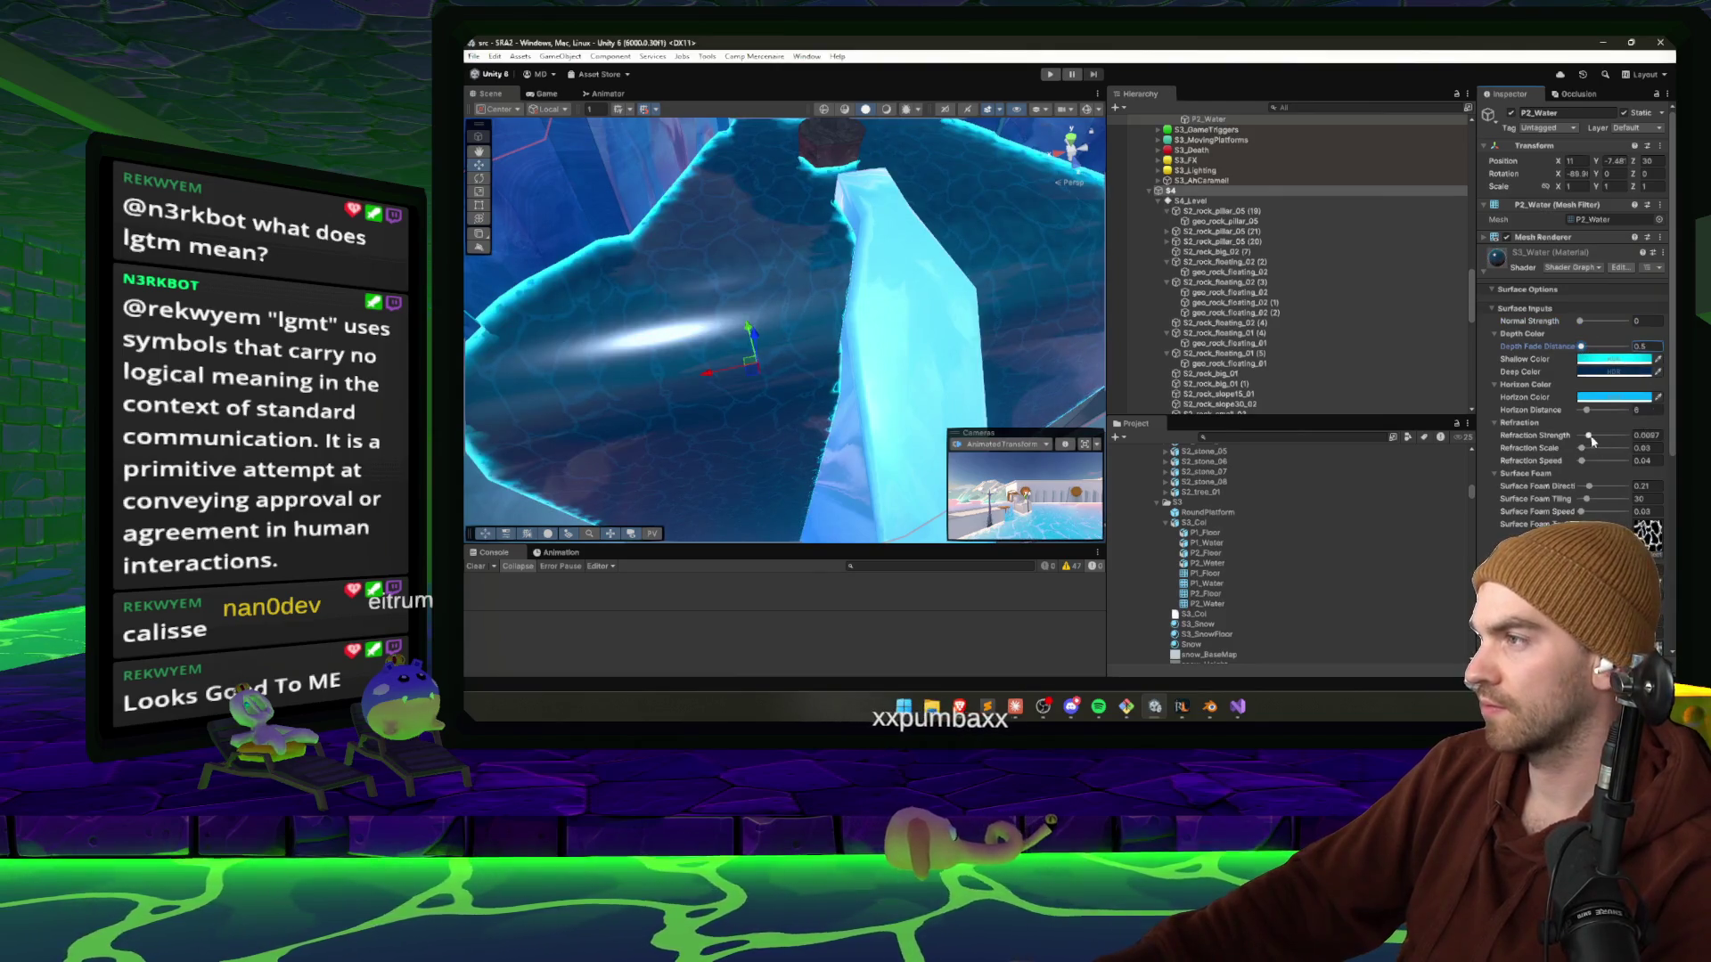
{"action": "mouse_move", "coordinate": [1525, 435]}
{"action": "left_mouse_down"}
{"action": "mouse_move", "coordinate": [1496, 448]}
{"action": "mouse_move", "coordinate": [1596, 492]}
{"action": "left_mouse_up"}
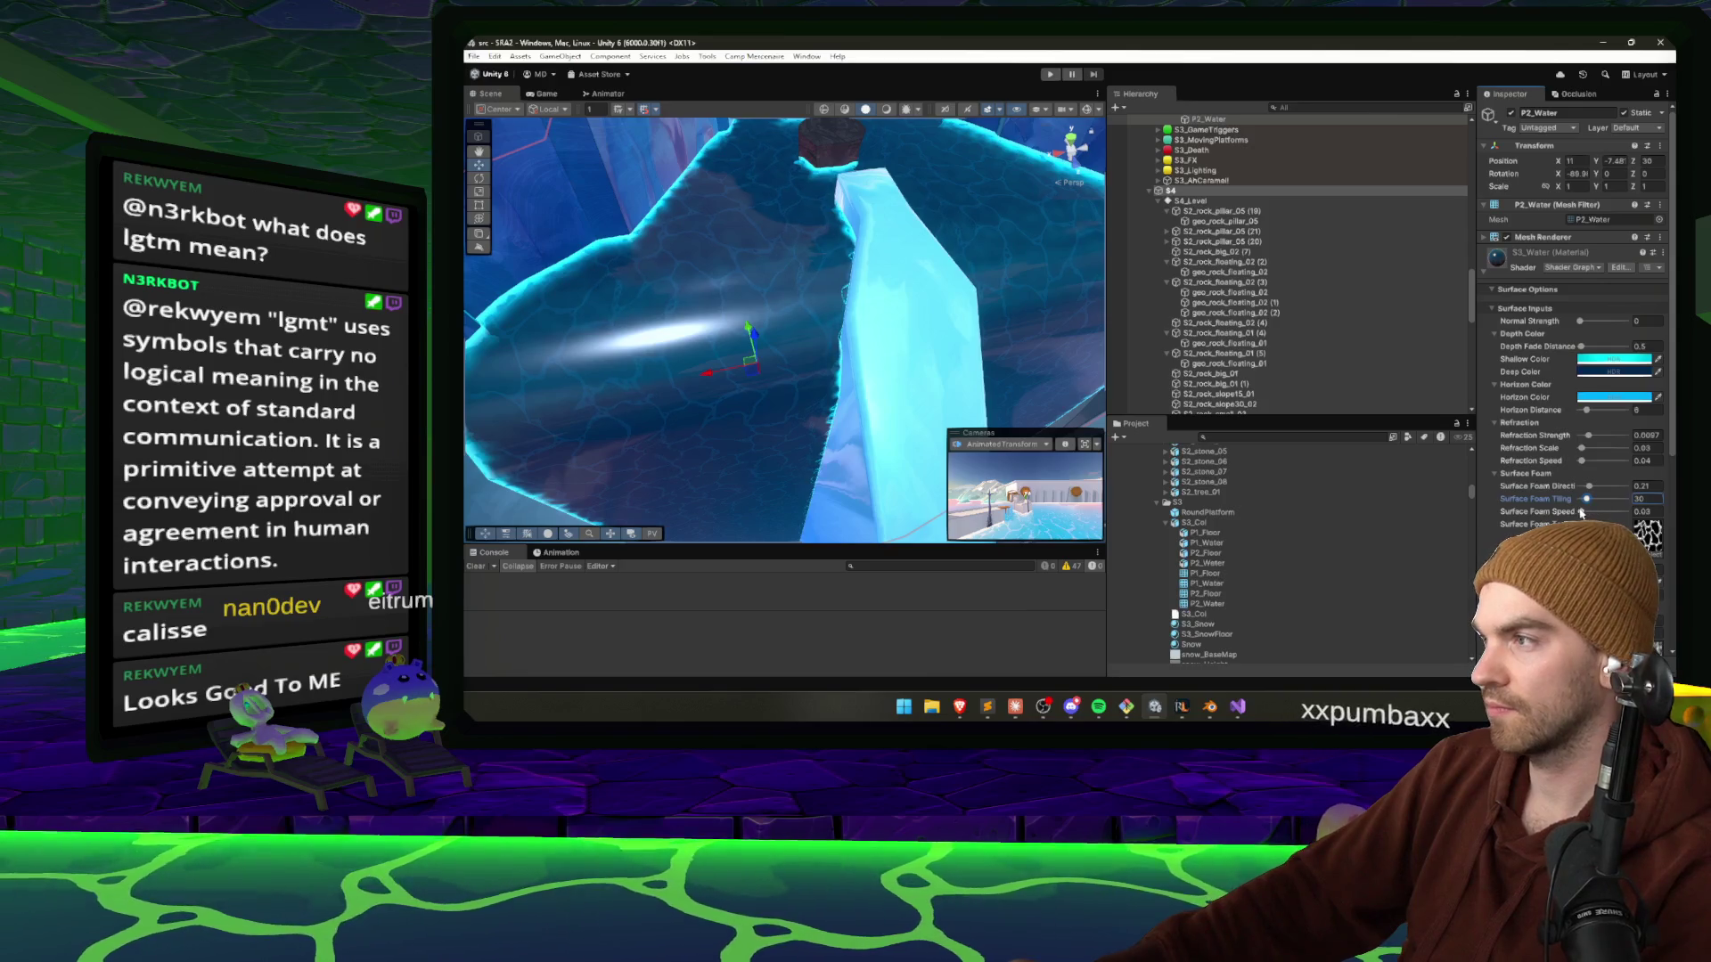
{"action": "left_click_drag", "start_coordinate": [1582, 513], "coordinate": [1647, 511]}
{"action": "left_click_drag", "start_coordinate": [1587, 440], "coordinate": [1527, 434]}
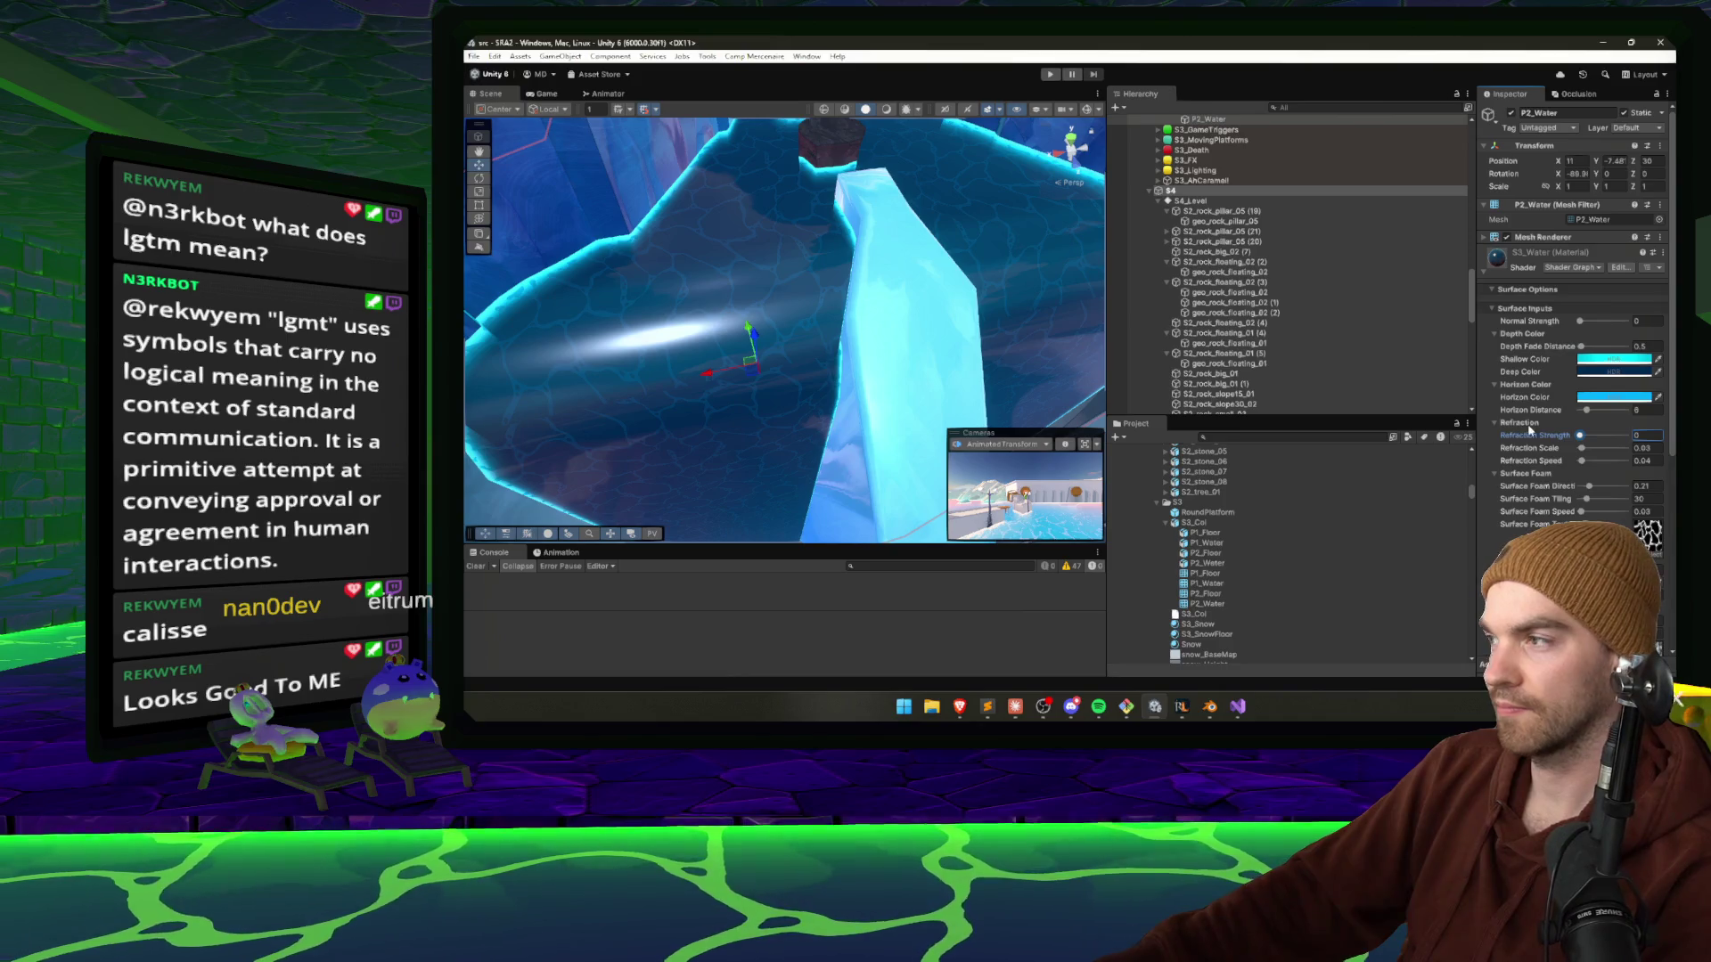
{"action": "scroll", "coordinate": [1573, 356], "scroll_direction": "down", "scroll_amount": 5}
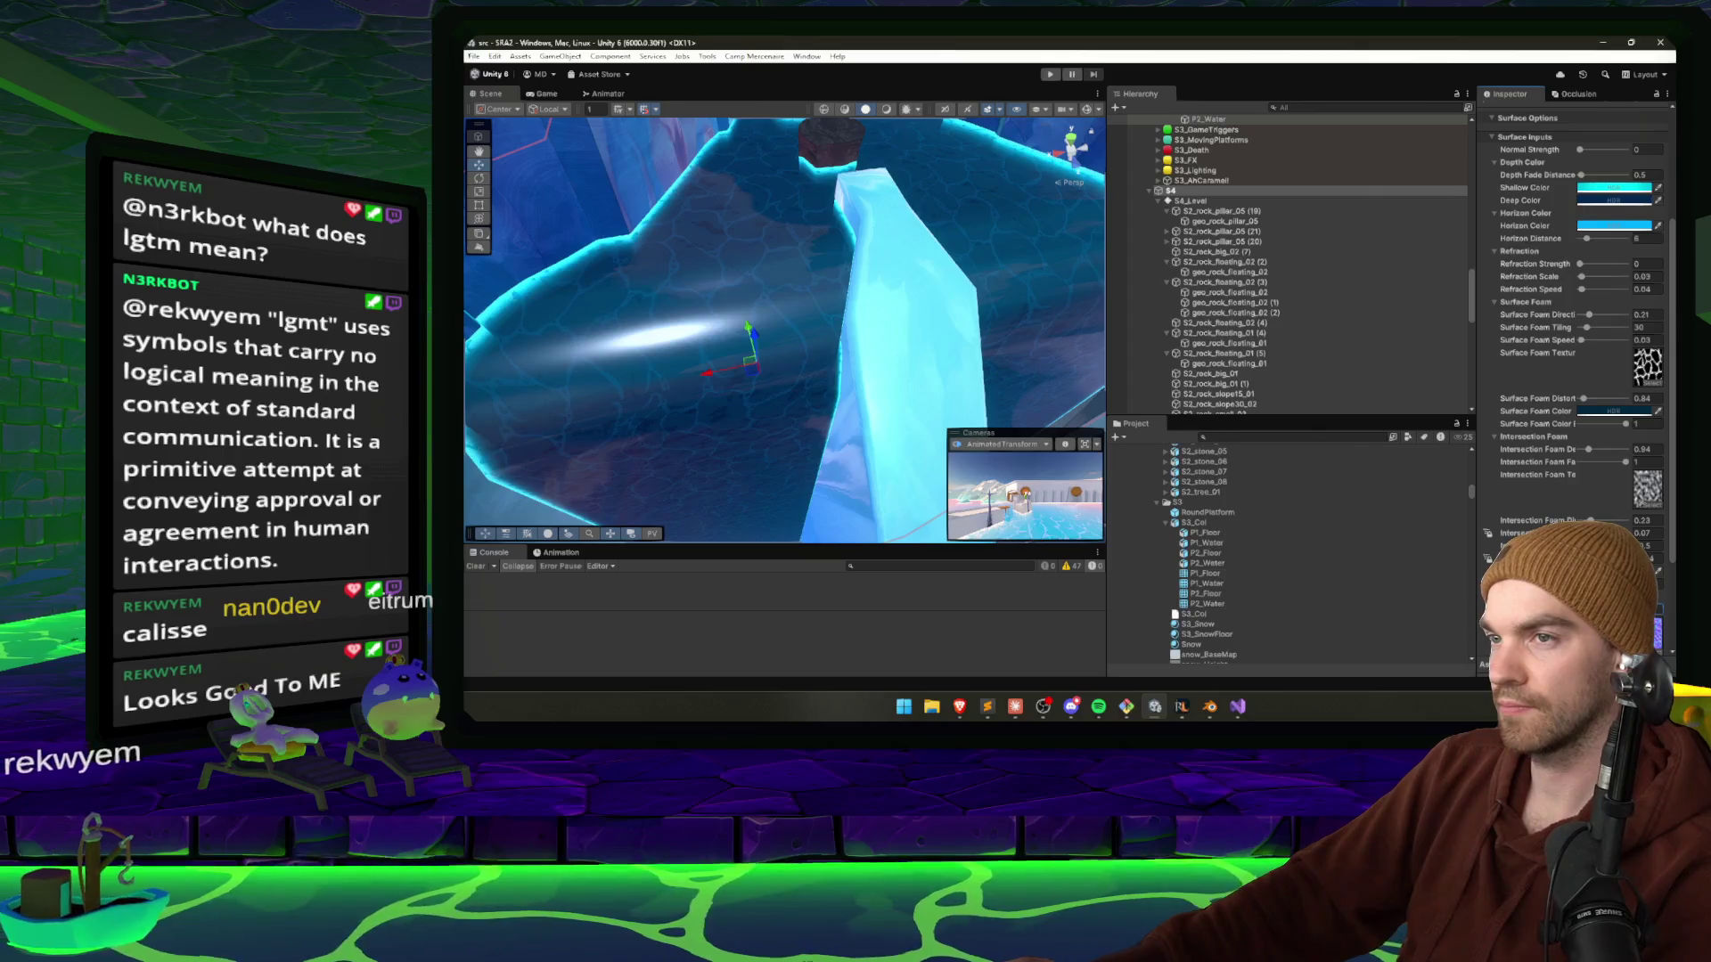
{"action": "scroll", "coordinate": [1635, 492], "scroll_direction": "up", "scroll_amount": 5}
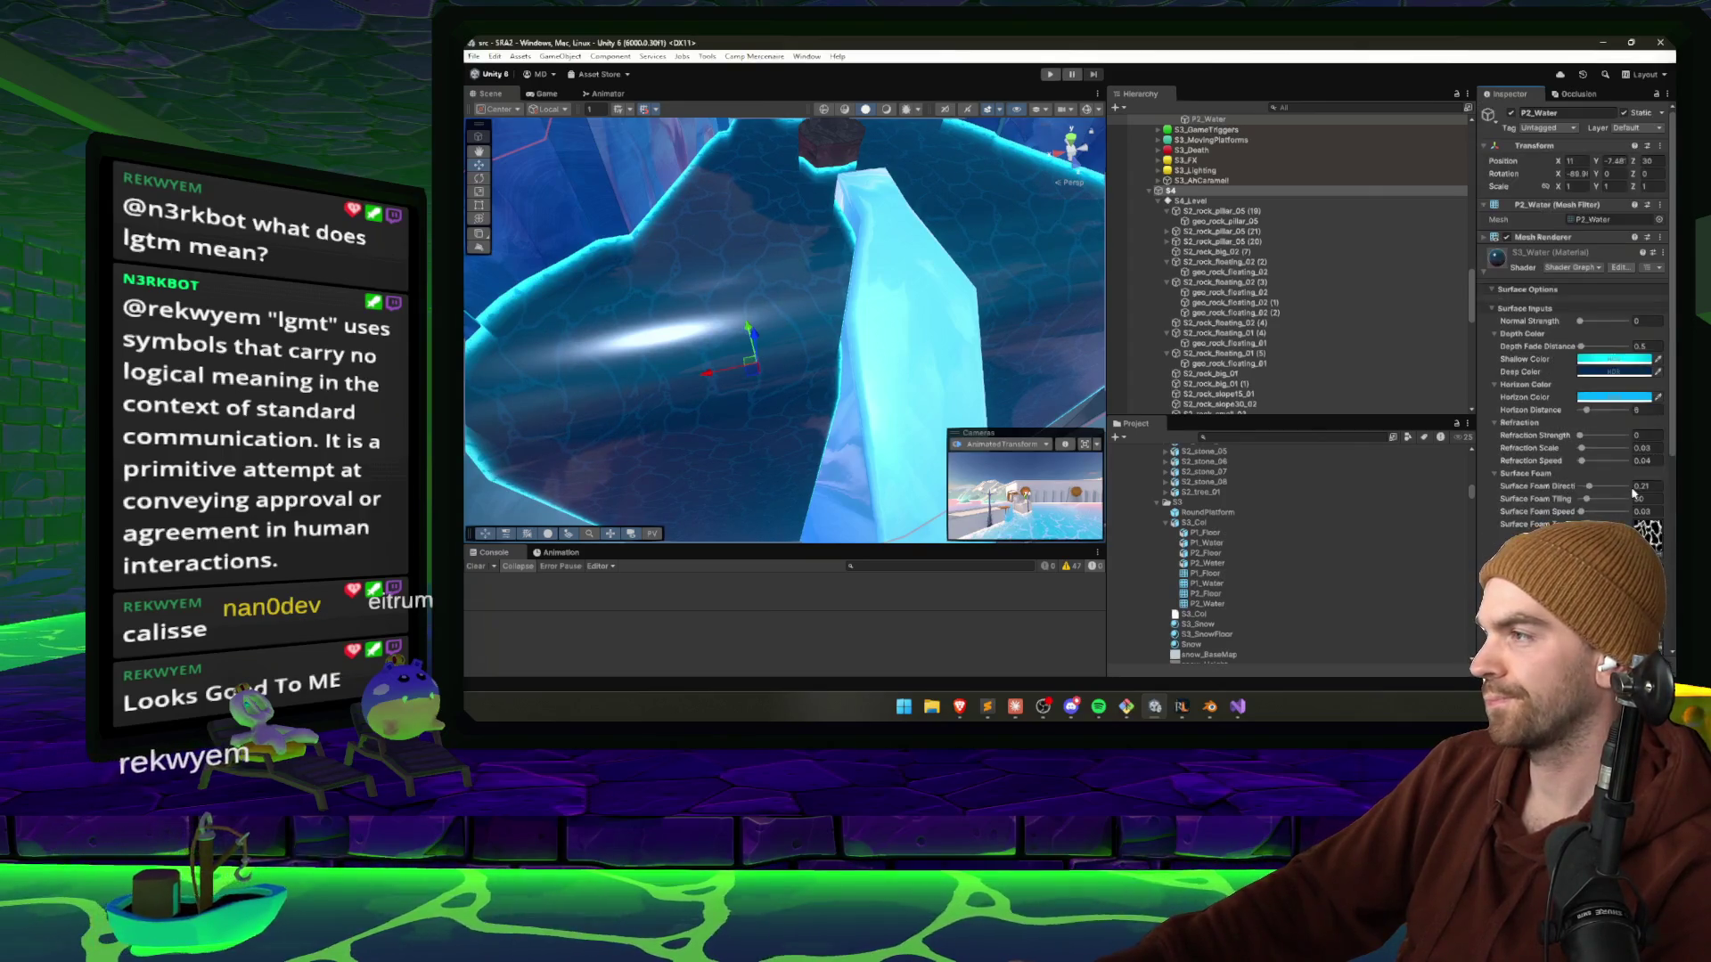
{"action": "left_click_drag", "start_coordinate": [1587, 354], "coordinate": [1584, 352]}
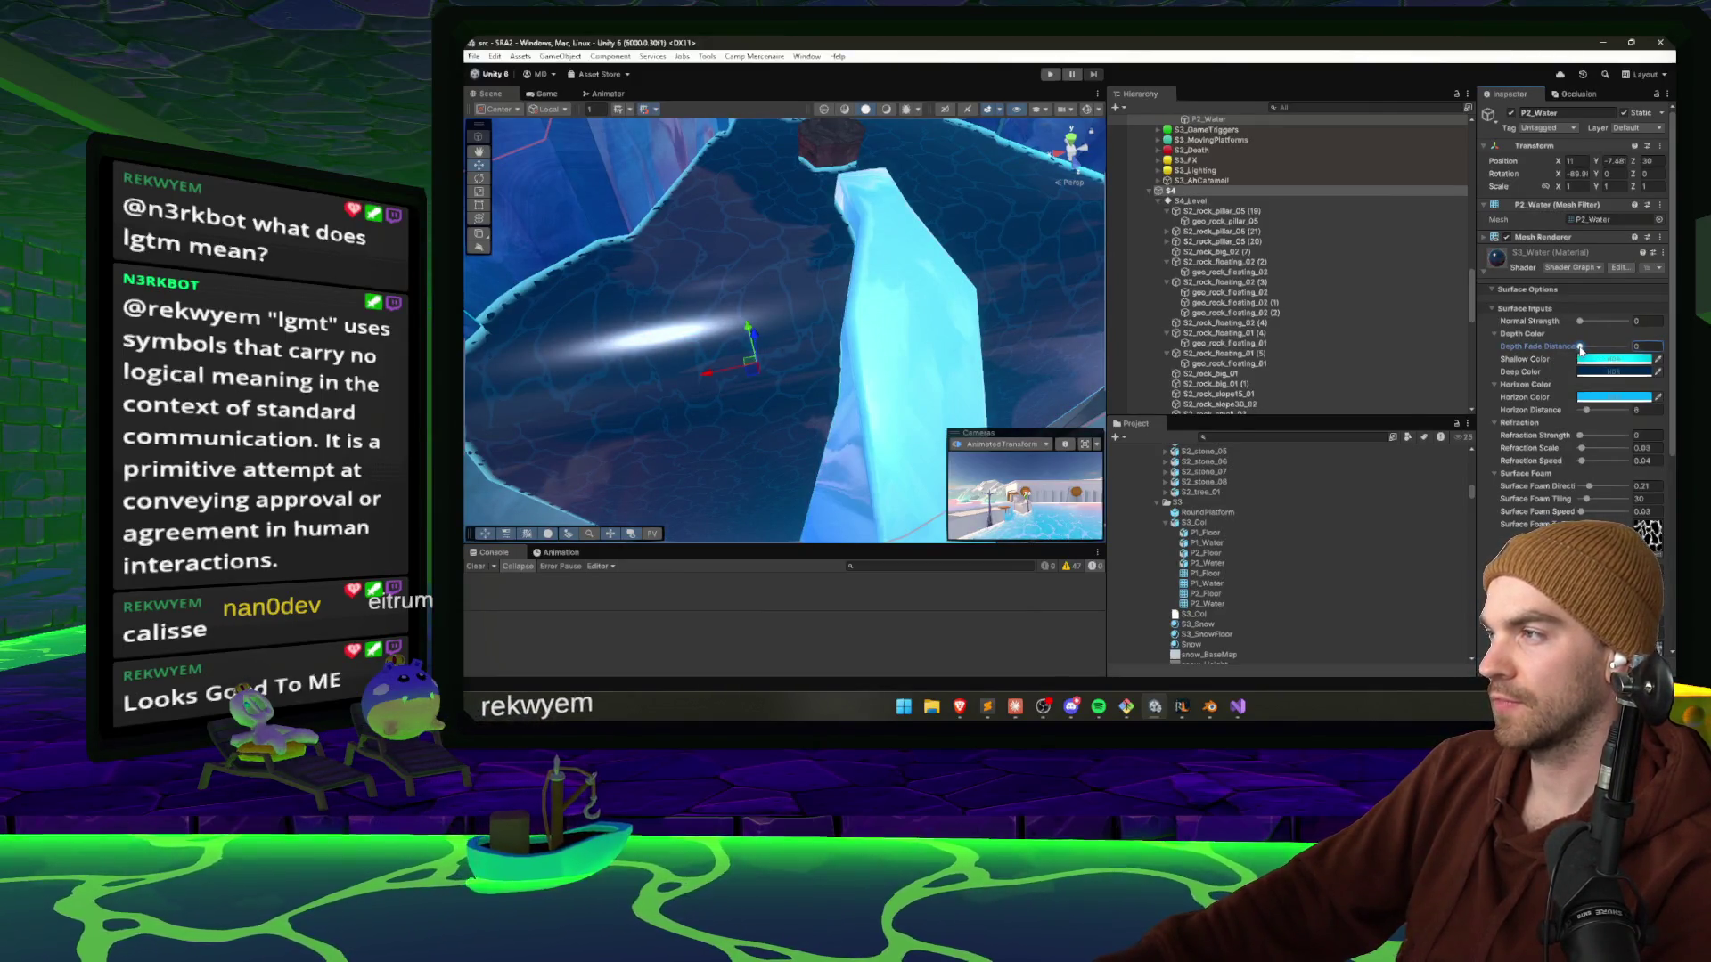
{"action": "left_click_drag", "start_coordinate": [1102, 319], "coordinate": [758, 287]}
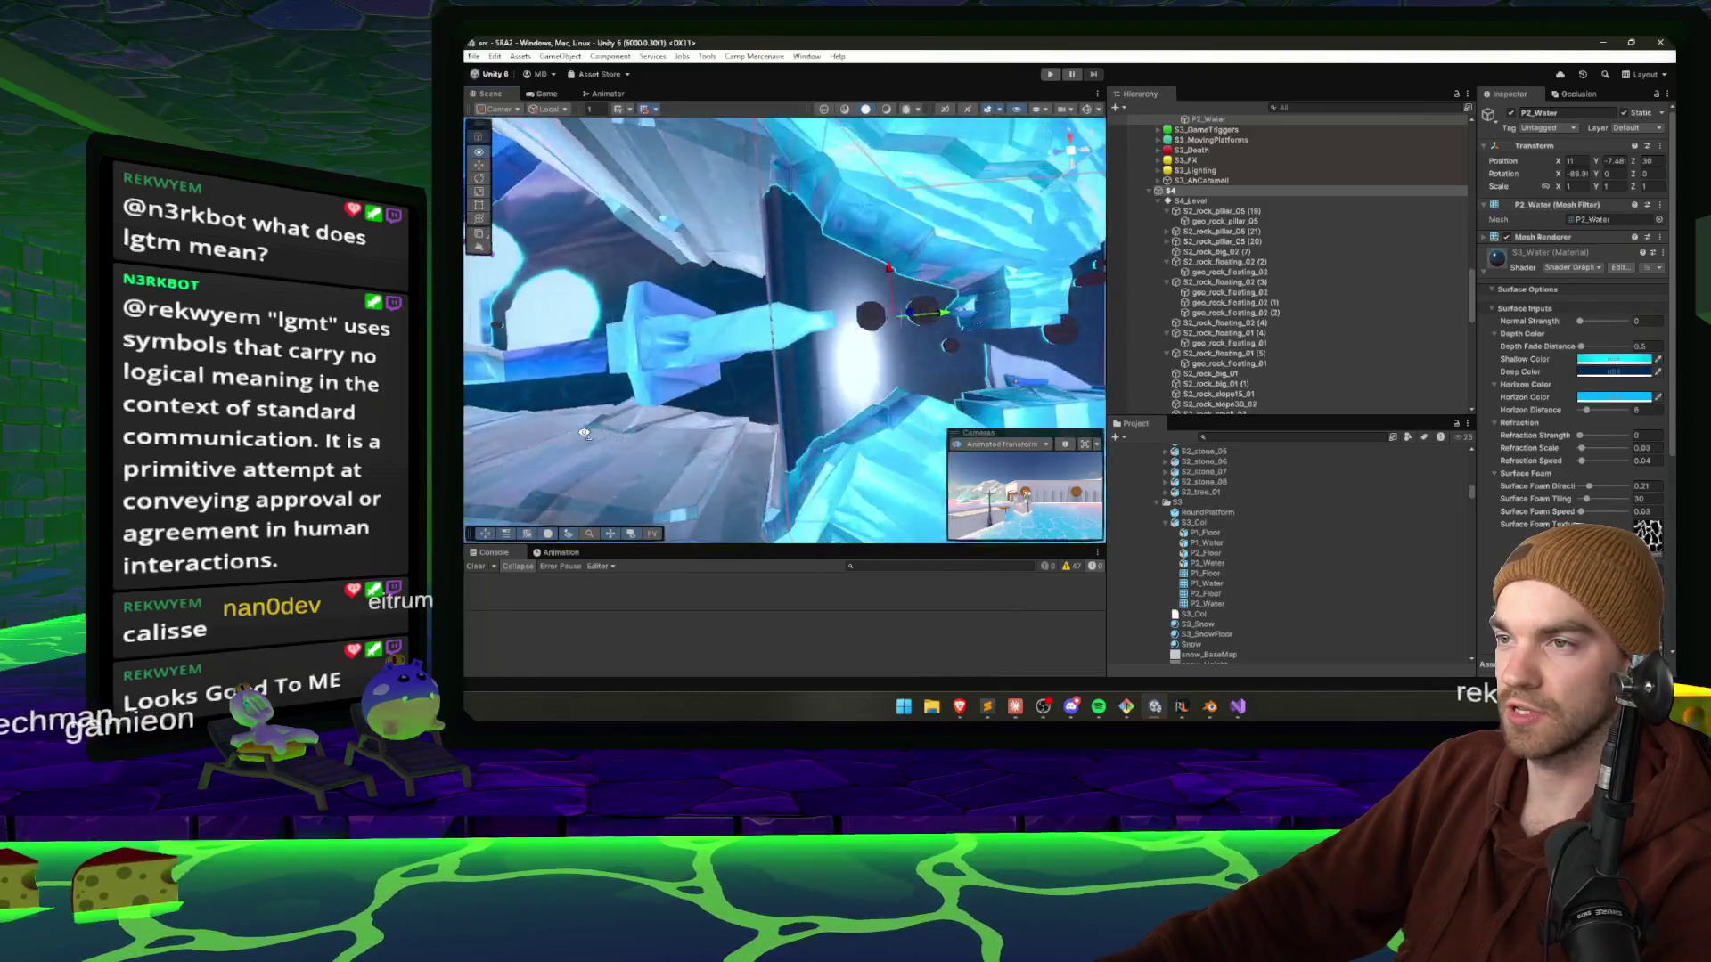
Orbit over the water and icy rock paths, then bring up the Claude slope-fix conversation.
{"action": "left_click_drag", "start_coordinate": [582, 442], "coordinate": [779, 448]}
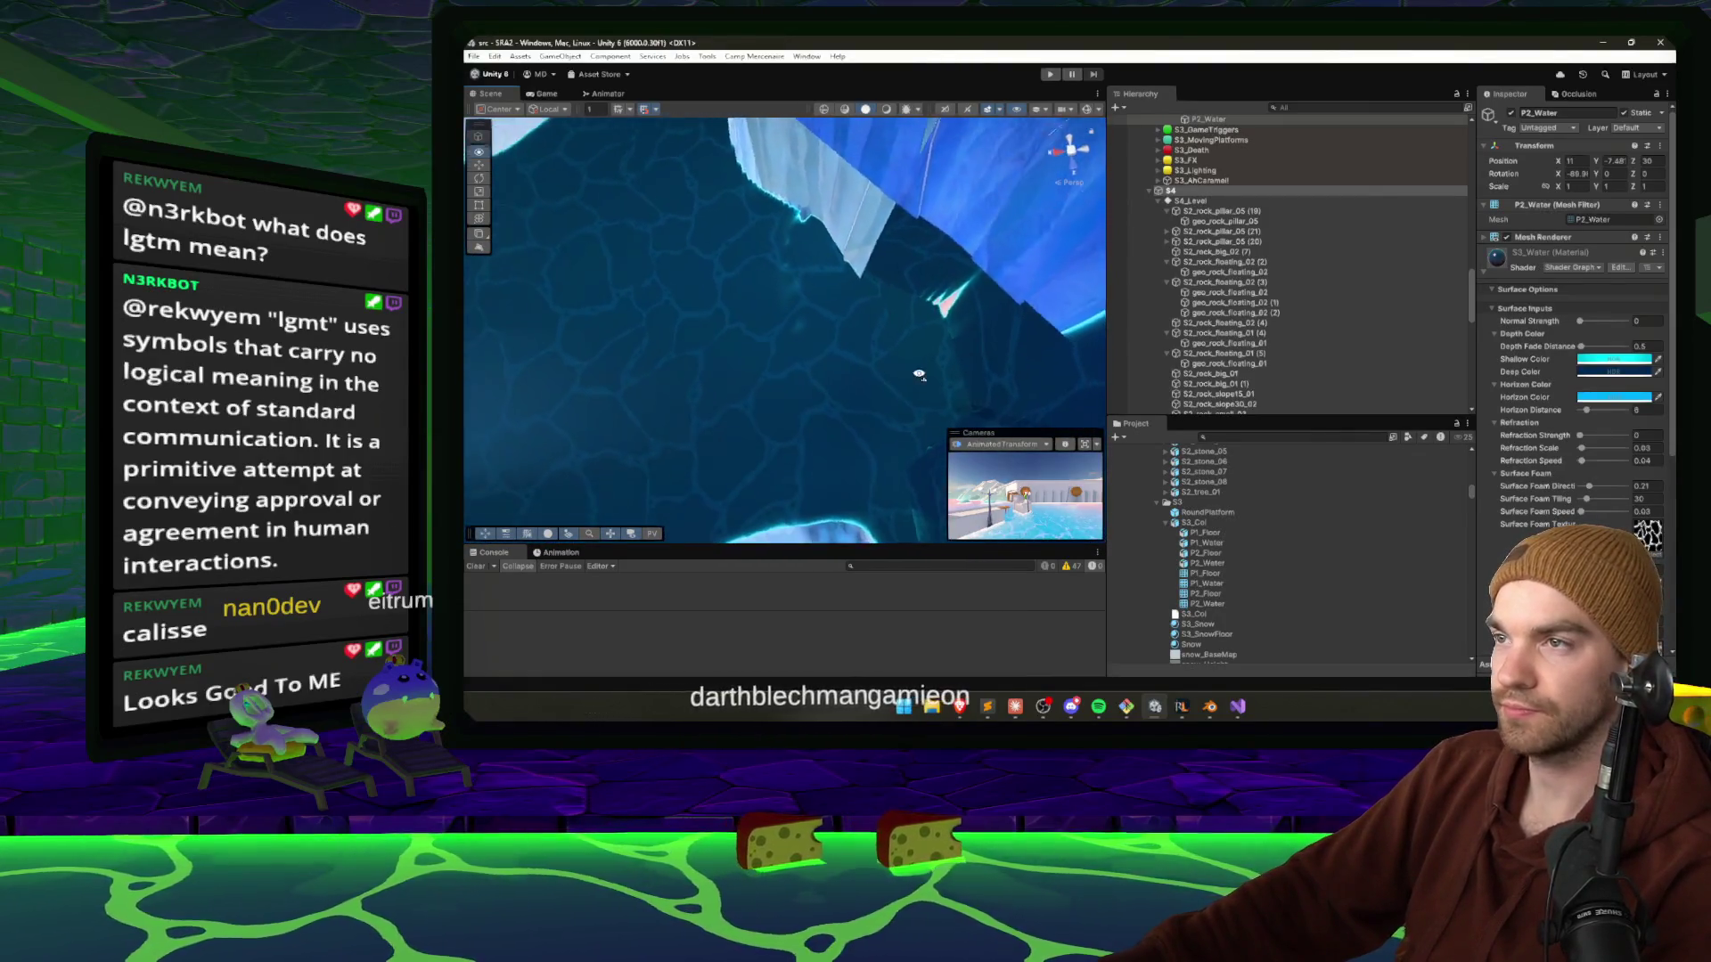
{"action": "left_click_drag", "start_coordinate": [919, 374], "coordinate": [1196, 668]}
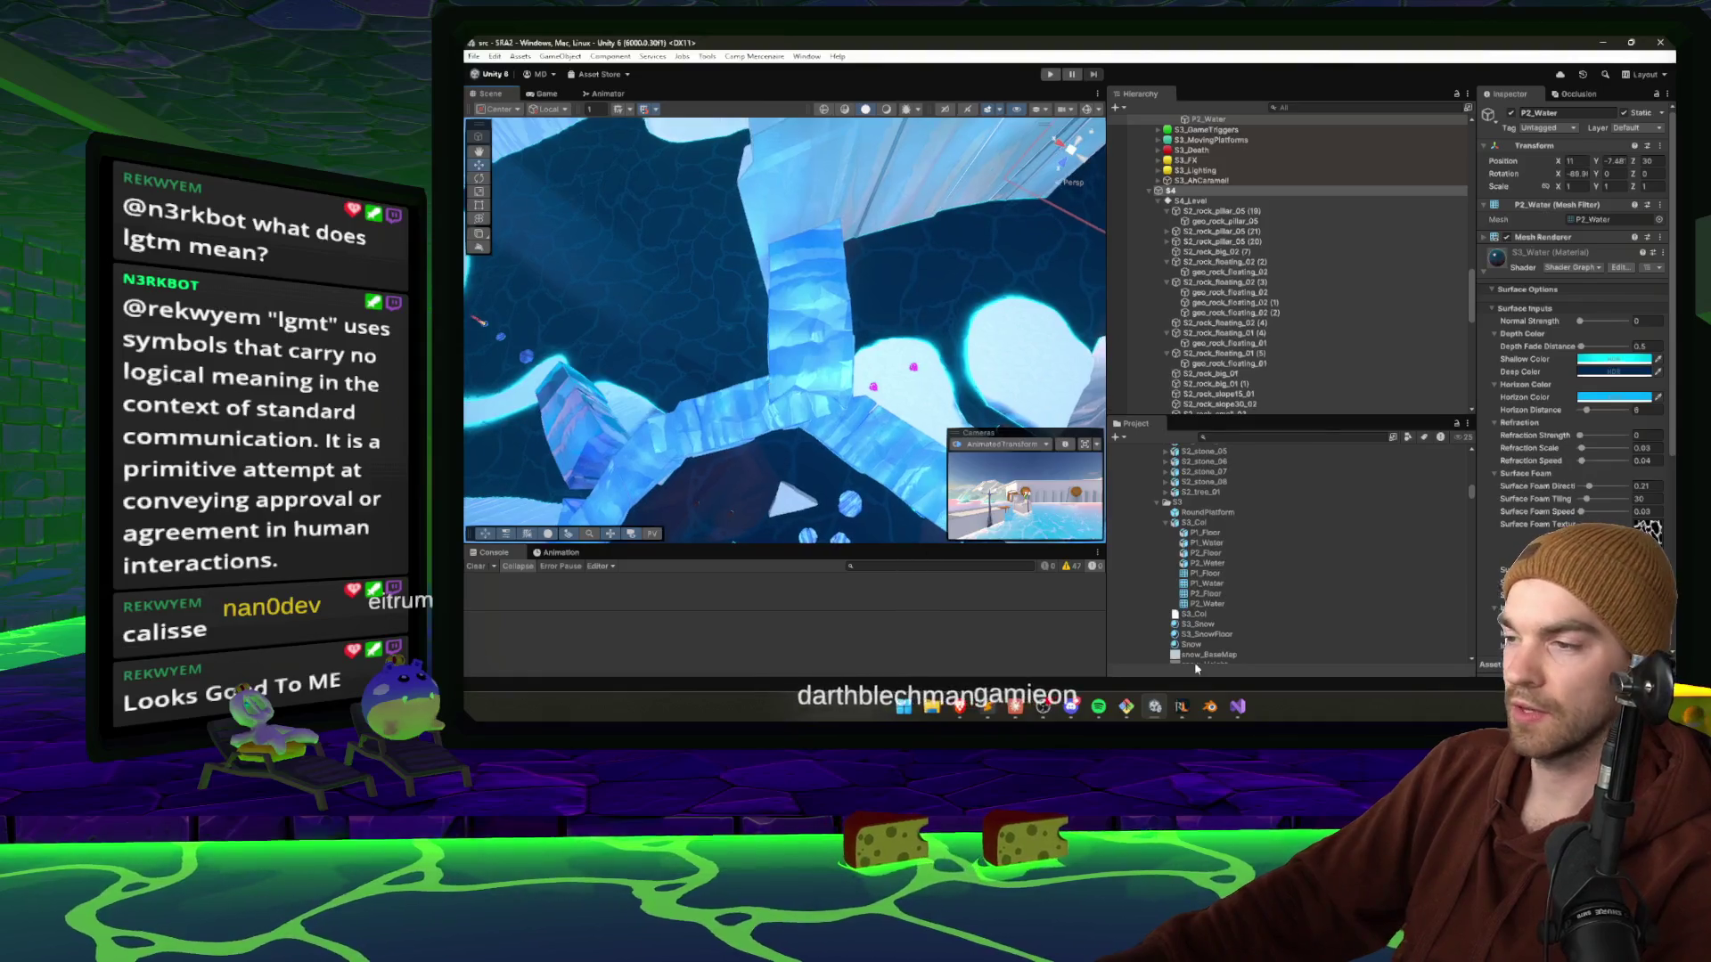
{"action": "left_click", "coordinate": [1007, 713]}
{"action": "scroll", "coordinate": [1031, 473], "scroll_direction": "down", "scroll_amount": 5}
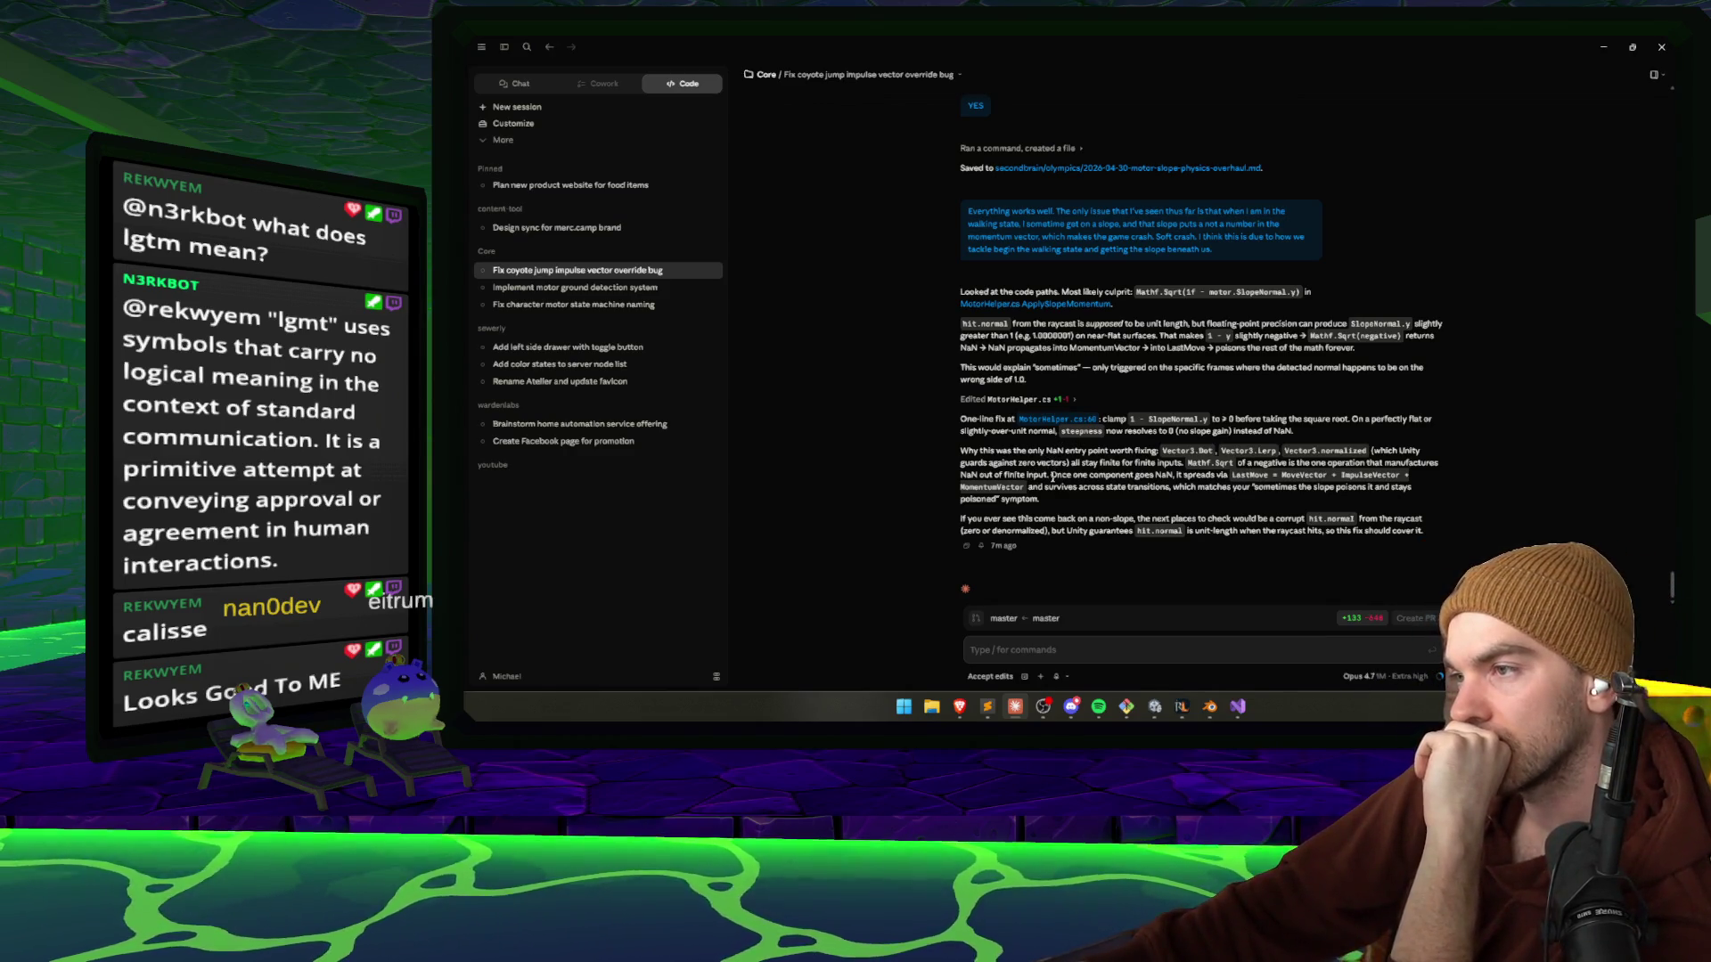
Return to Unity and enter Play mode to test the level.
{"action": "left_click", "coordinate": [1152, 712]}
{"action": "left_click", "coordinate": [1049, 75]}
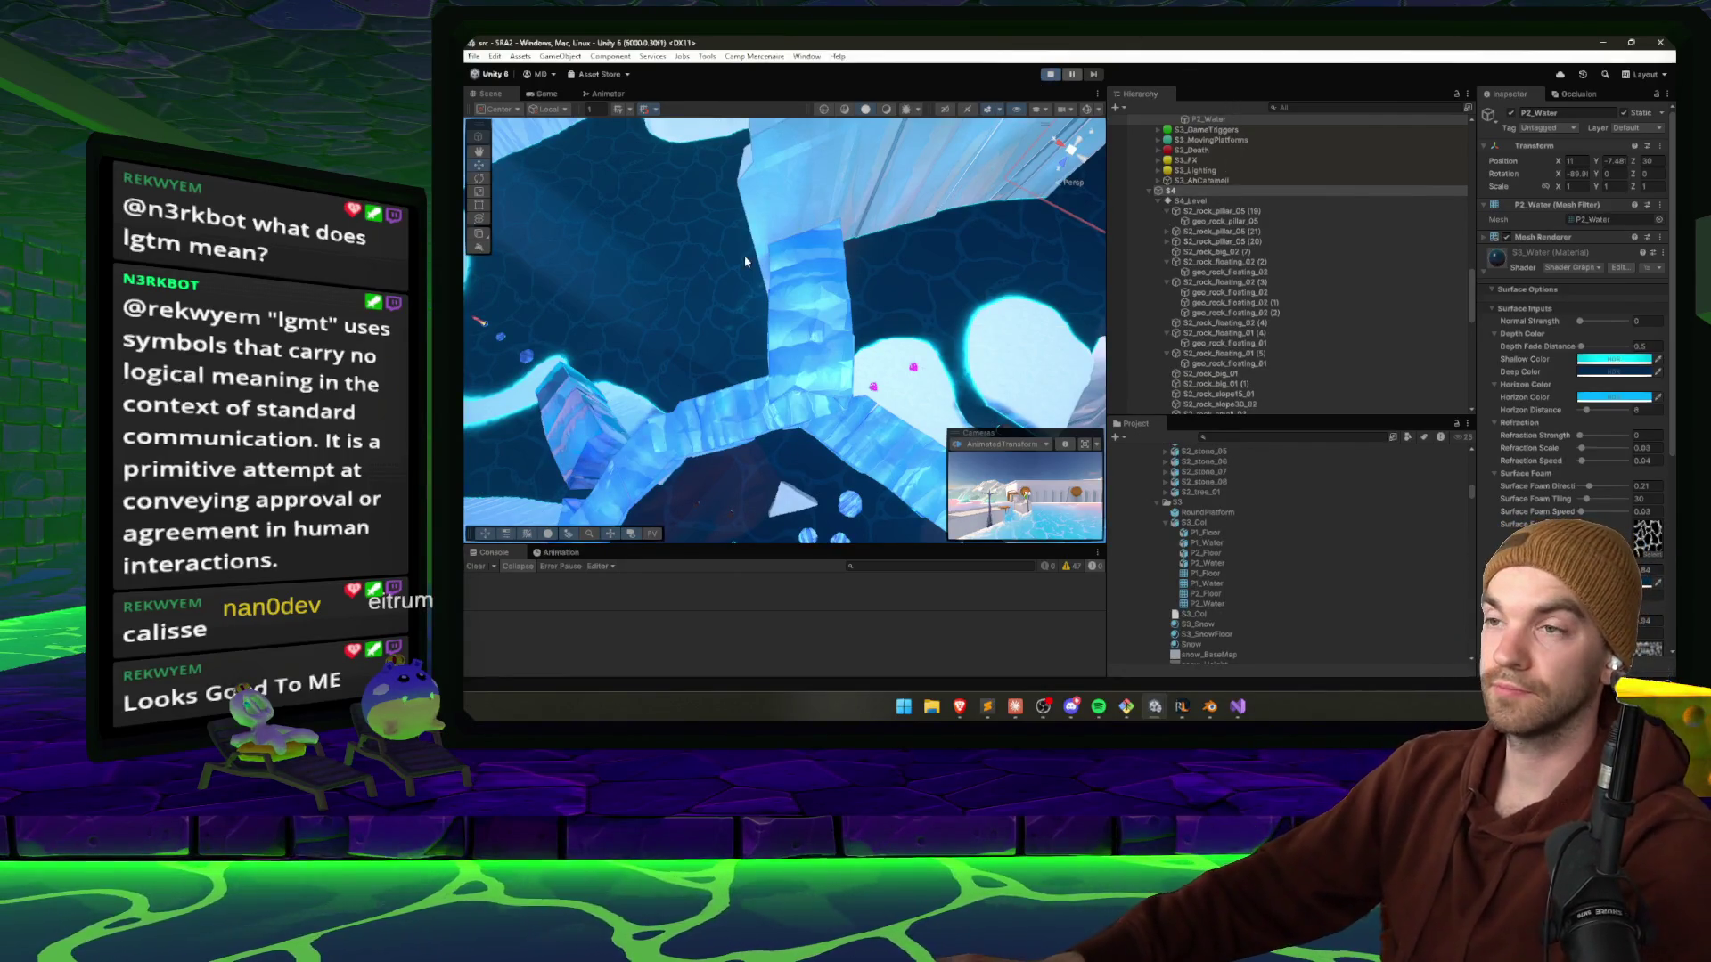
Widen the game view, then pause and stop the running playtest.
{"action": "left_click_drag", "start_coordinate": [1106, 311], "coordinate": [1231, 312]}
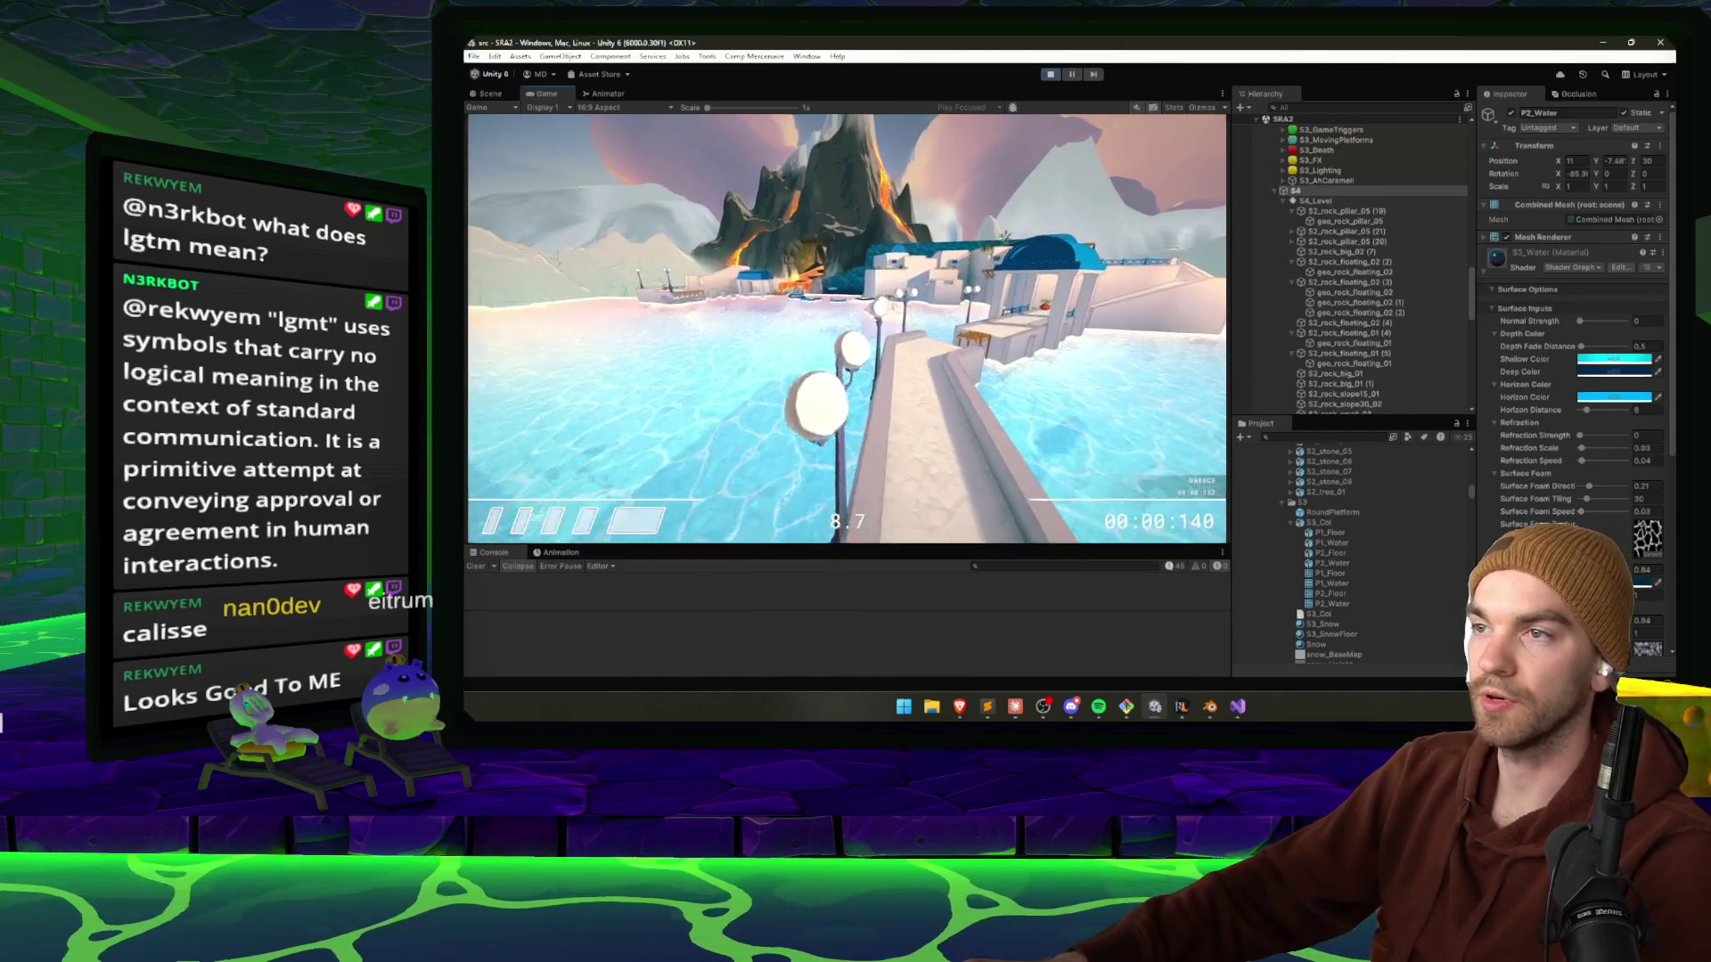
{"action": "key", "text": "Escape"}
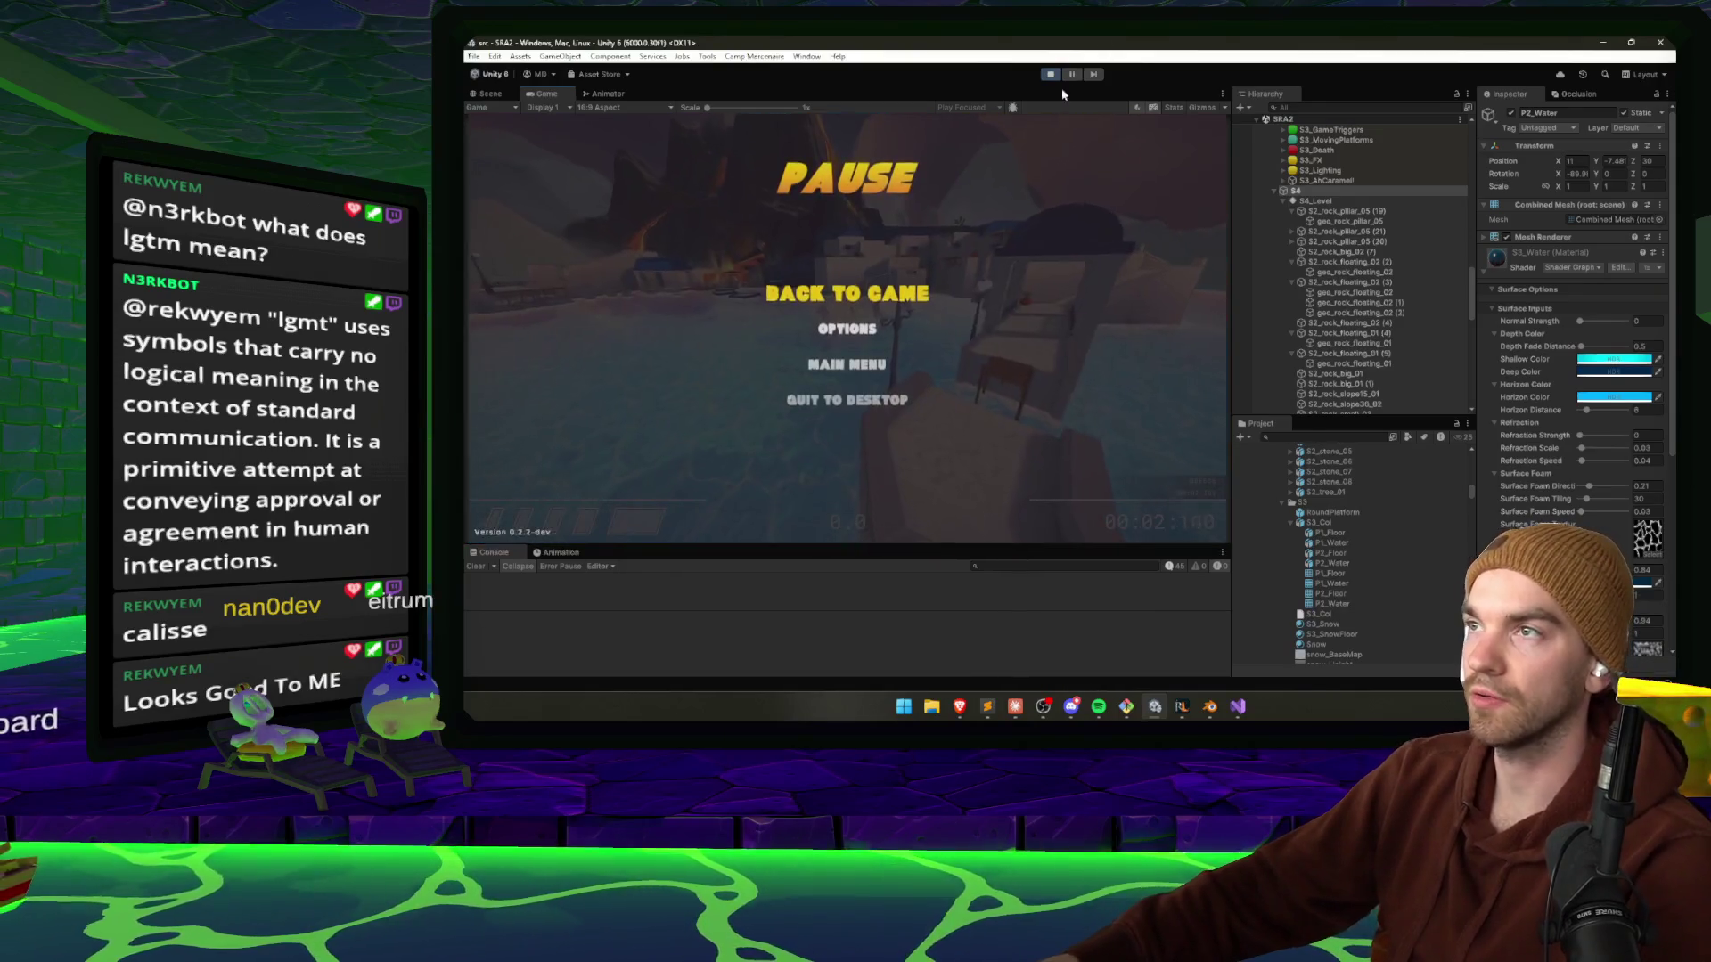
{"action": "left_click", "coordinate": [1051, 74]}
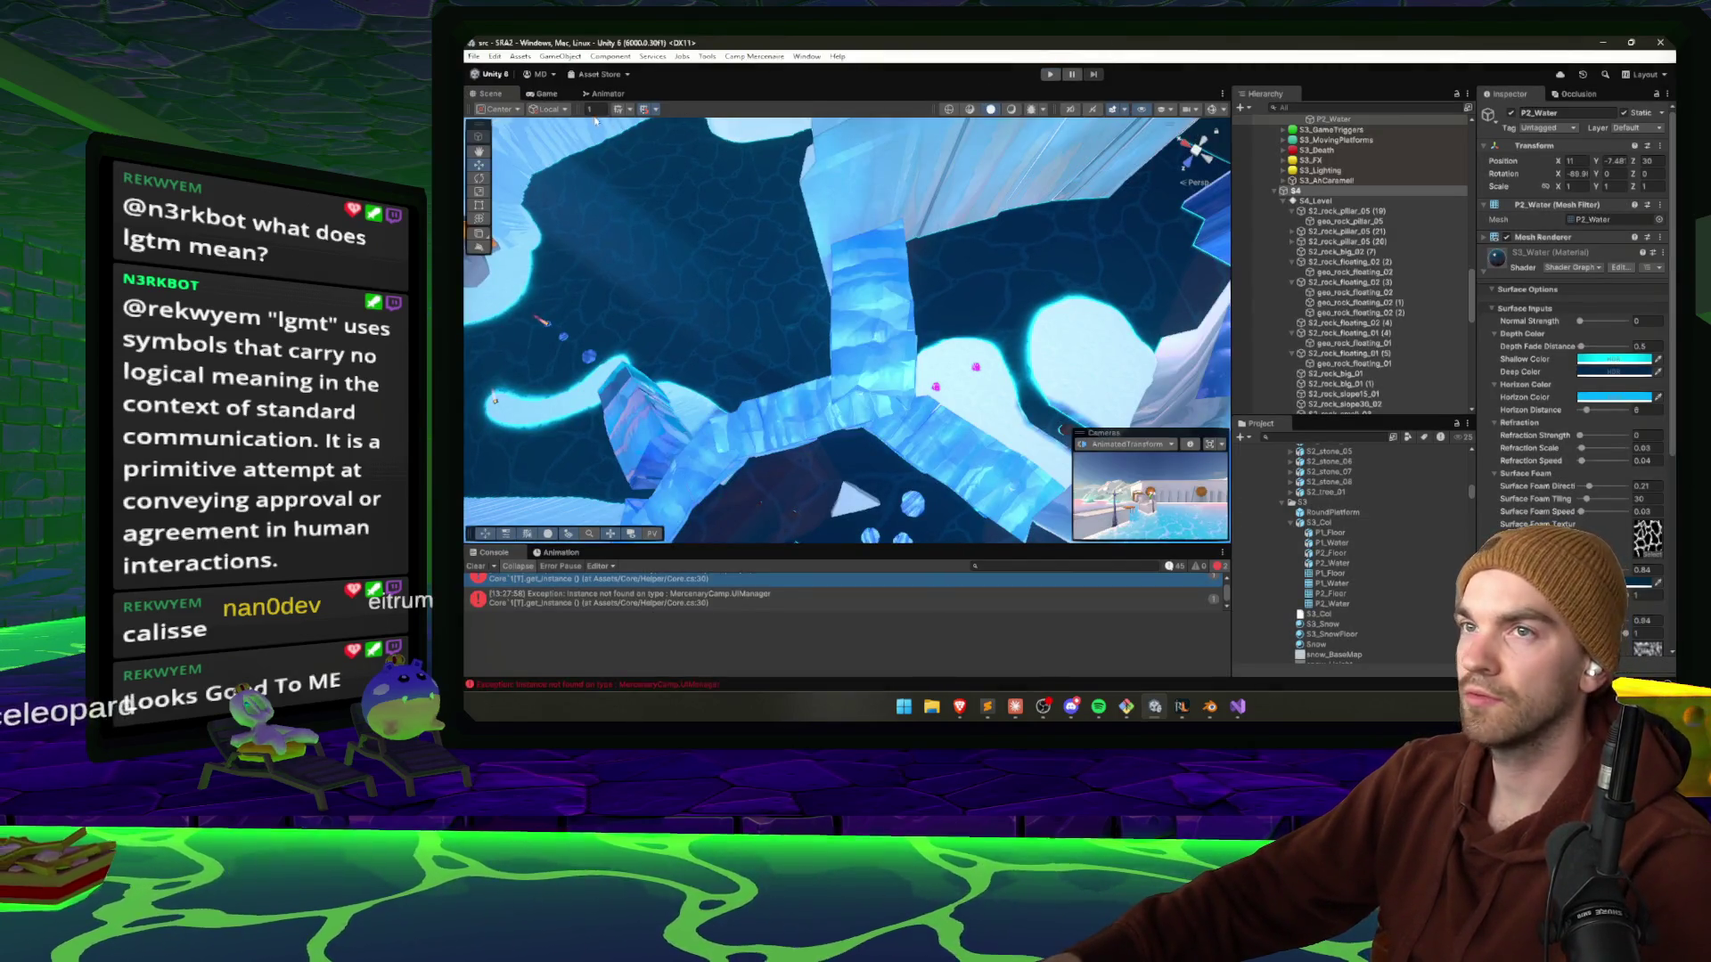
Playtest in the Game view with Play Maximized, checking the PLAYER MOTOR debug readout, then pause.
{"action": "left_click", "coordinate": [546, 94]}
{"action": "left_click", "coordinate": [977, 109]}
{"action": "left_click", "coordinate": [985, 138]}
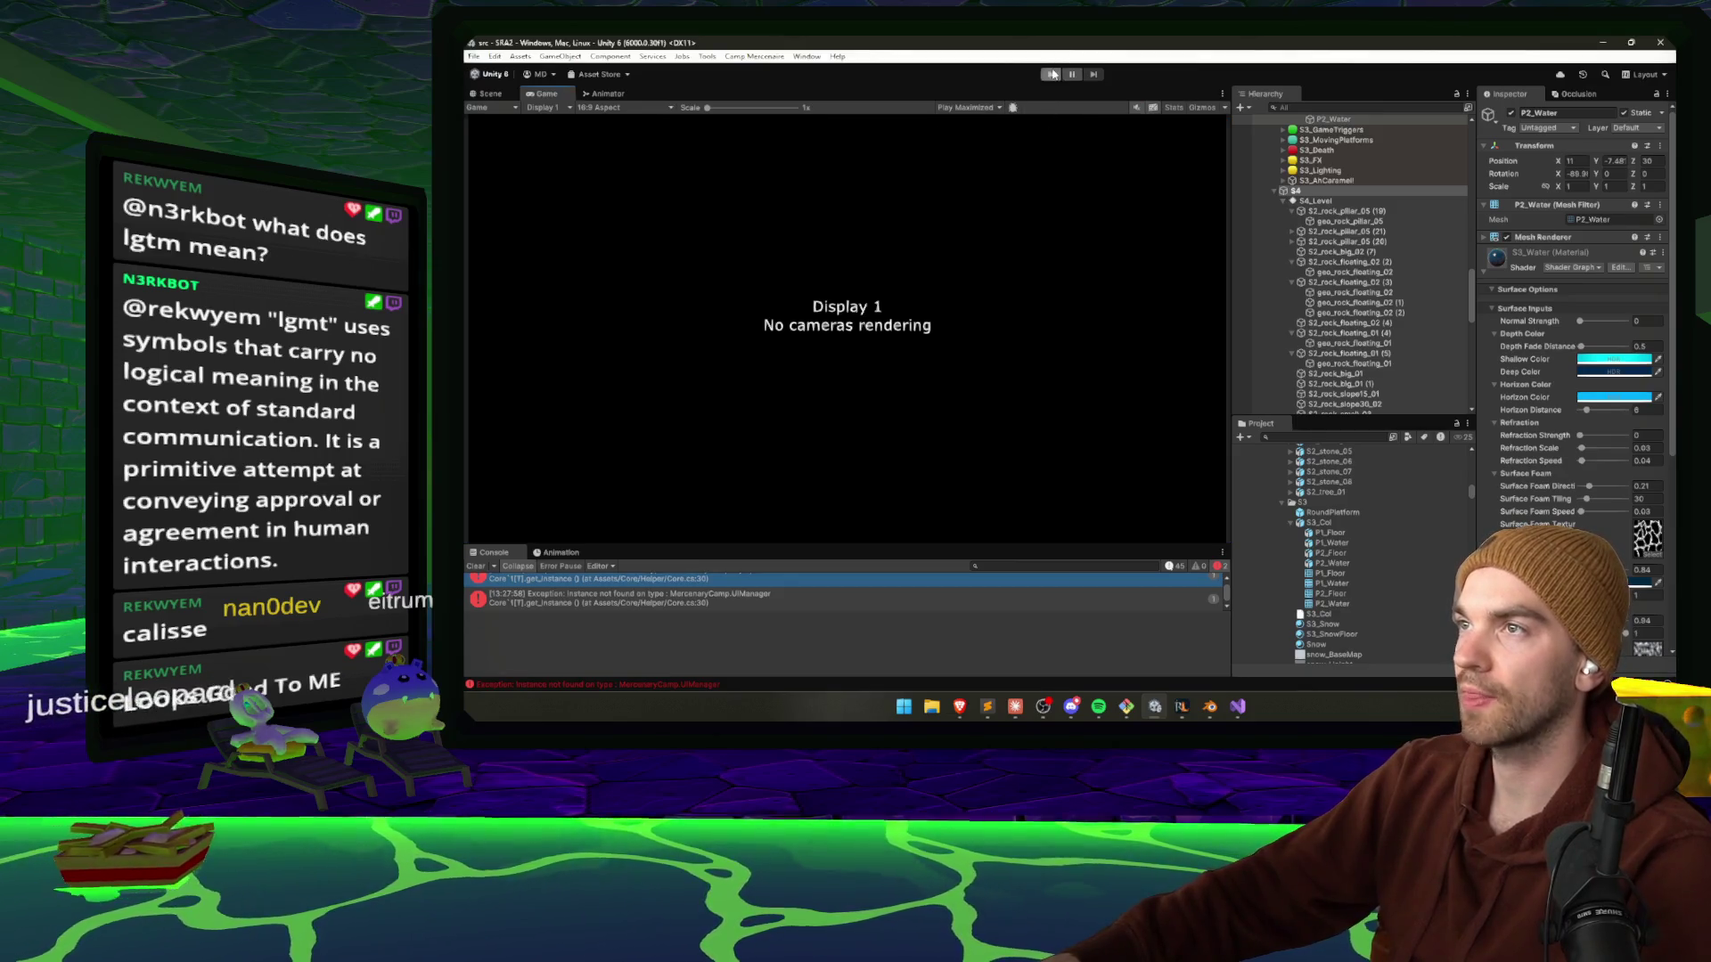
{"action": "key", "text": "ctrl+p"}
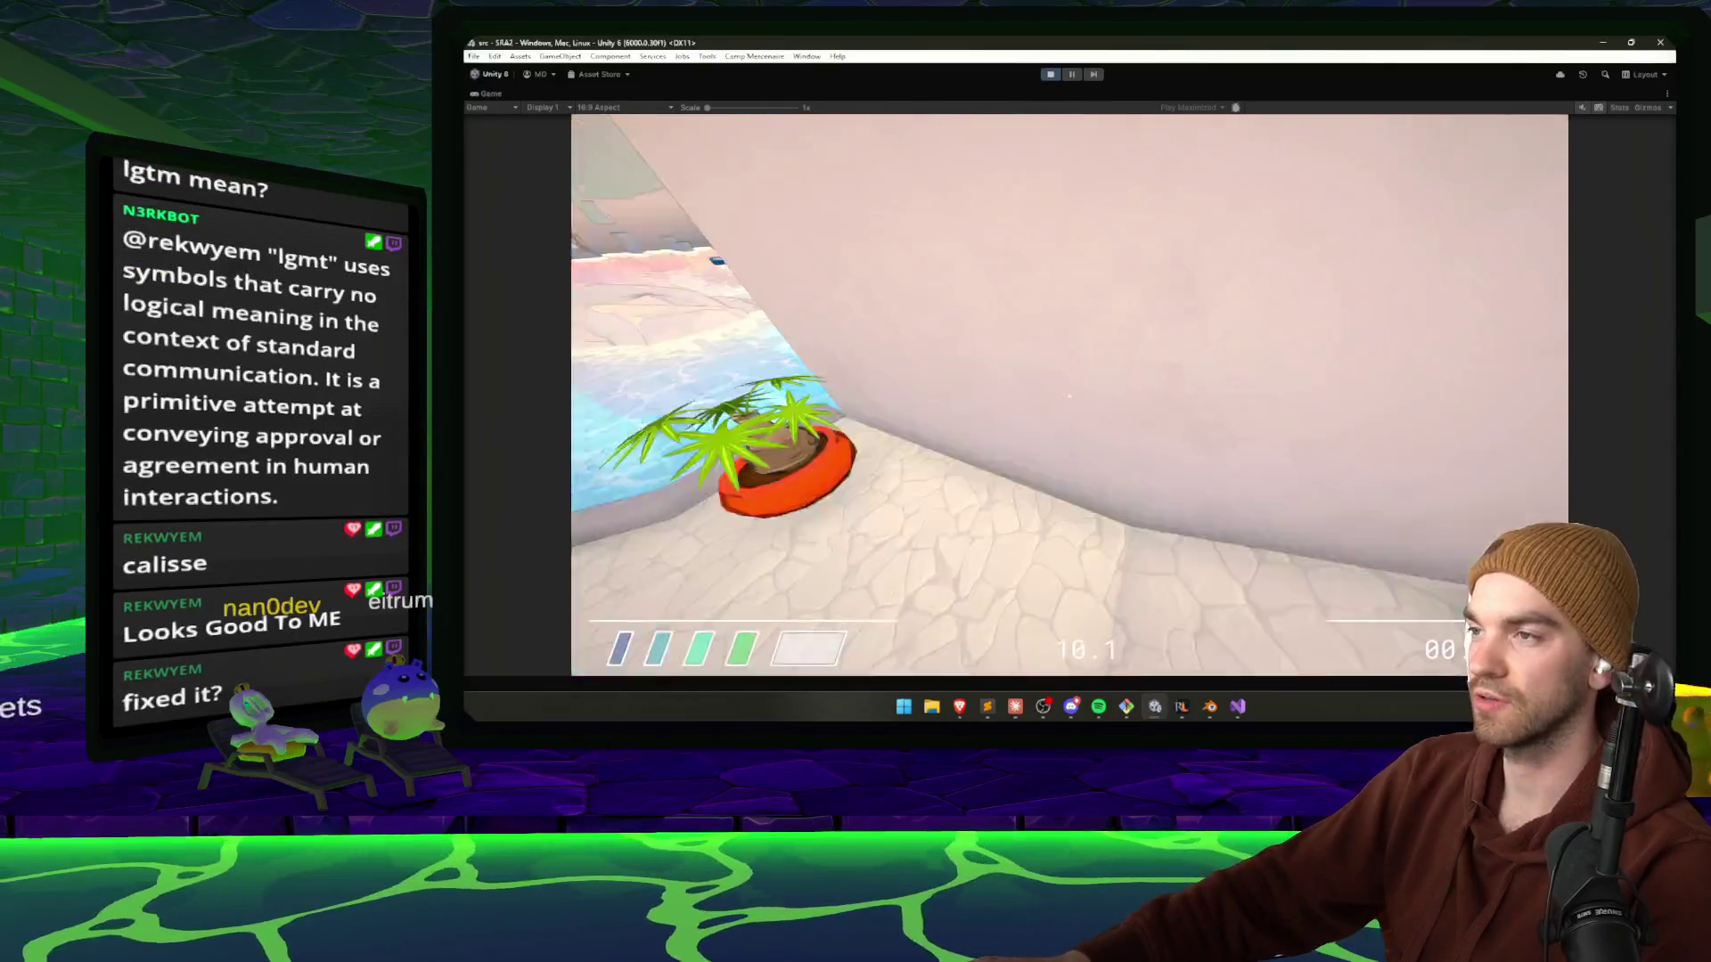
{"action": "key", "text": "Up"}
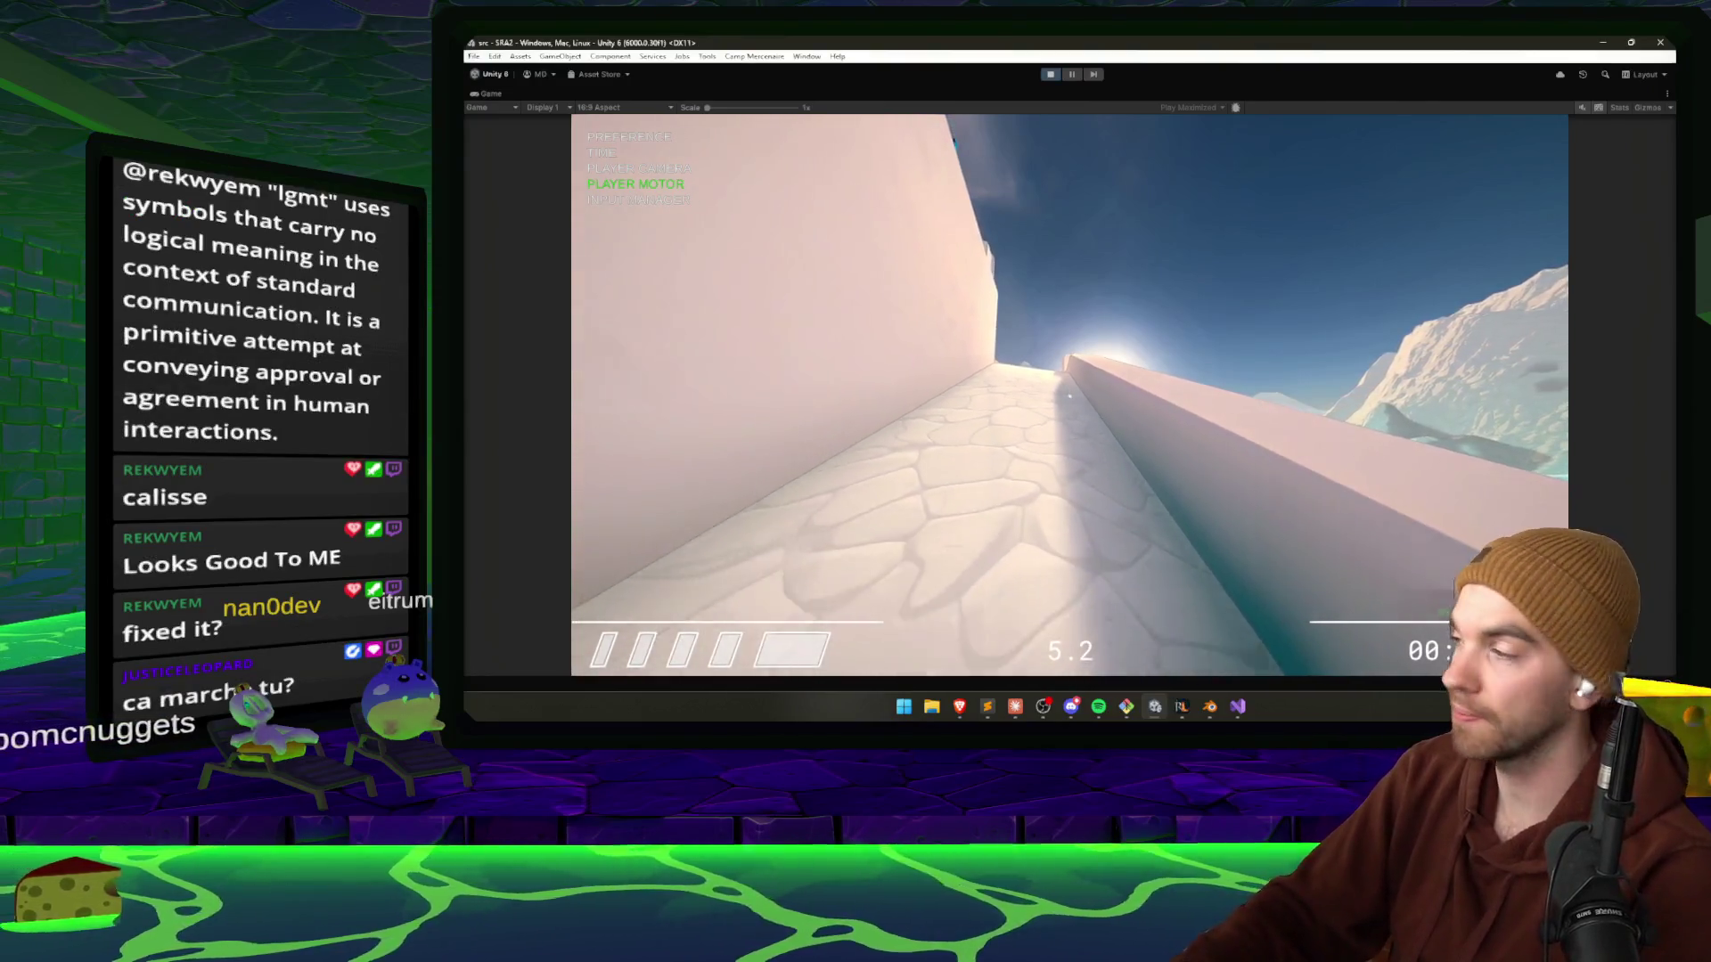
{"action": "key", "text": "Return"}
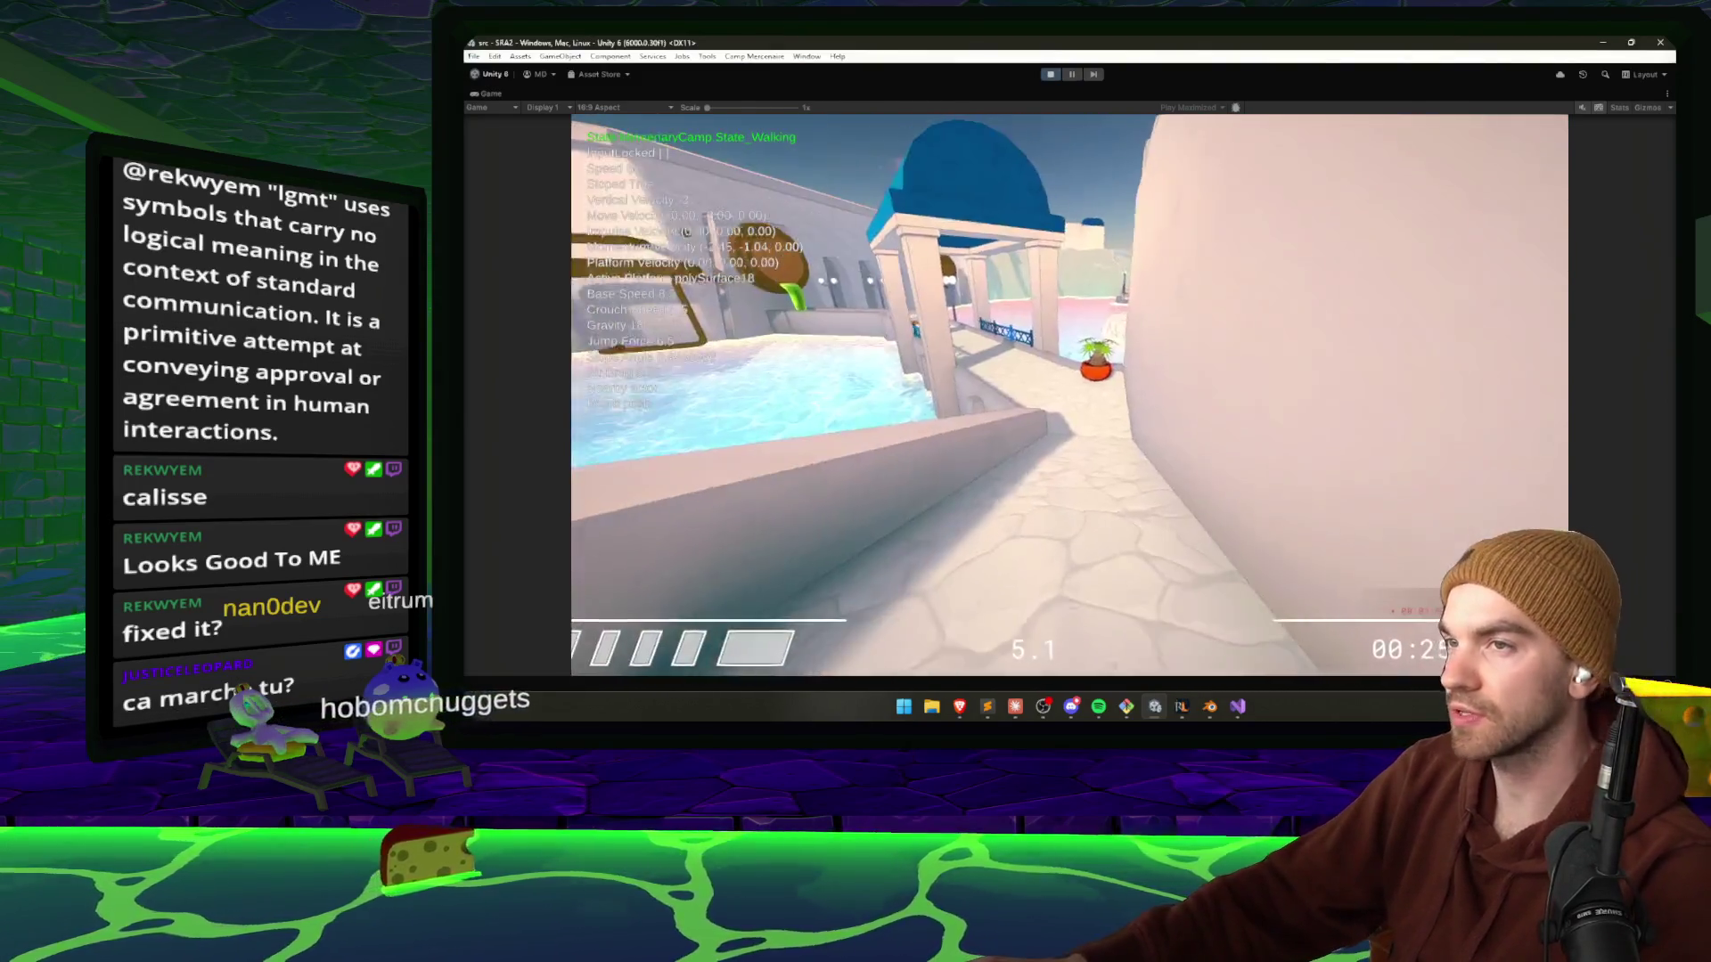
{"action": "key", "text": "Escape"}
Stop play mode and tell Claude non-ice floors still give sliding momentum, then return to Unity.
{"action": "key", "text": "ctrl+p"}
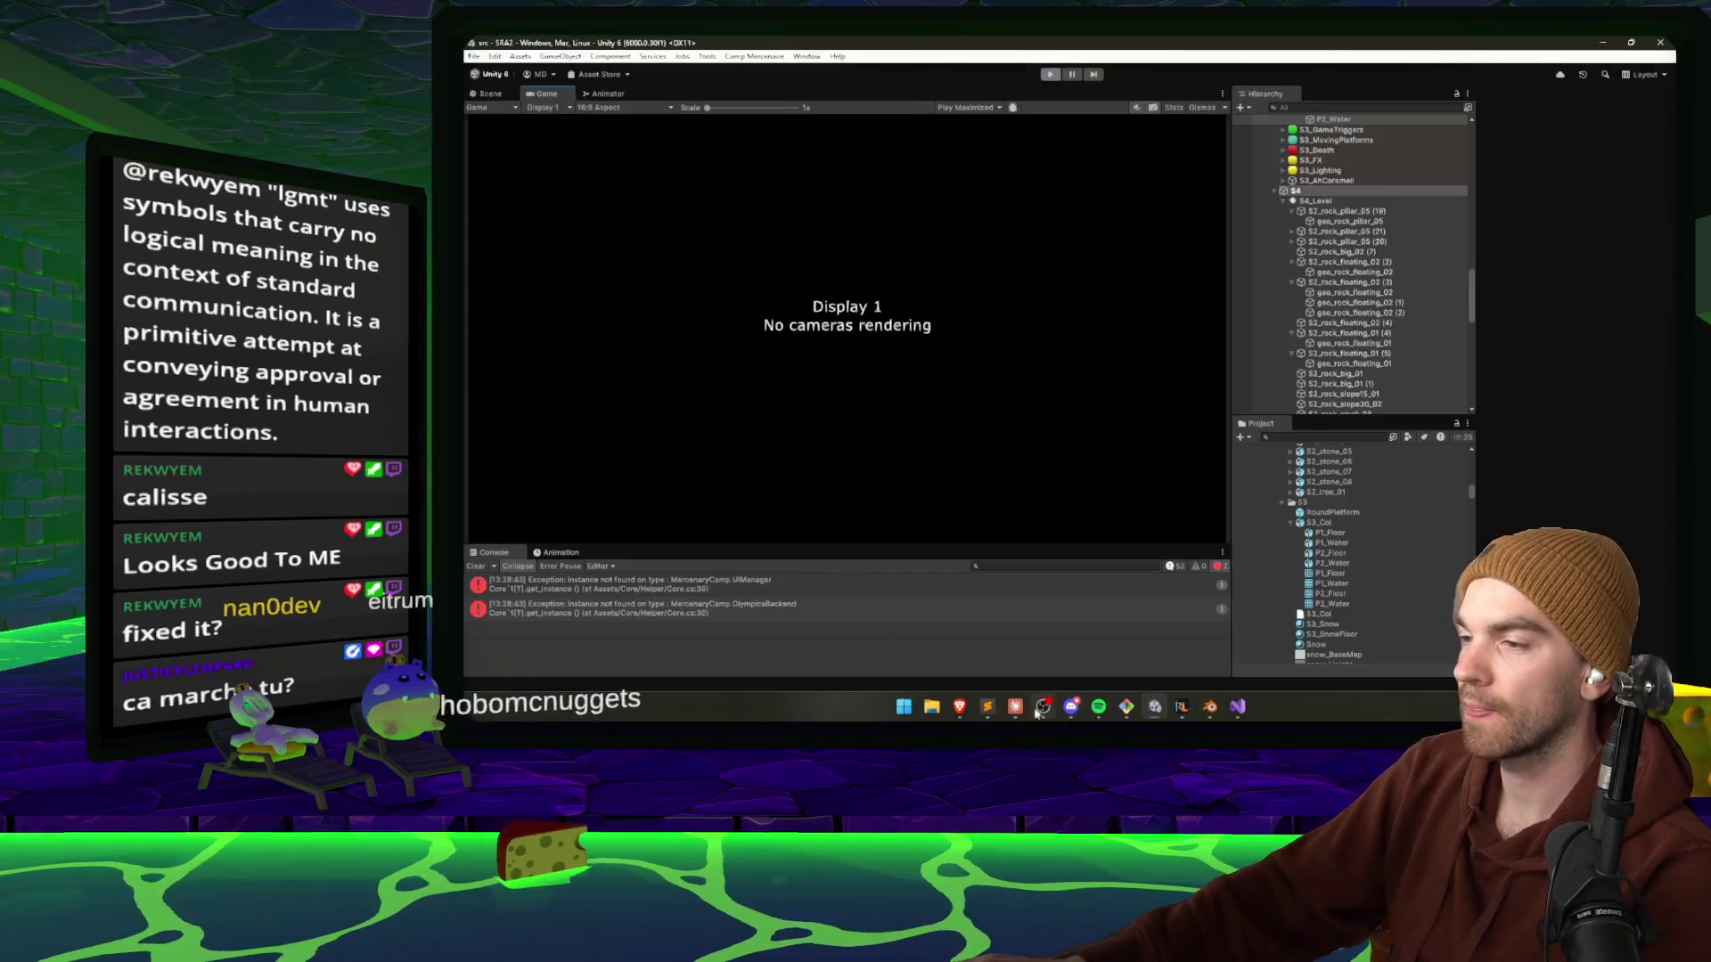
{"action": "key", "text": "alt+Tab"}
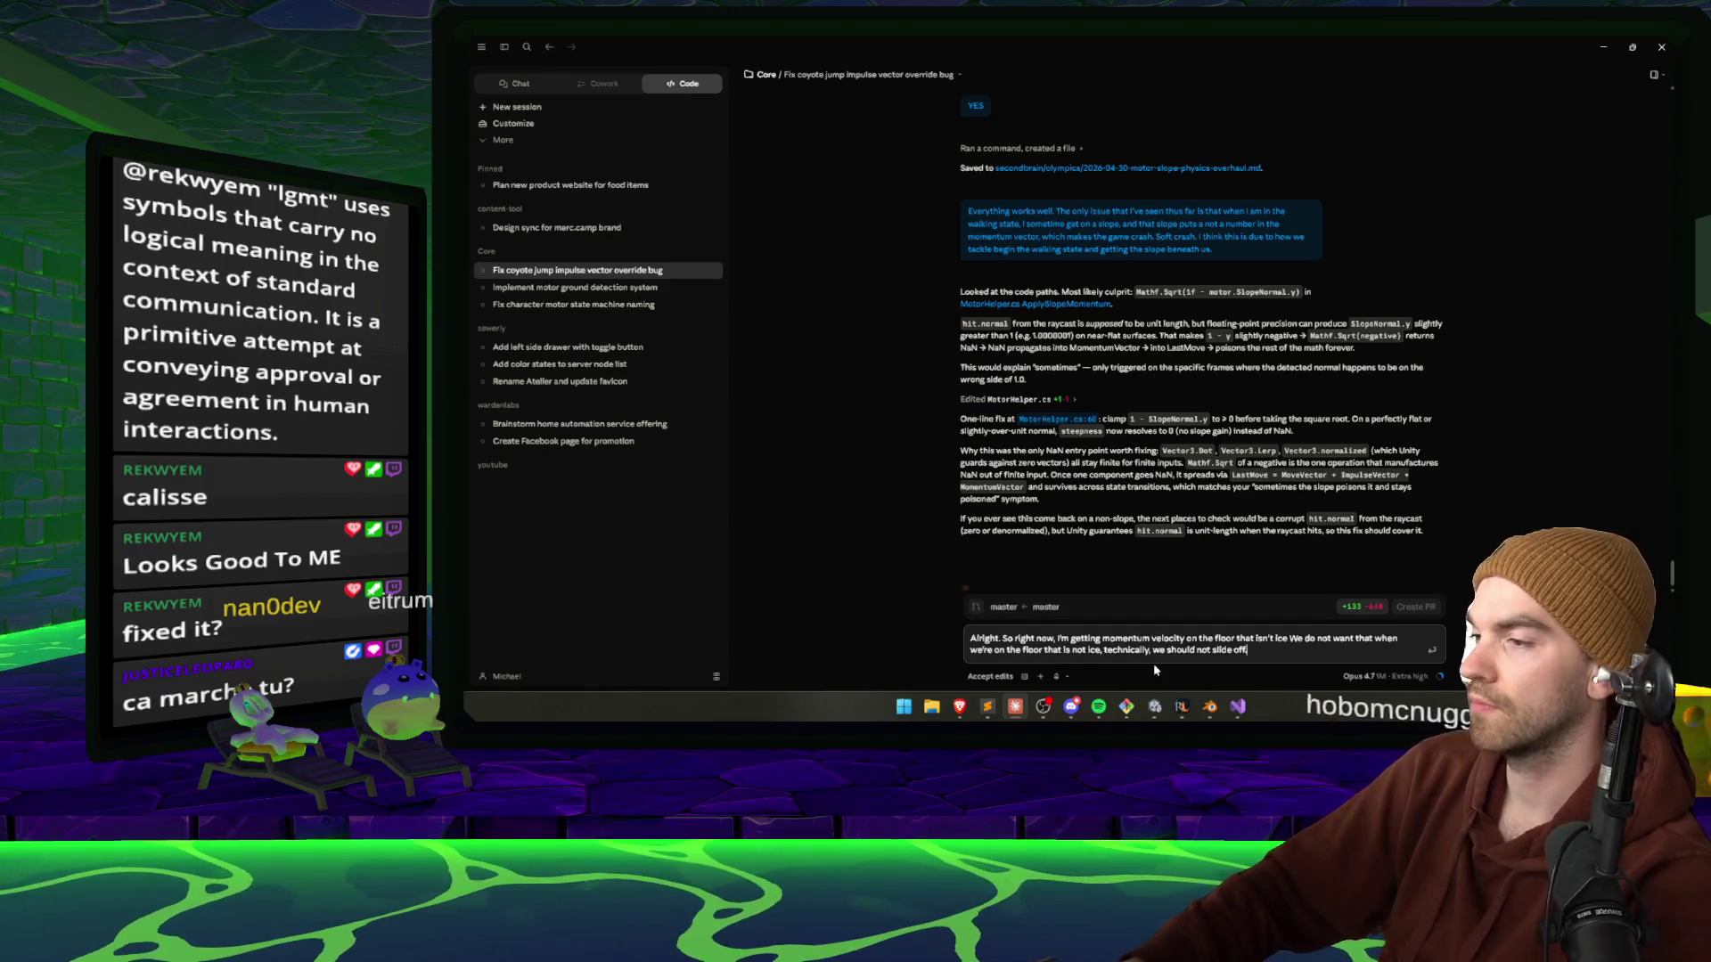
{"action": "key", "text": "Return"}
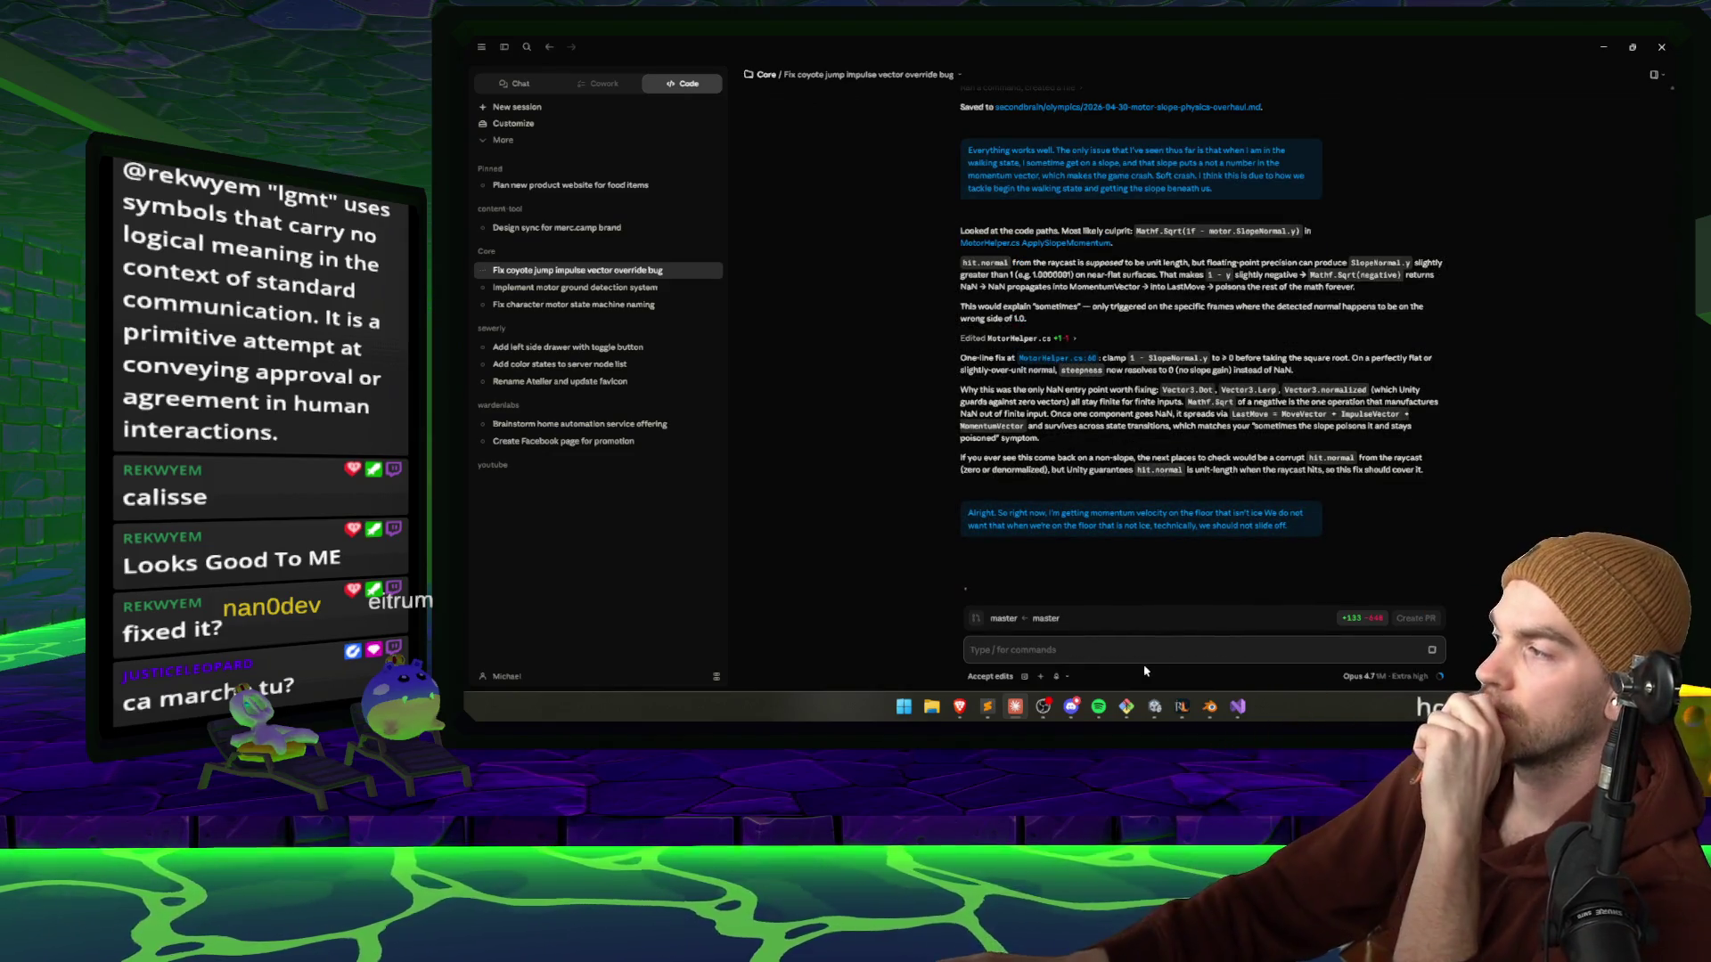
{"action": "left_click", "coordinate": [1155, 706]}
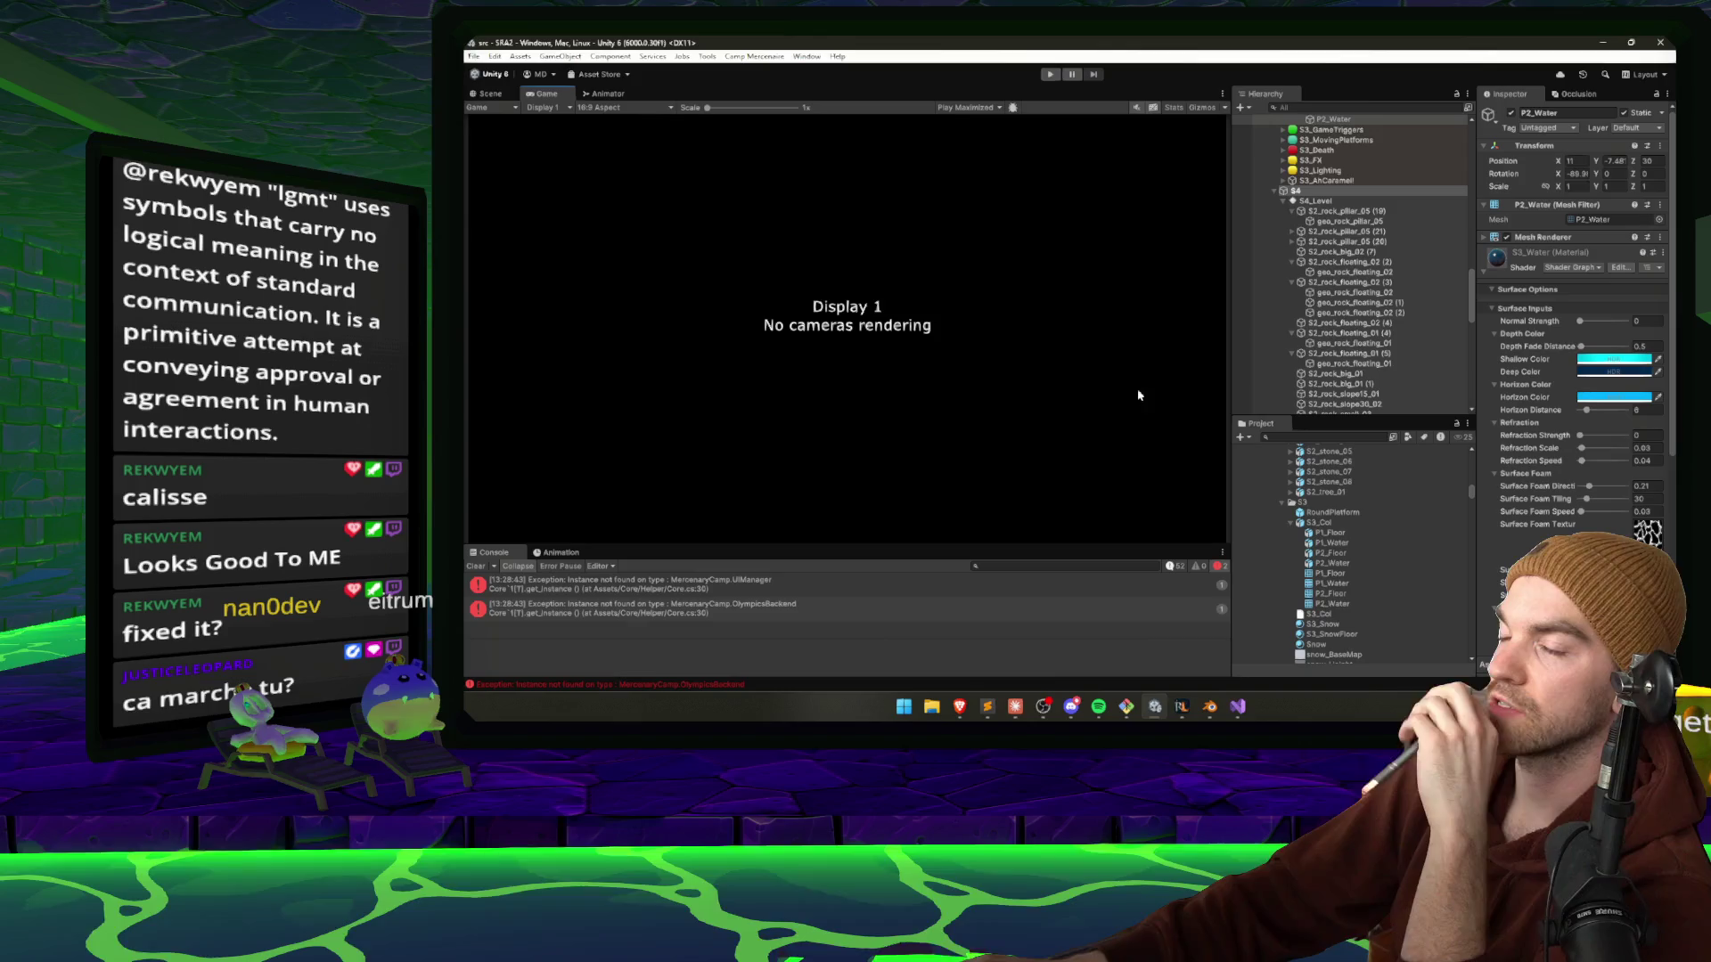
{"action": "left_click", "coordinate": [1052, 75]}
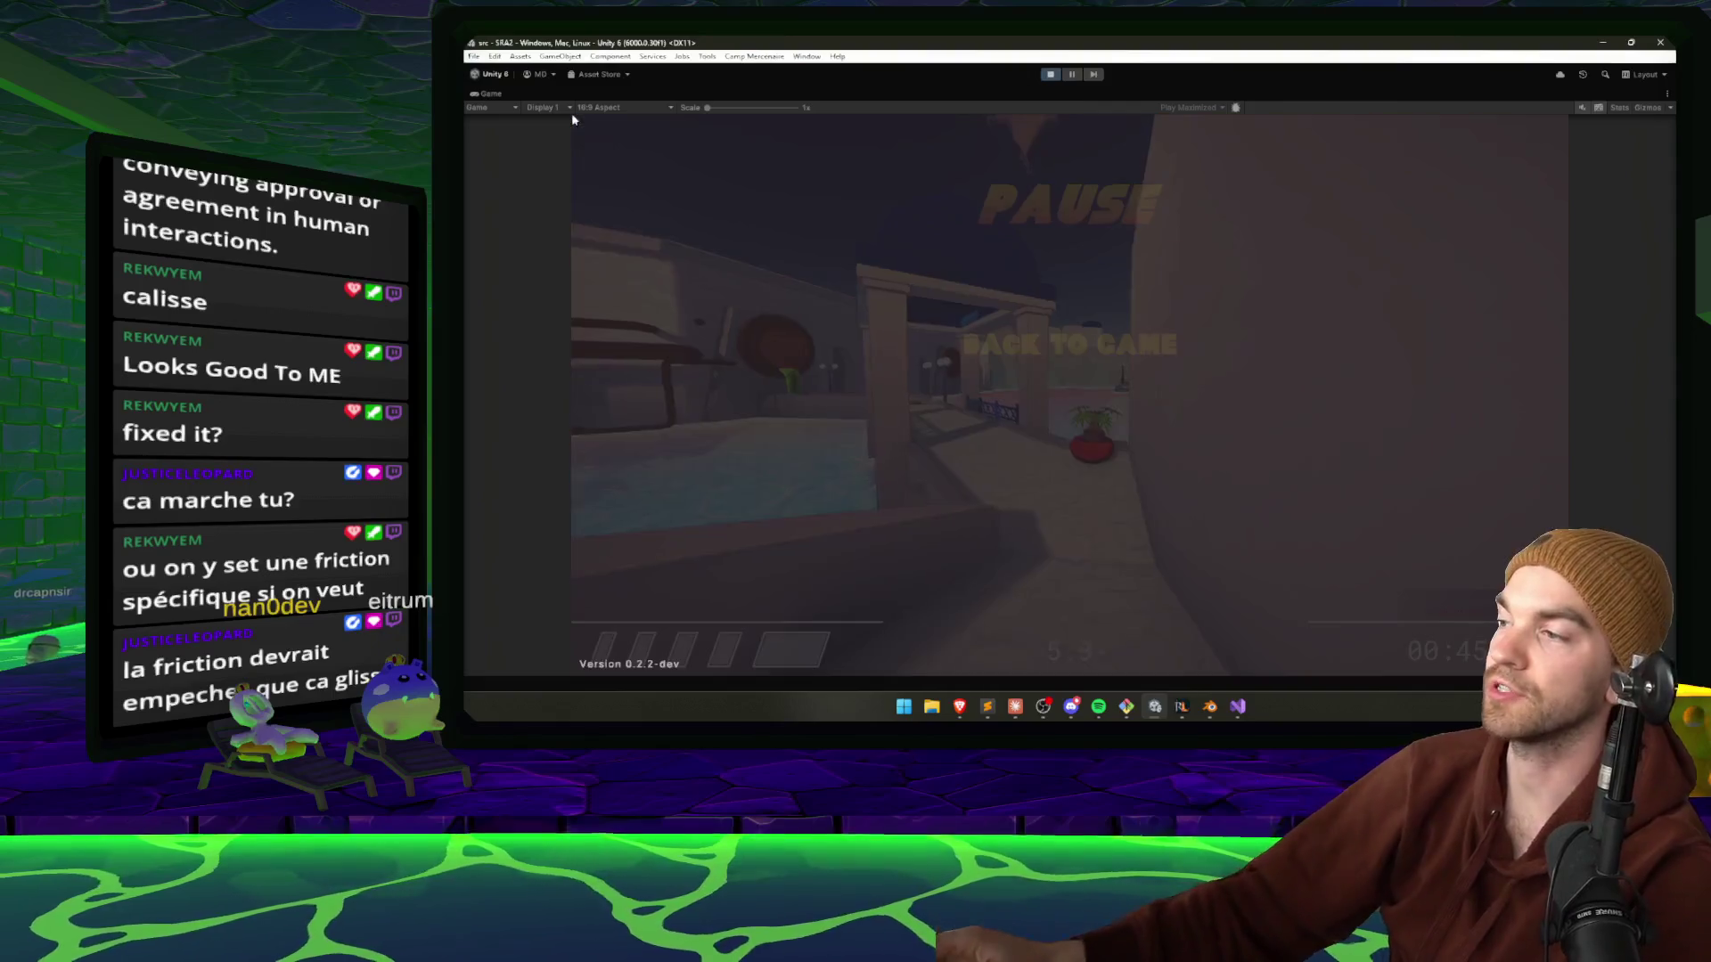
{"action": "key", "text": "Escape"}
{"action": "left_click", "coordinate": [1052, 74]}
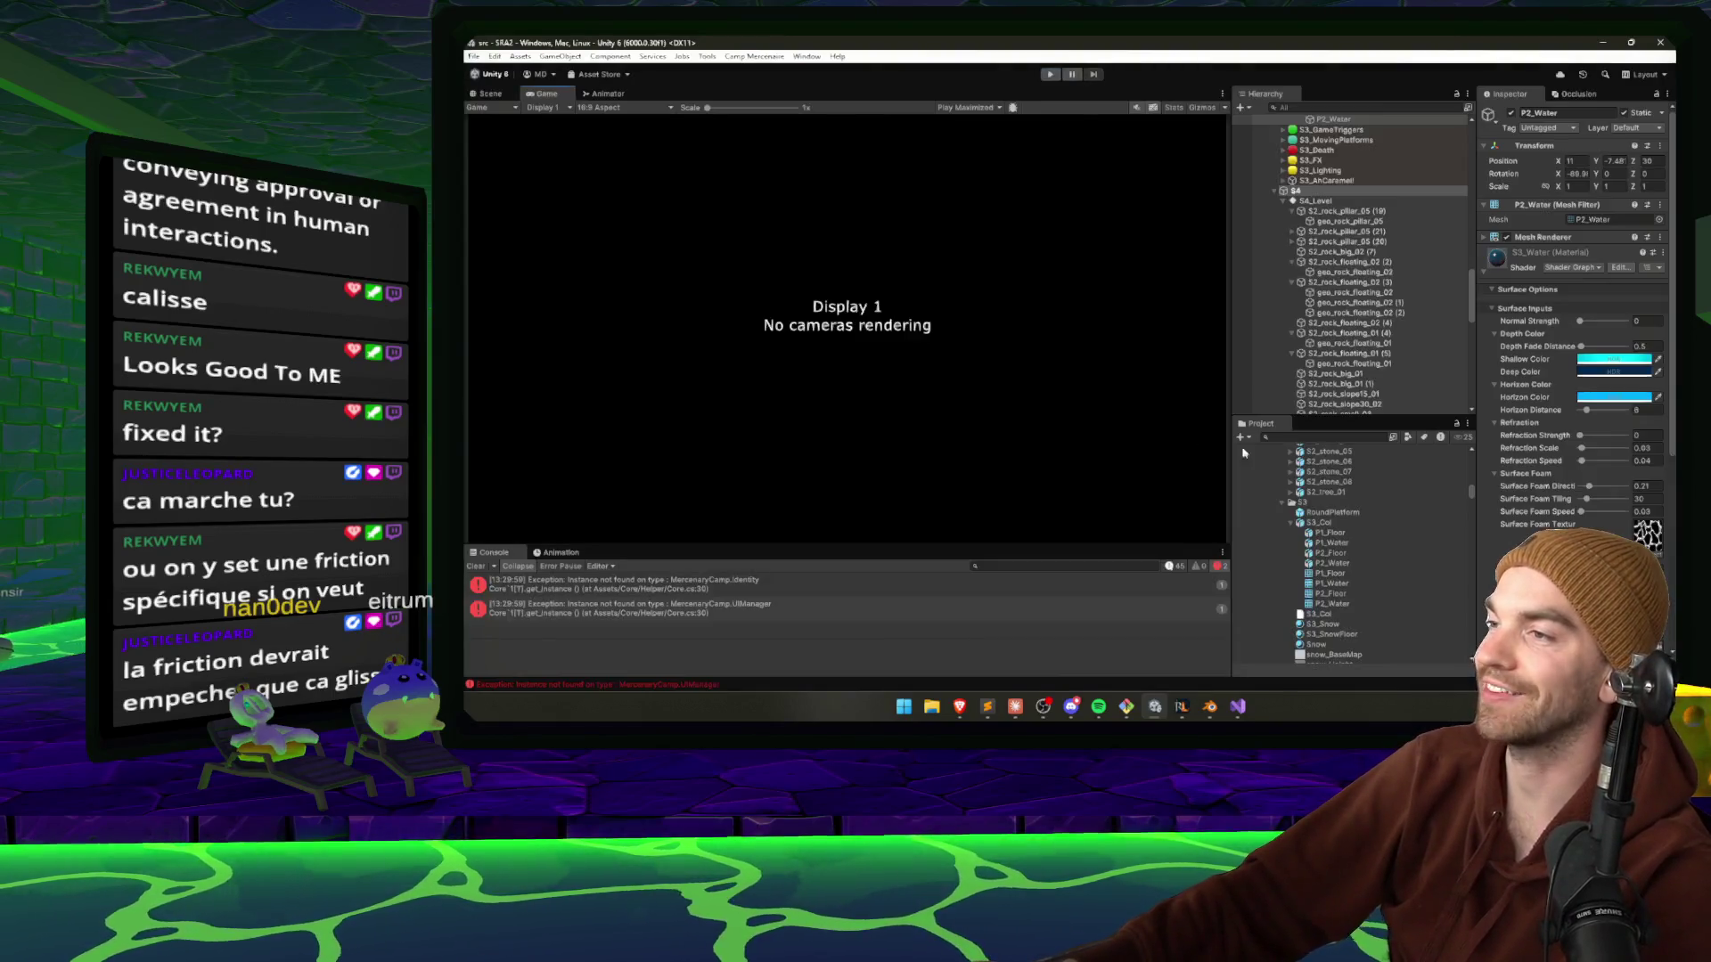
Read Claude's MotorHelper.cs edit limiting slope momentum gain to Ice ground, then let Unity recompile.
{"action": "mouse_move", "coordinate": [1156, 708]}
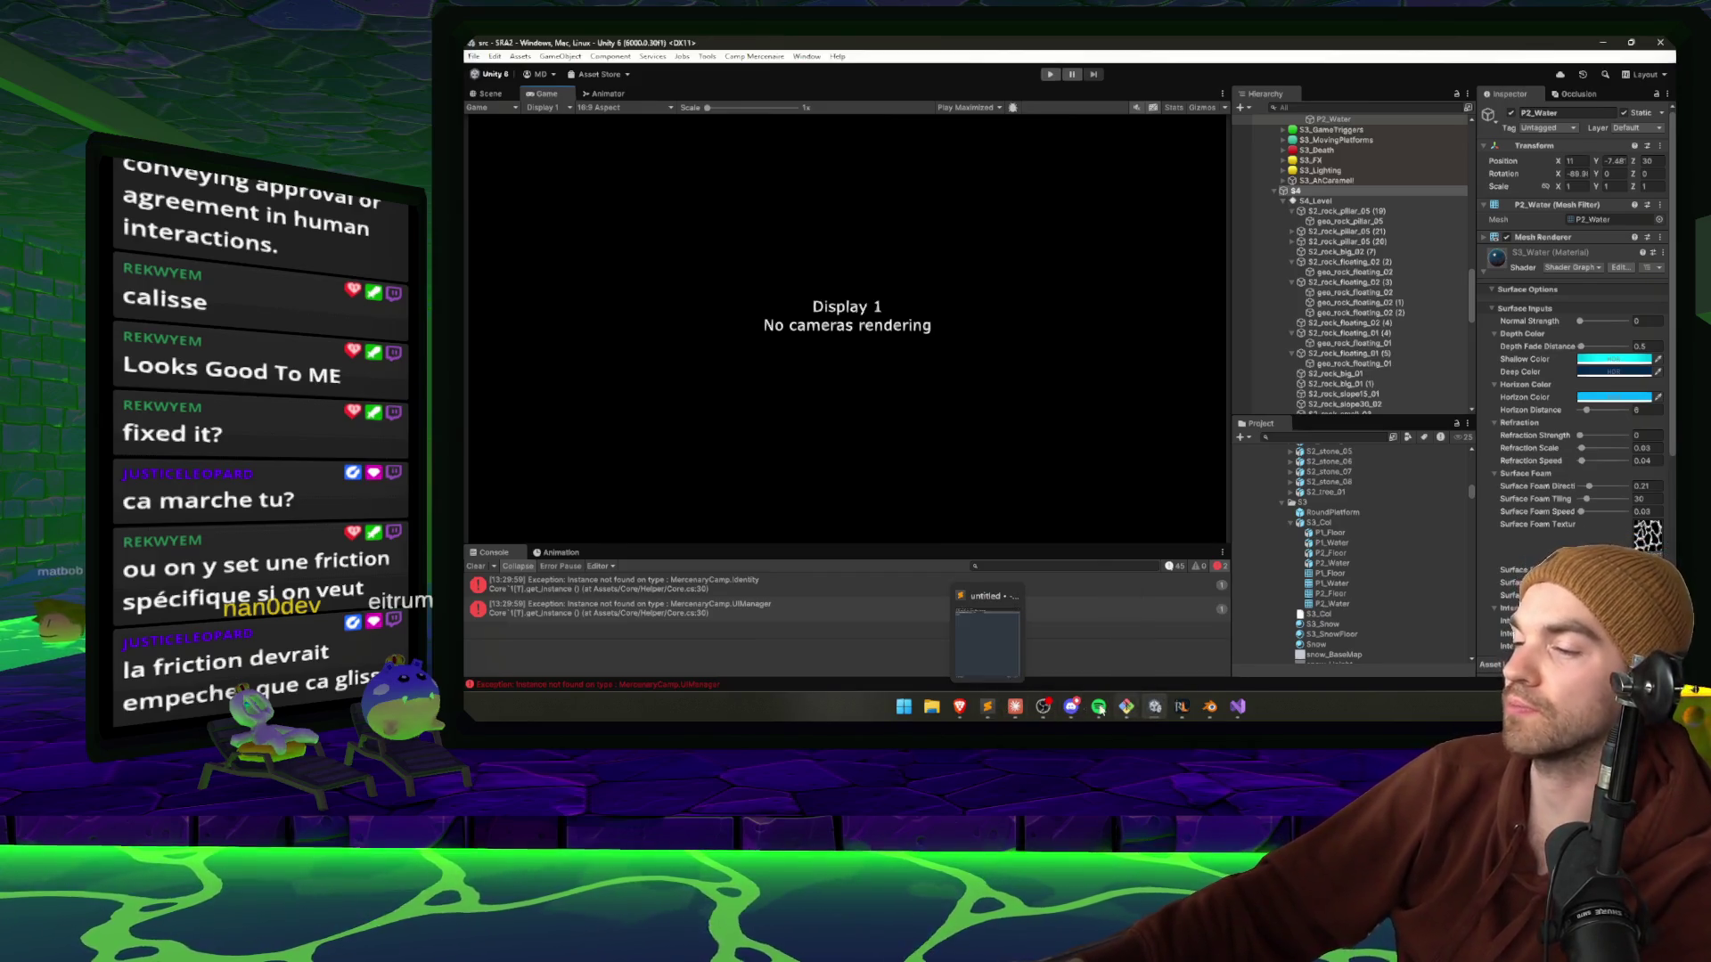
{"action": "left_click", "coordinate": [1015, 707]}
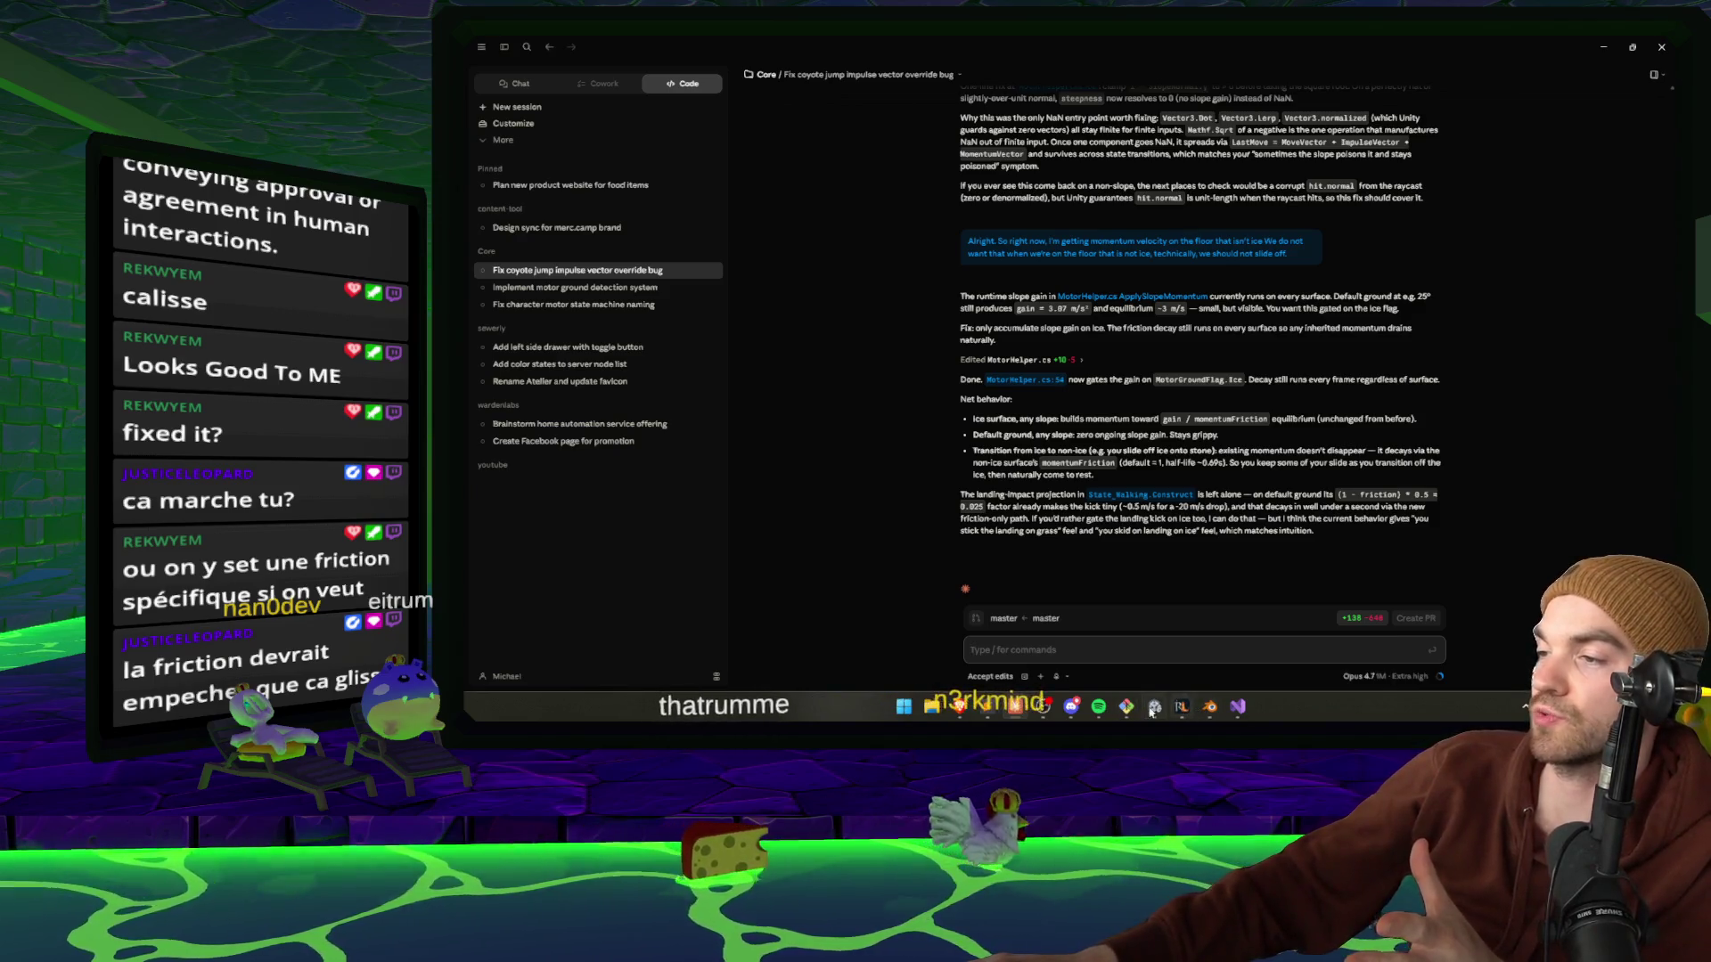
{"action": "key", "text": "alt+Tab"}
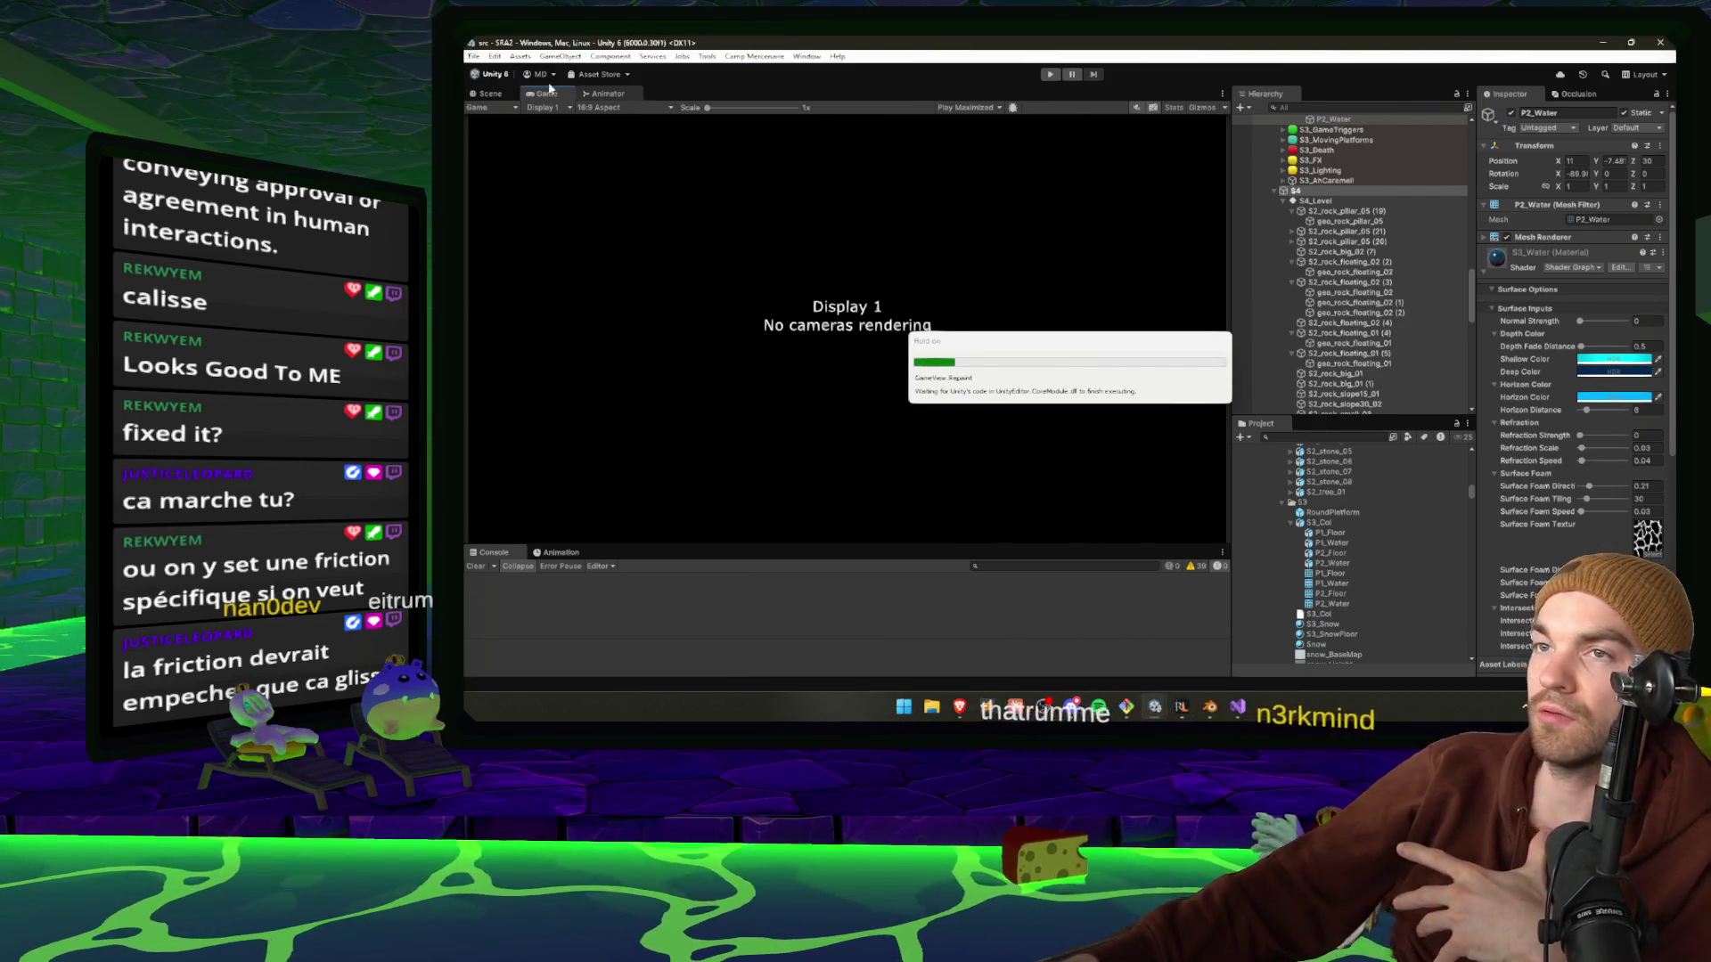
Select the ice pillar in the Scene and open its Ice Motor Ground asset.
{"action": "left_click", "coordinate": [488, 94]}
{"action": "left_click", "coordinate": [860, 232]}
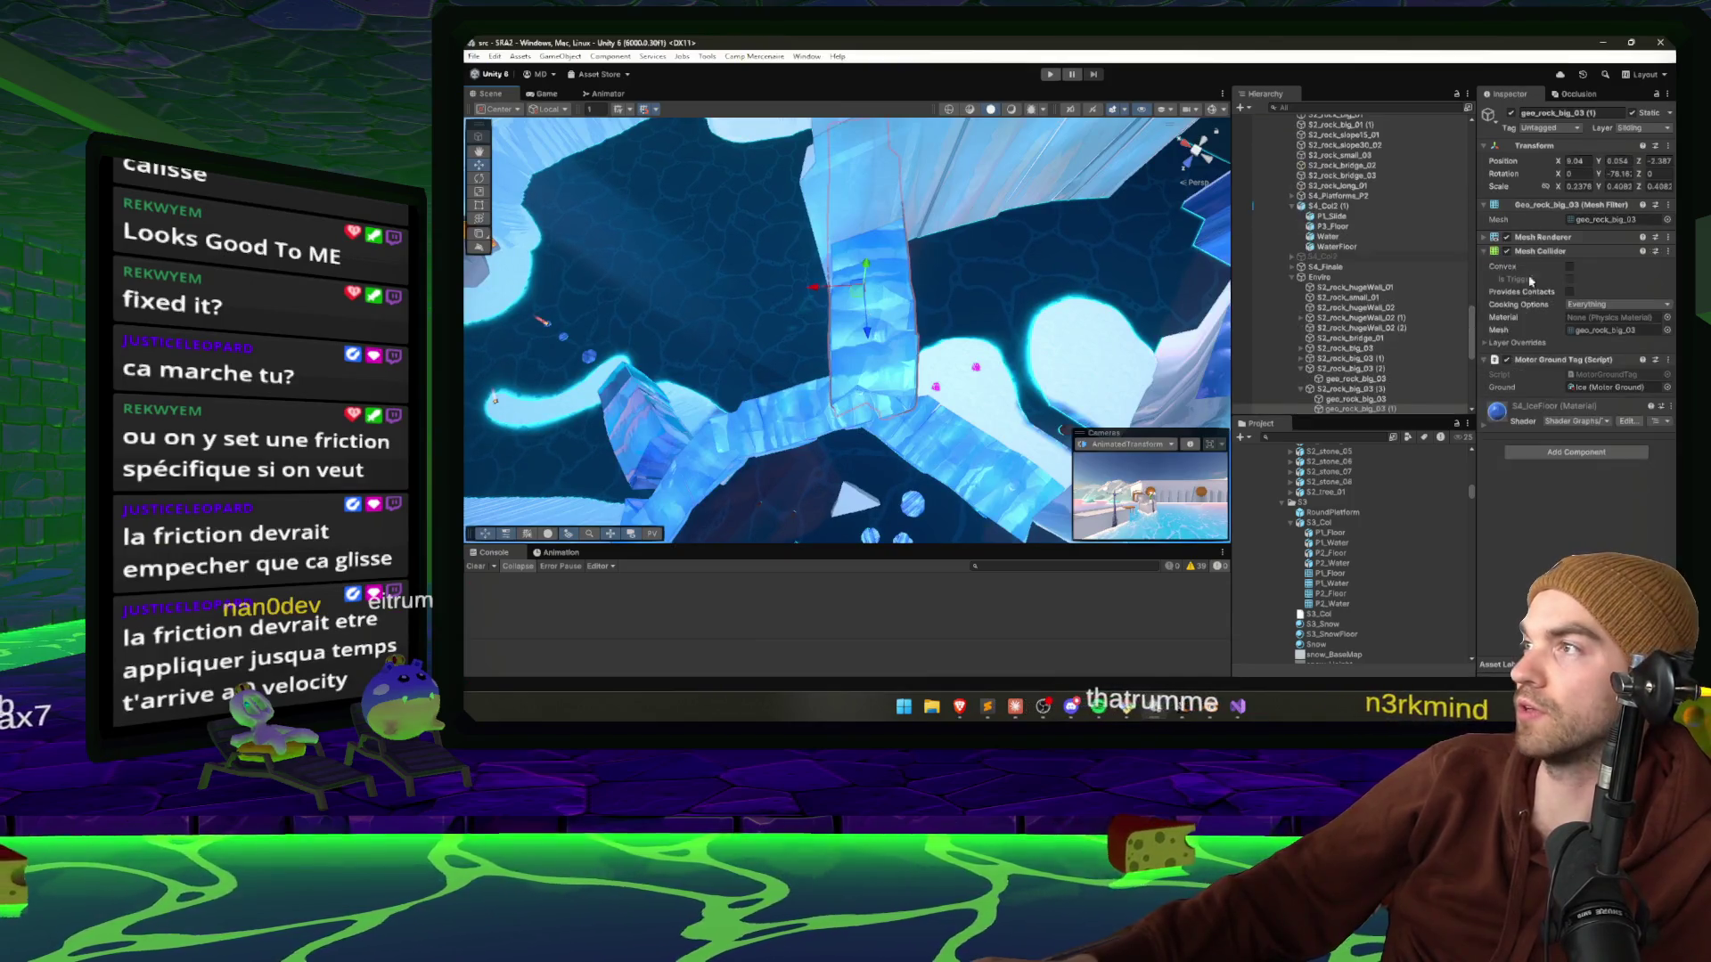
{"action": "double_click", "coordinate": [1604, 387]}
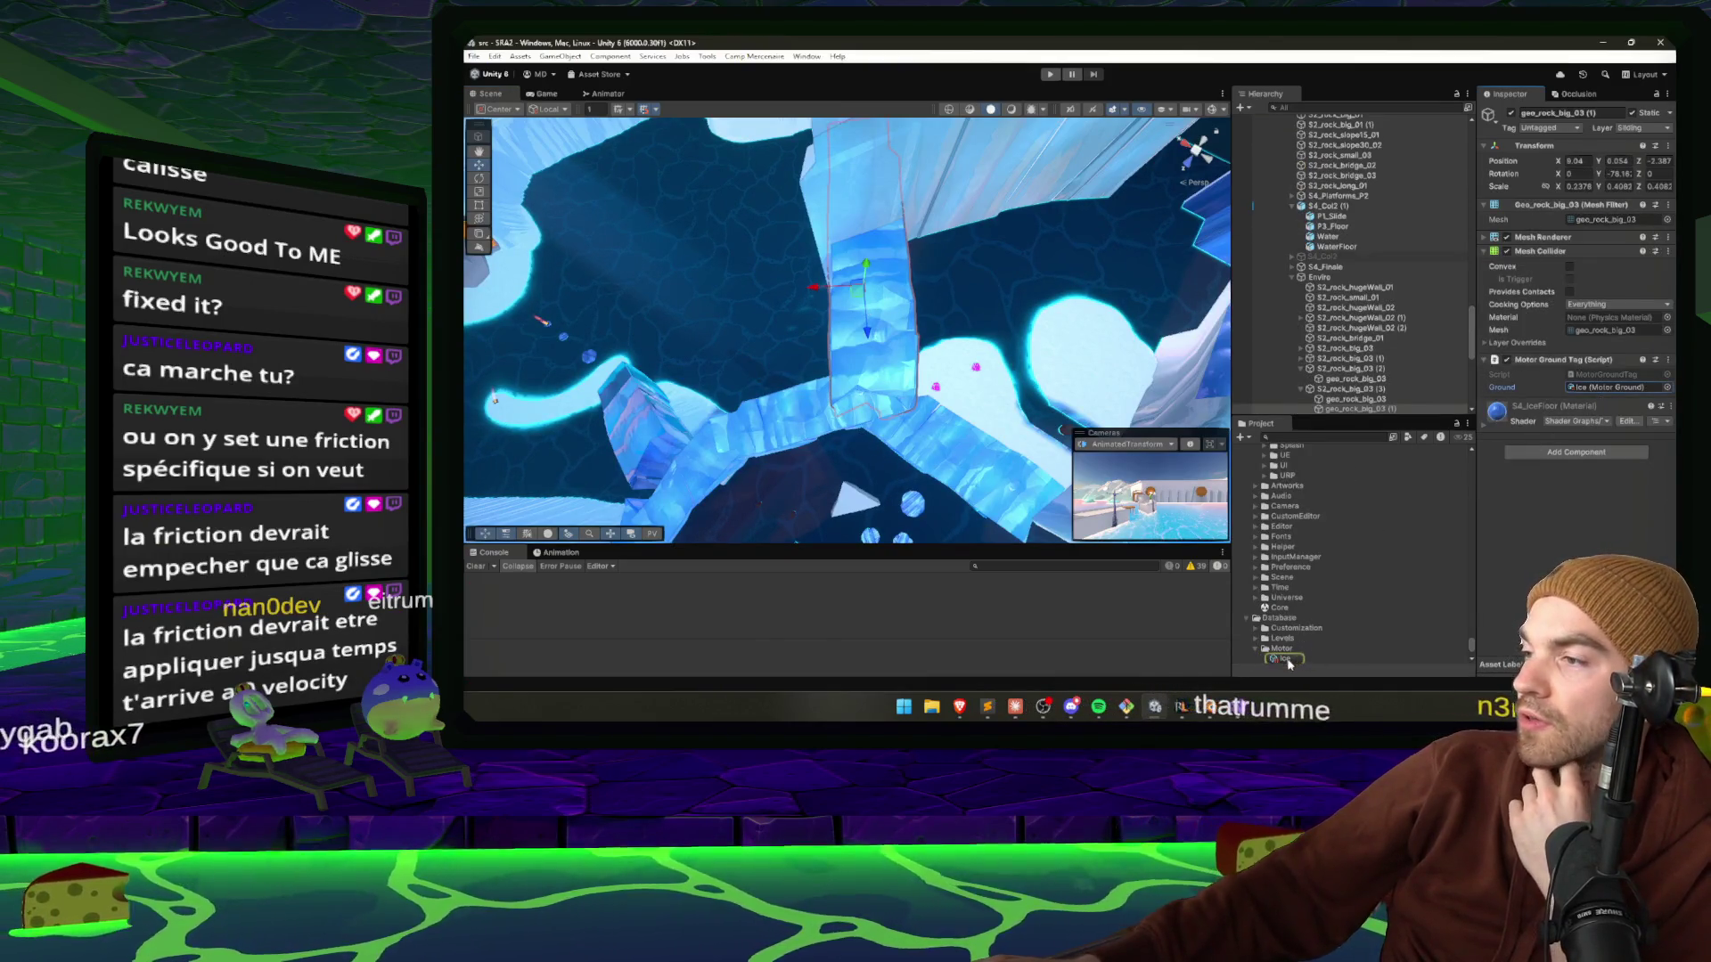
Review the Flag dropdown's ground types, leaving the flag set to Ice.
{"action": "left_click", "coordinate": [1587, 158]}
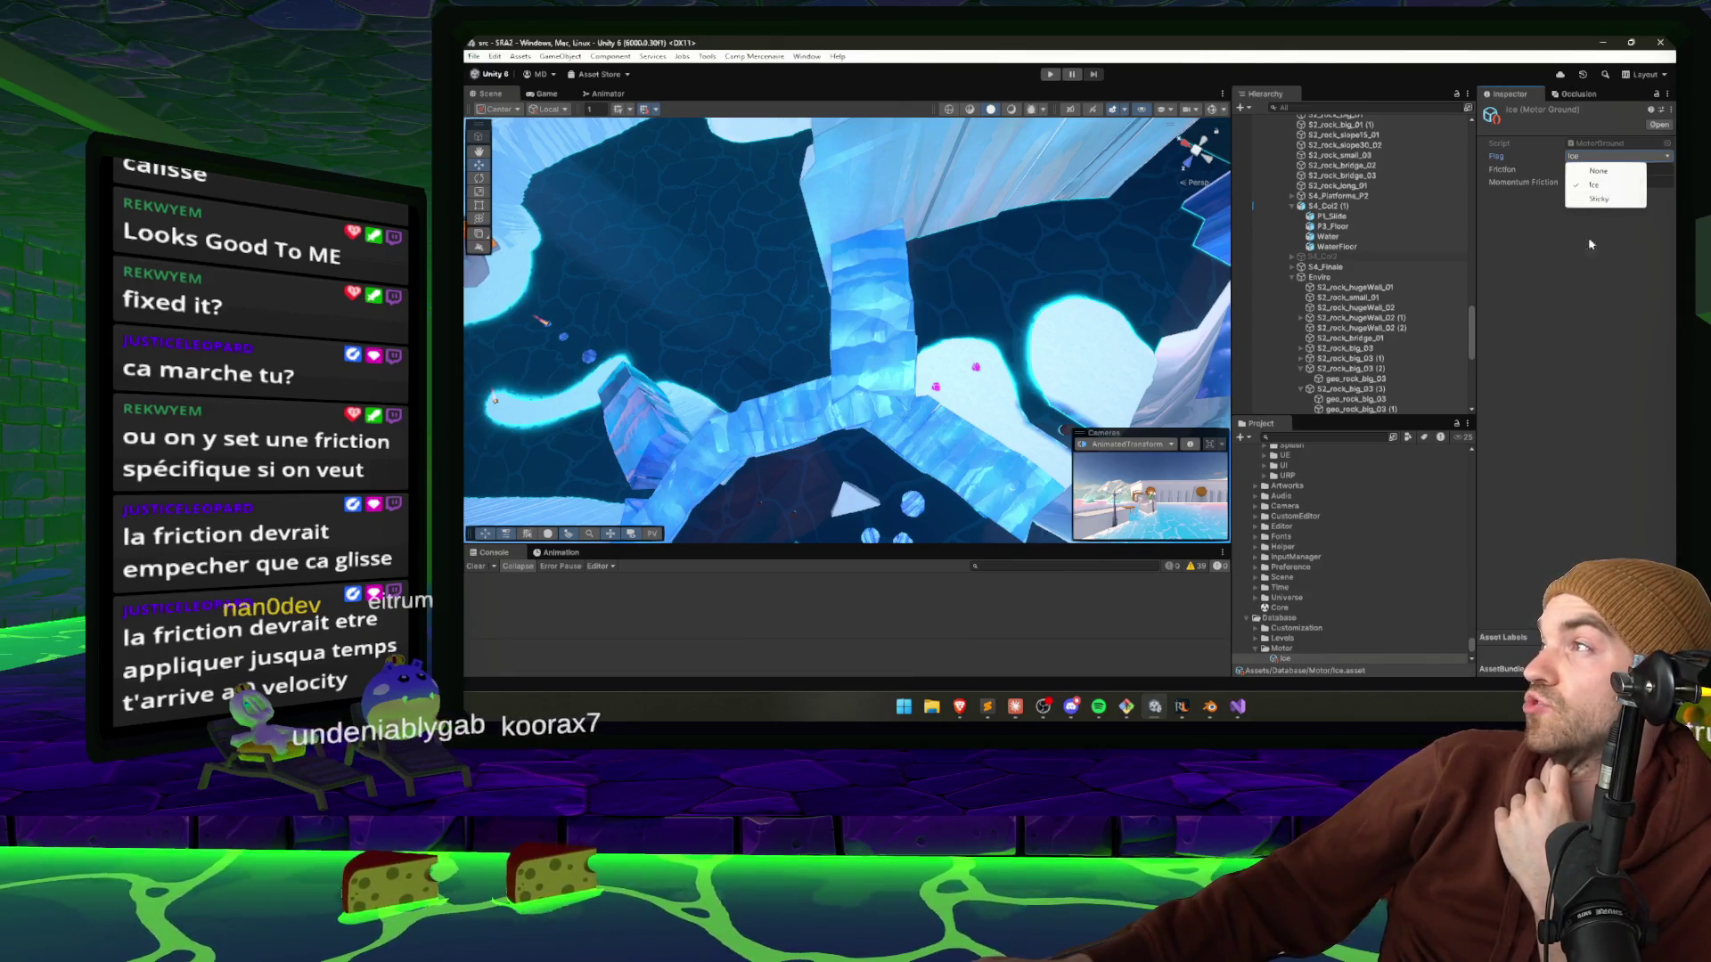
{"action": "left_click", "coordinate": [1252, 647]}
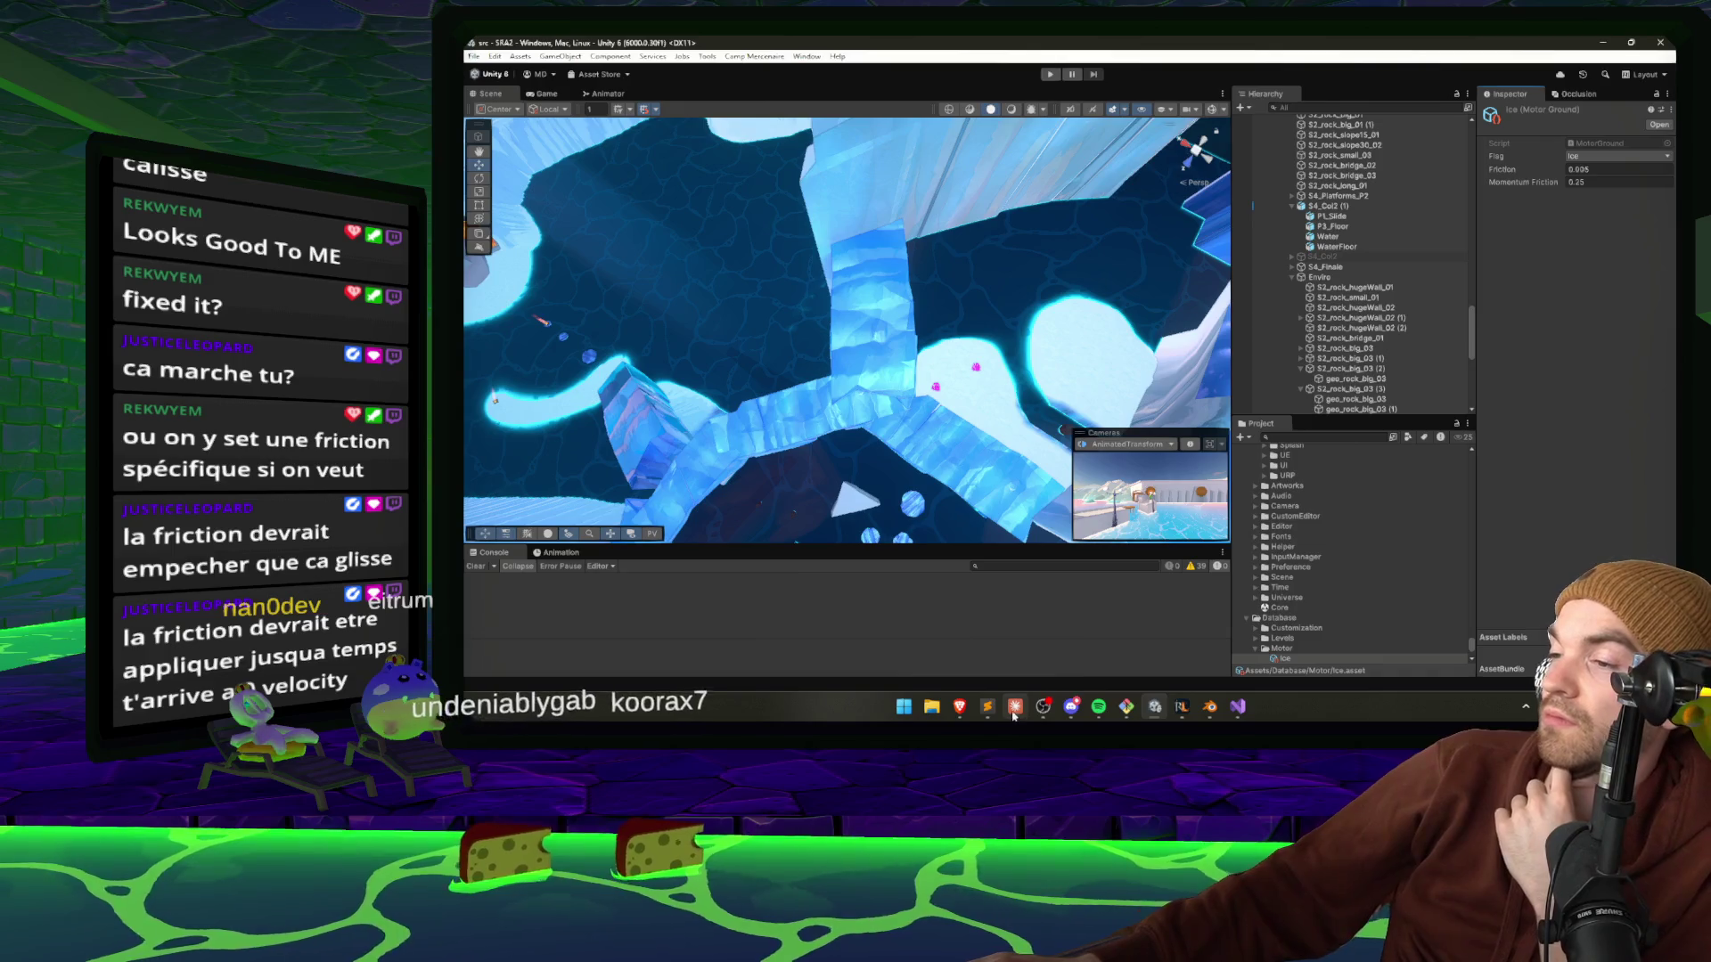
{"action": "mouse_move", "coordinate": [1016, 710]}
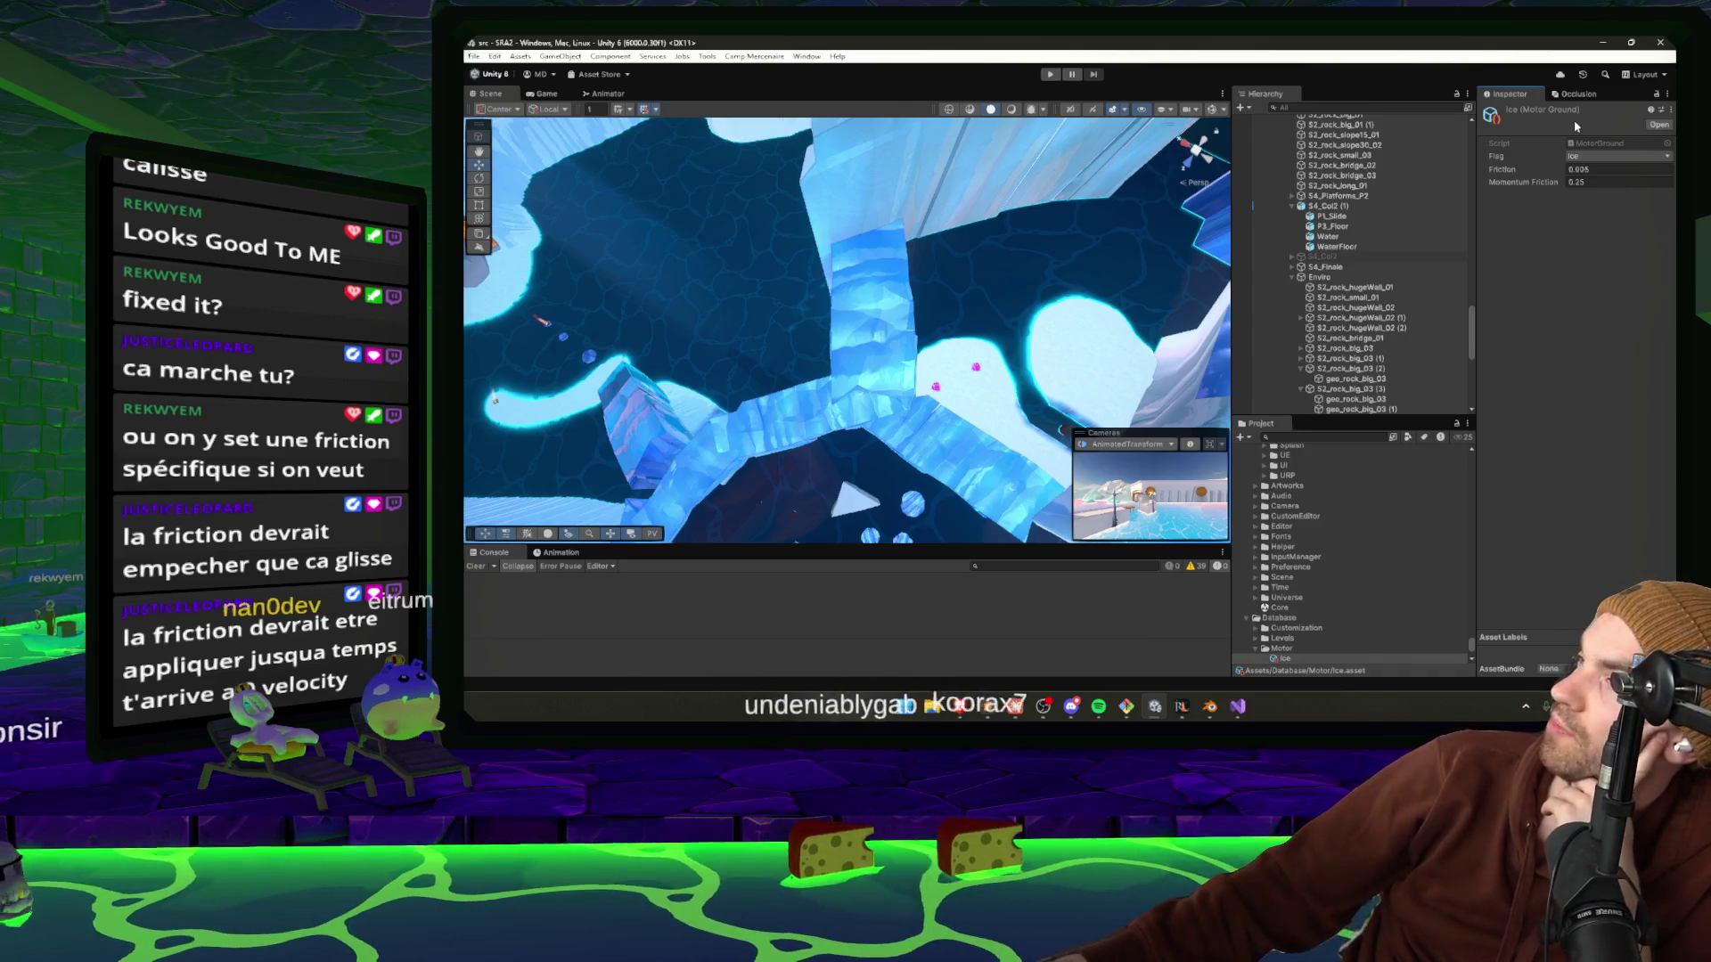
{"action": "left_click", "coordinate": [1604, 156]}
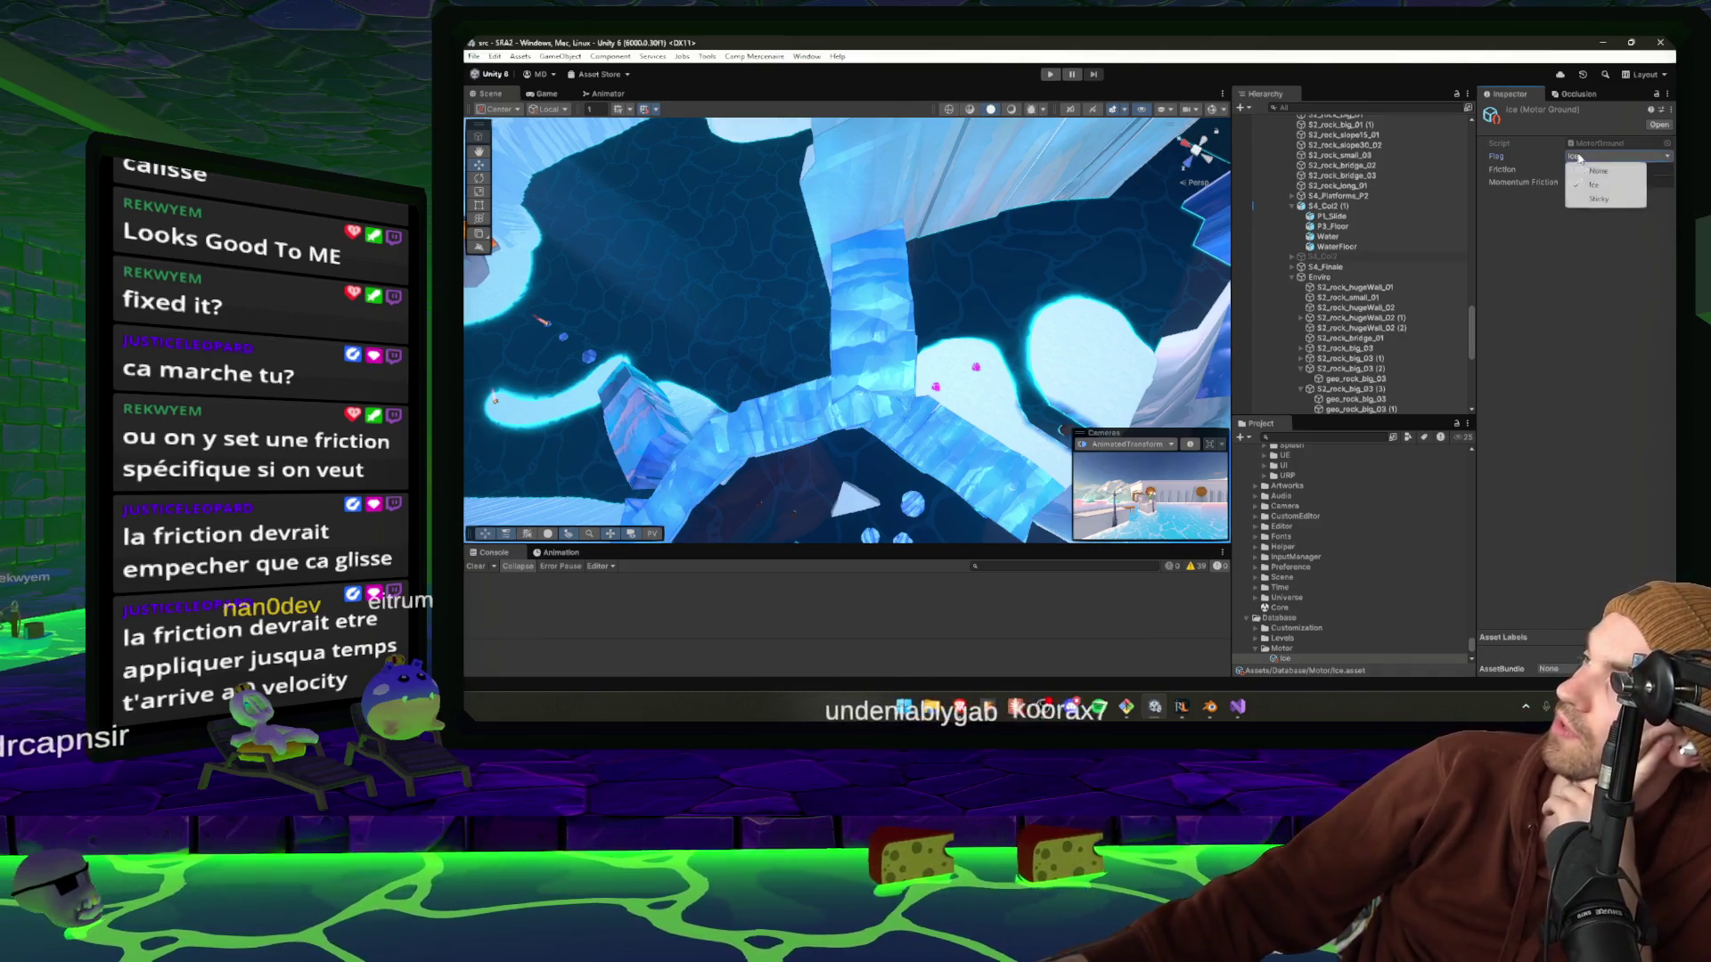
{"action": "left_click", "coordinate": [1603, 233]}
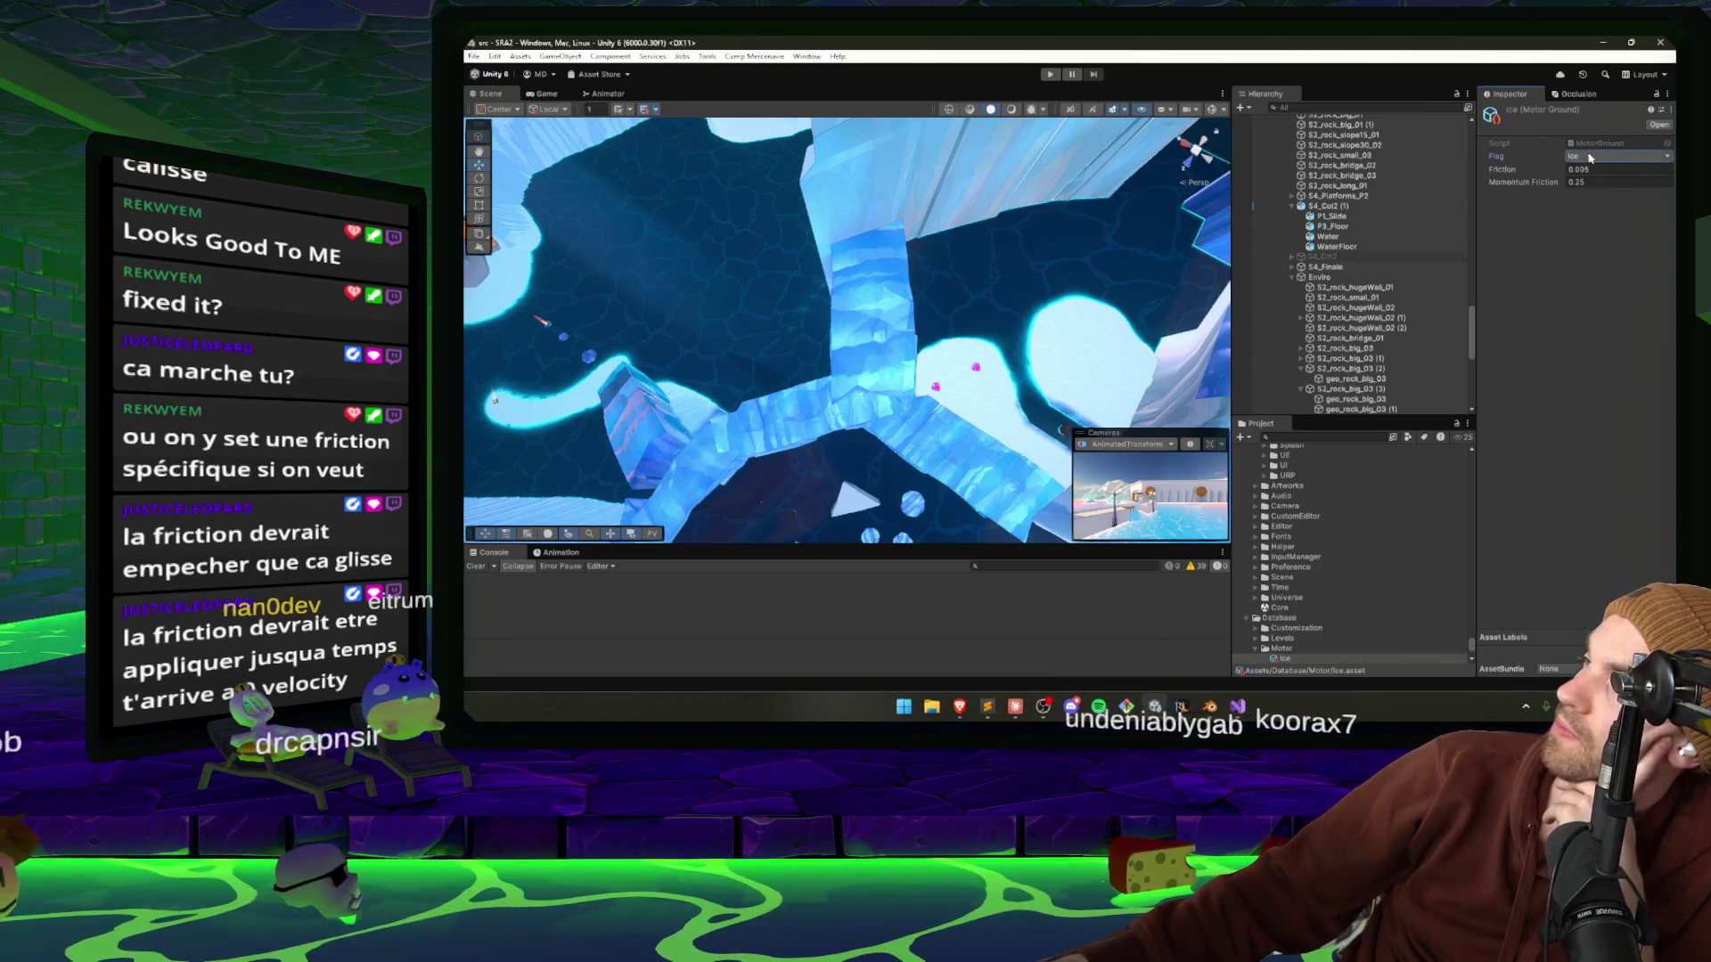
{"action": "left_click", "coordinate": [1600, 157]}
{"action": "left_click", "coordinate": [1594, 184]}
{"action": "left_click", "coordinate": [1604, 157]}
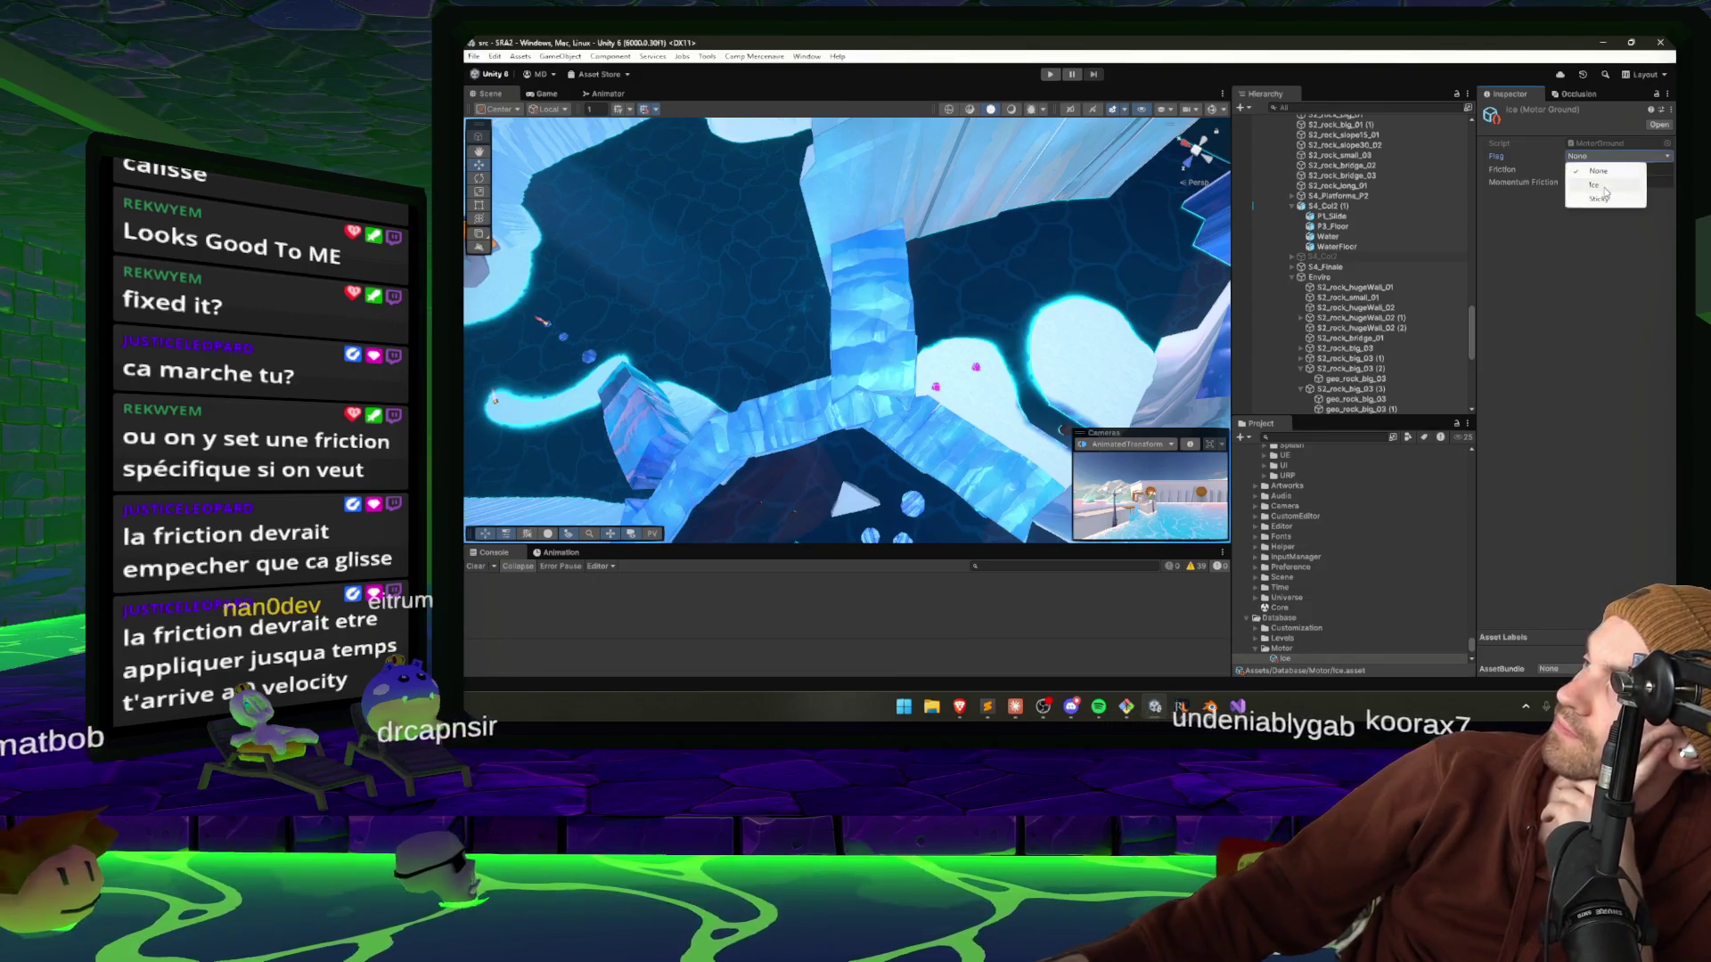
{"action": "left_click", "coordinate": [1594, 184]}
Glance at the Claude conversation, then return to the Unity editor.
{"action": "left_click", "coordinate": [1021, 707]}
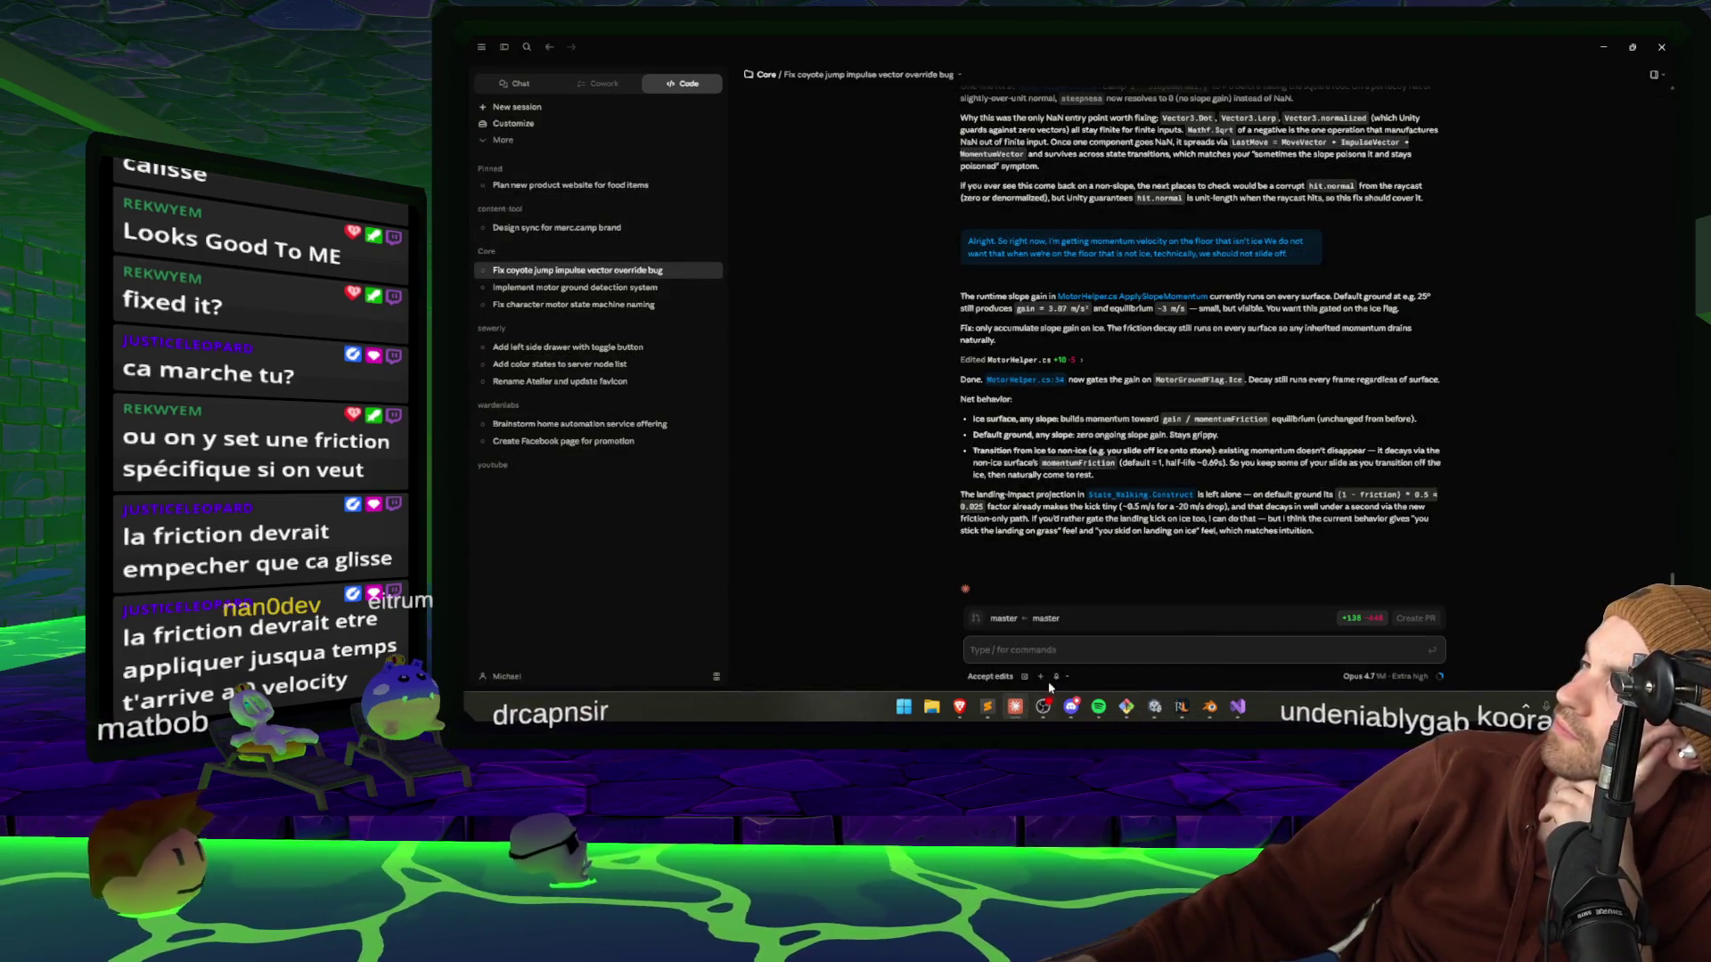
{"action": "mouse_move", "coordinate": [1070, 701]}
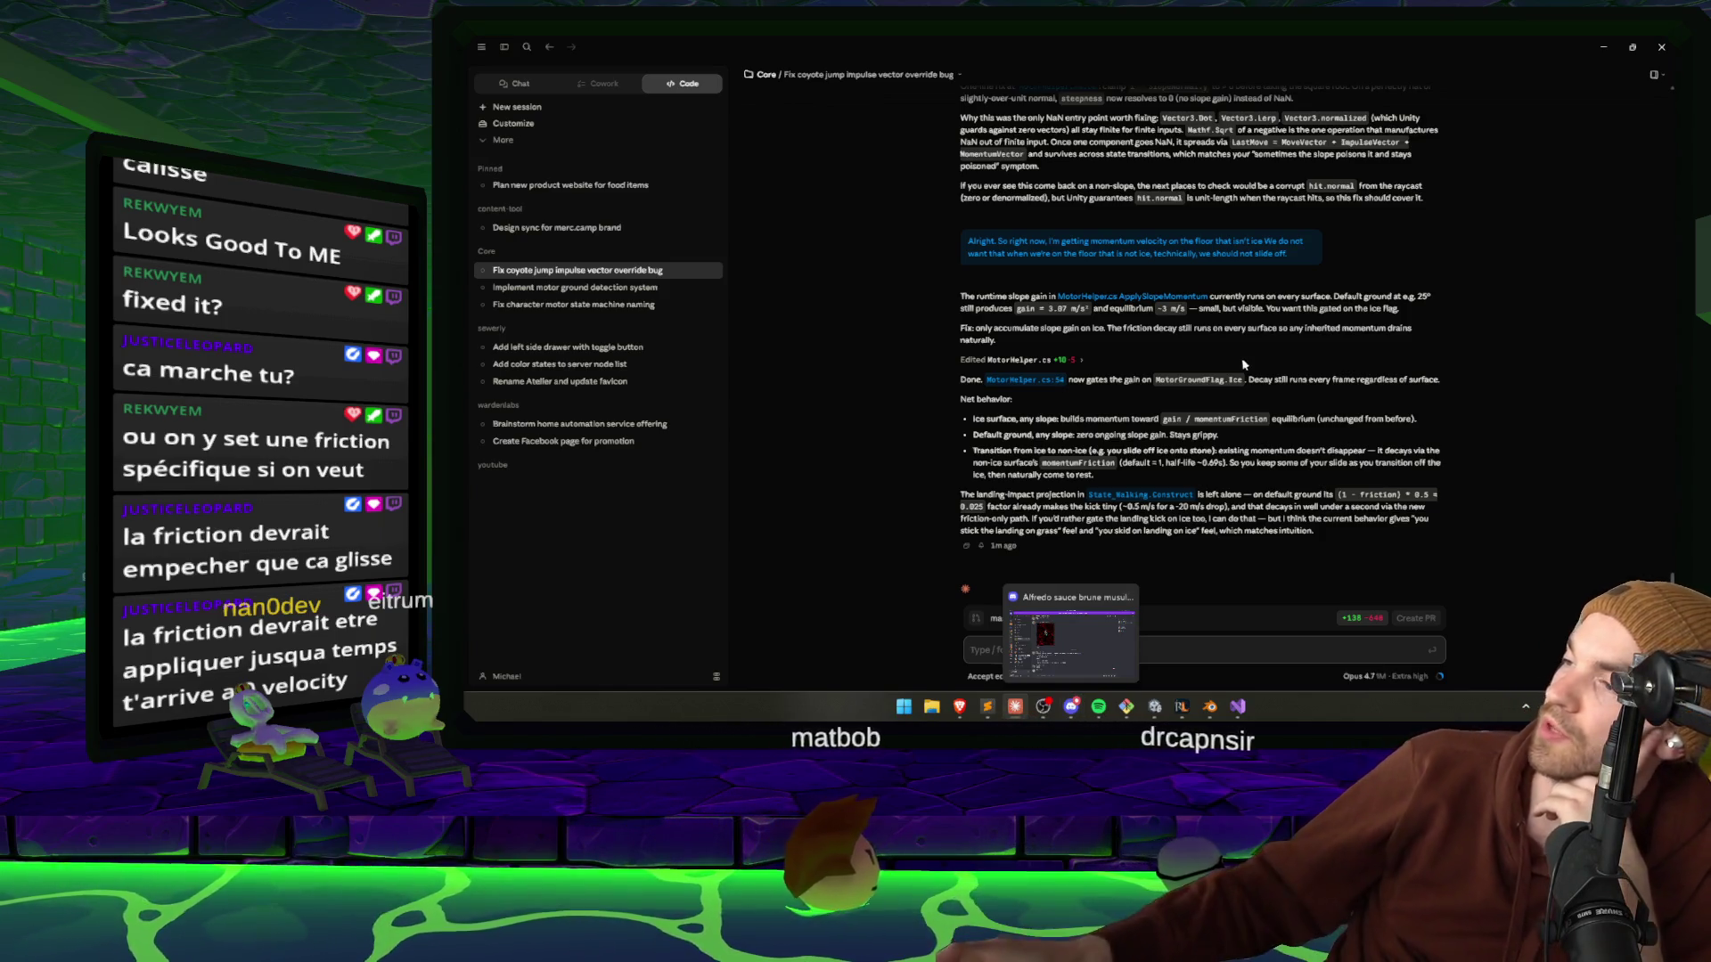
{"action": "key", "text": "alt+Tab"}
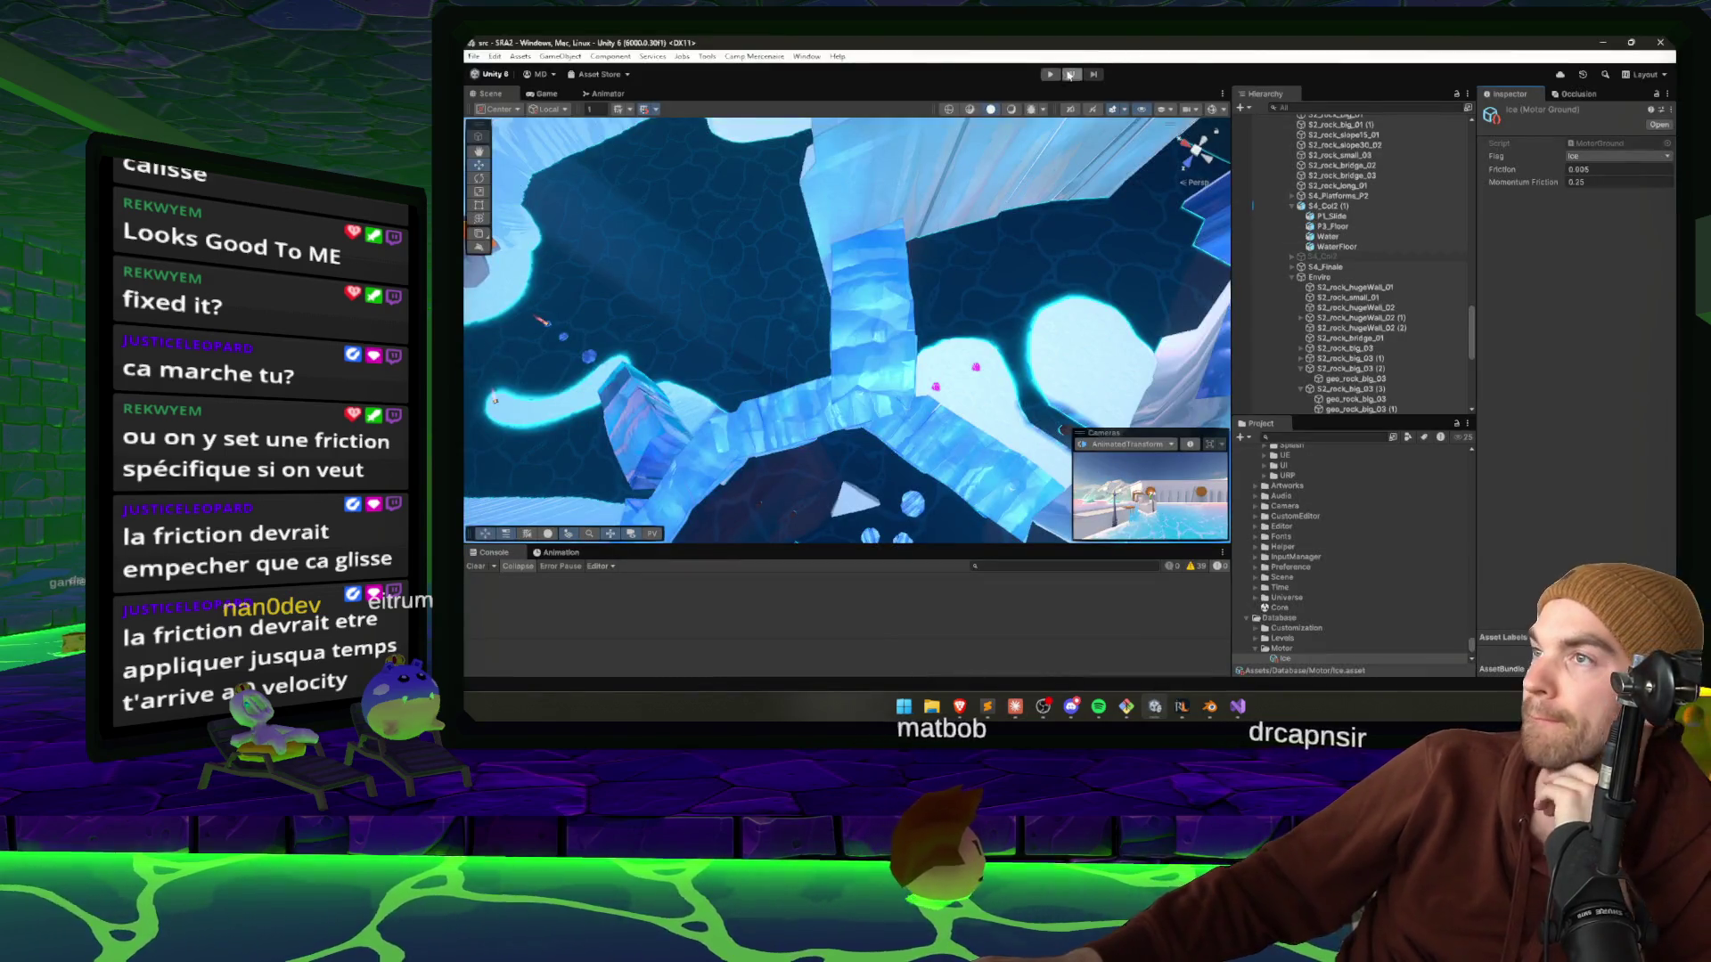
{"action": "left_click", "coordinate": [1050, 74]}
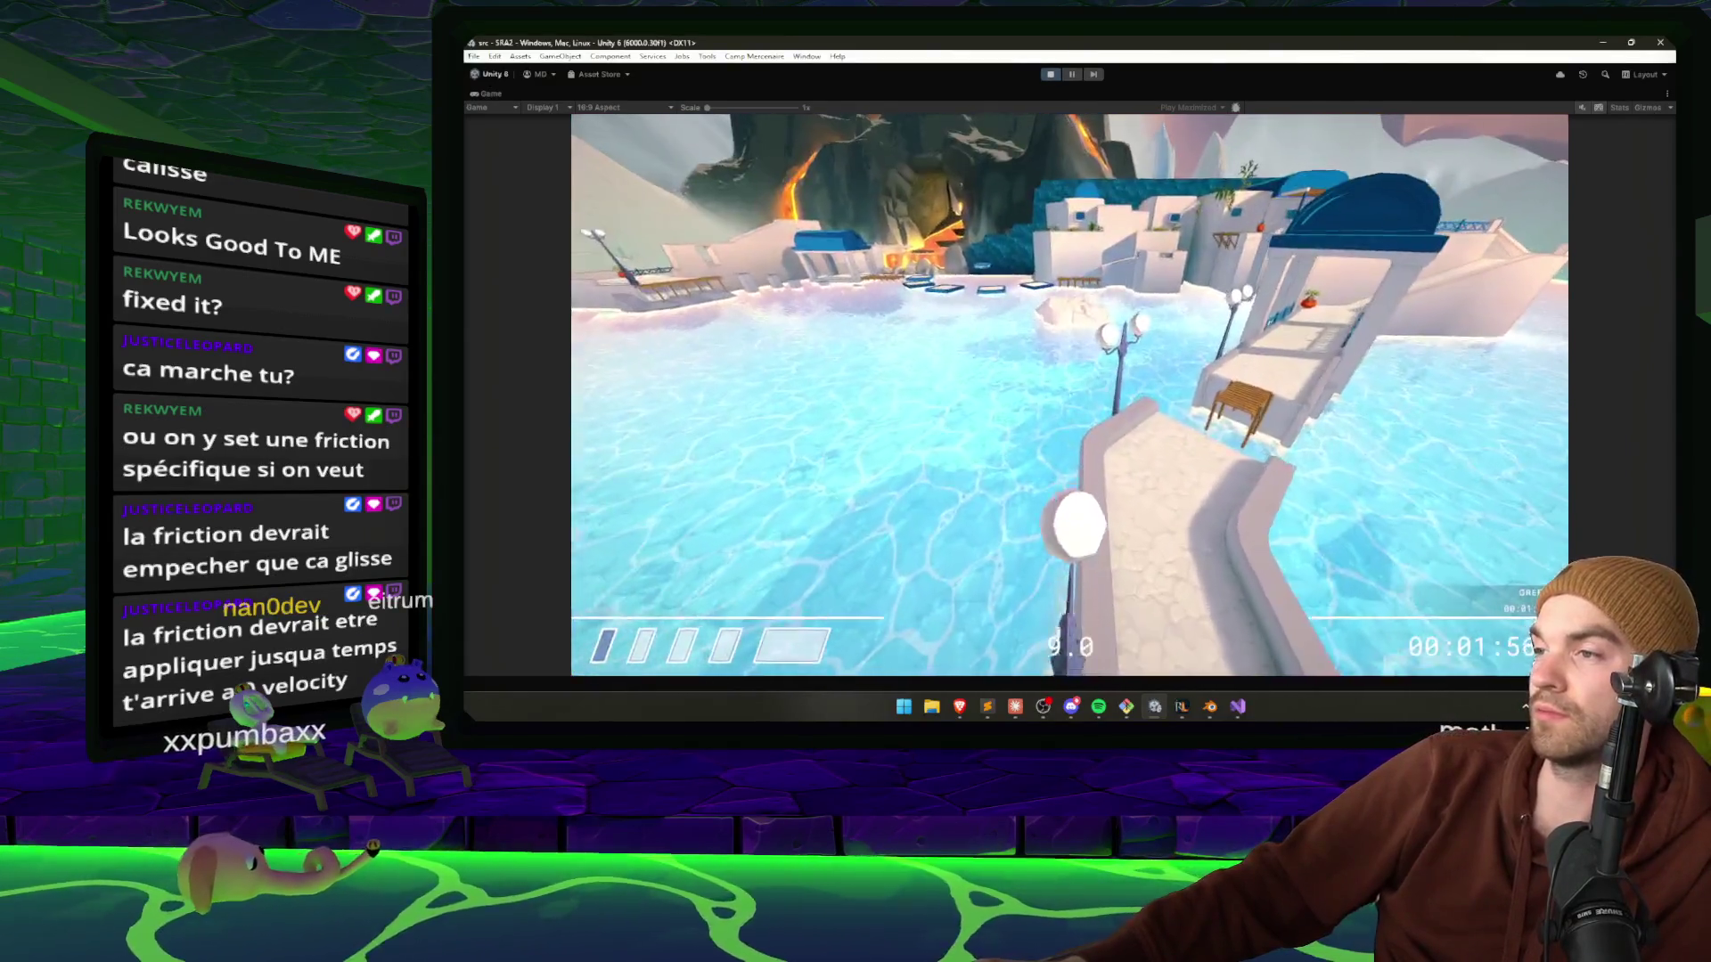
{"action": "key", "text": "w"}
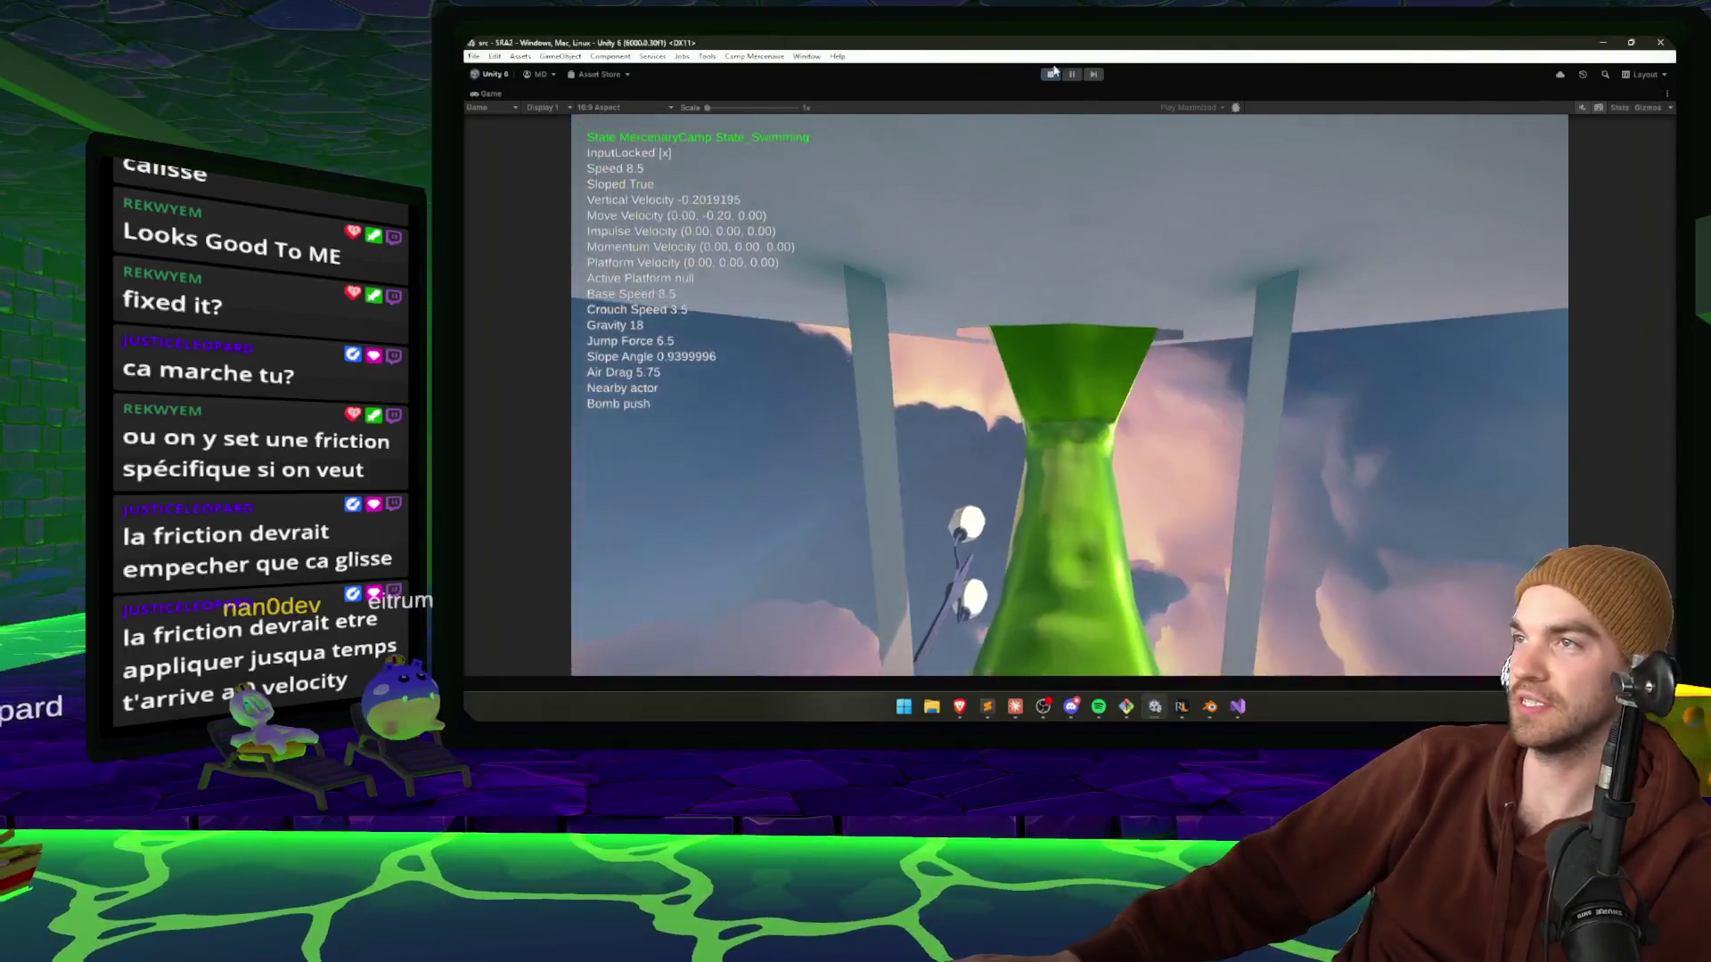
{"action": "key", "text": "Escape"}
{"action": "left_click", "coordinate": [1050, 74]}
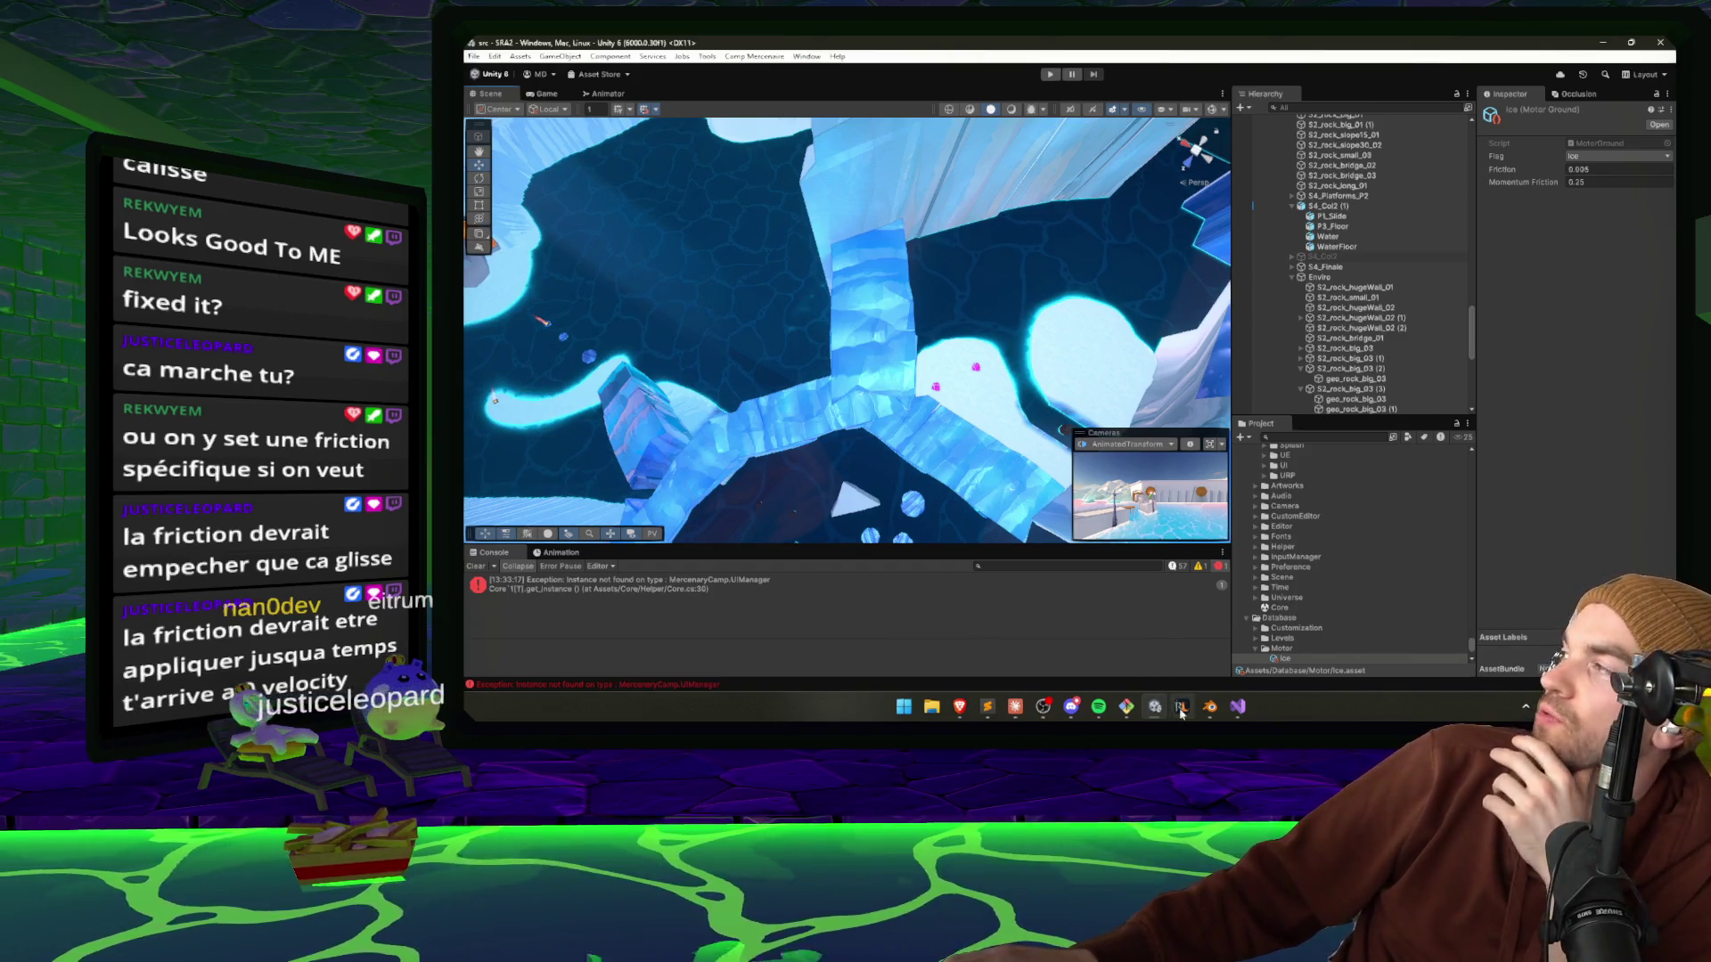
Cycle past RuneLite and Unity to bring the Claude coding chat forward.
{"action": "mouse_move", "coordinate": [1180, 707]}
{"action": "left_click", "coordinate": [1185, 639]}
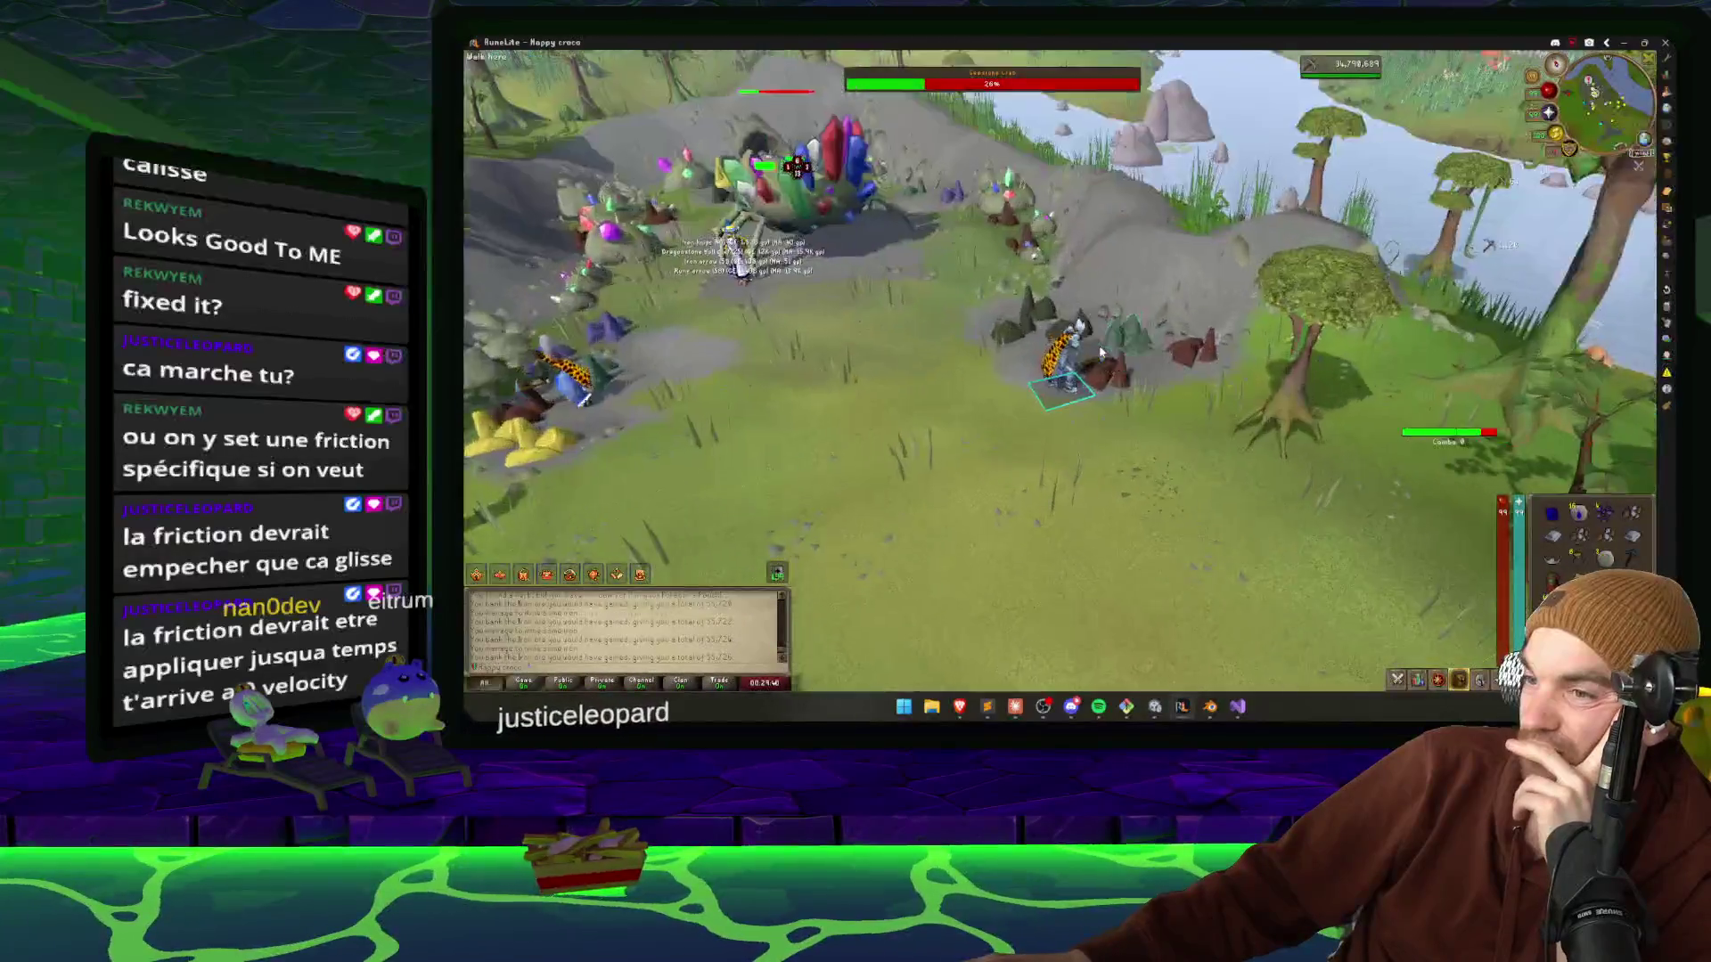
{"action": "key", "text": "alt+Tab"}
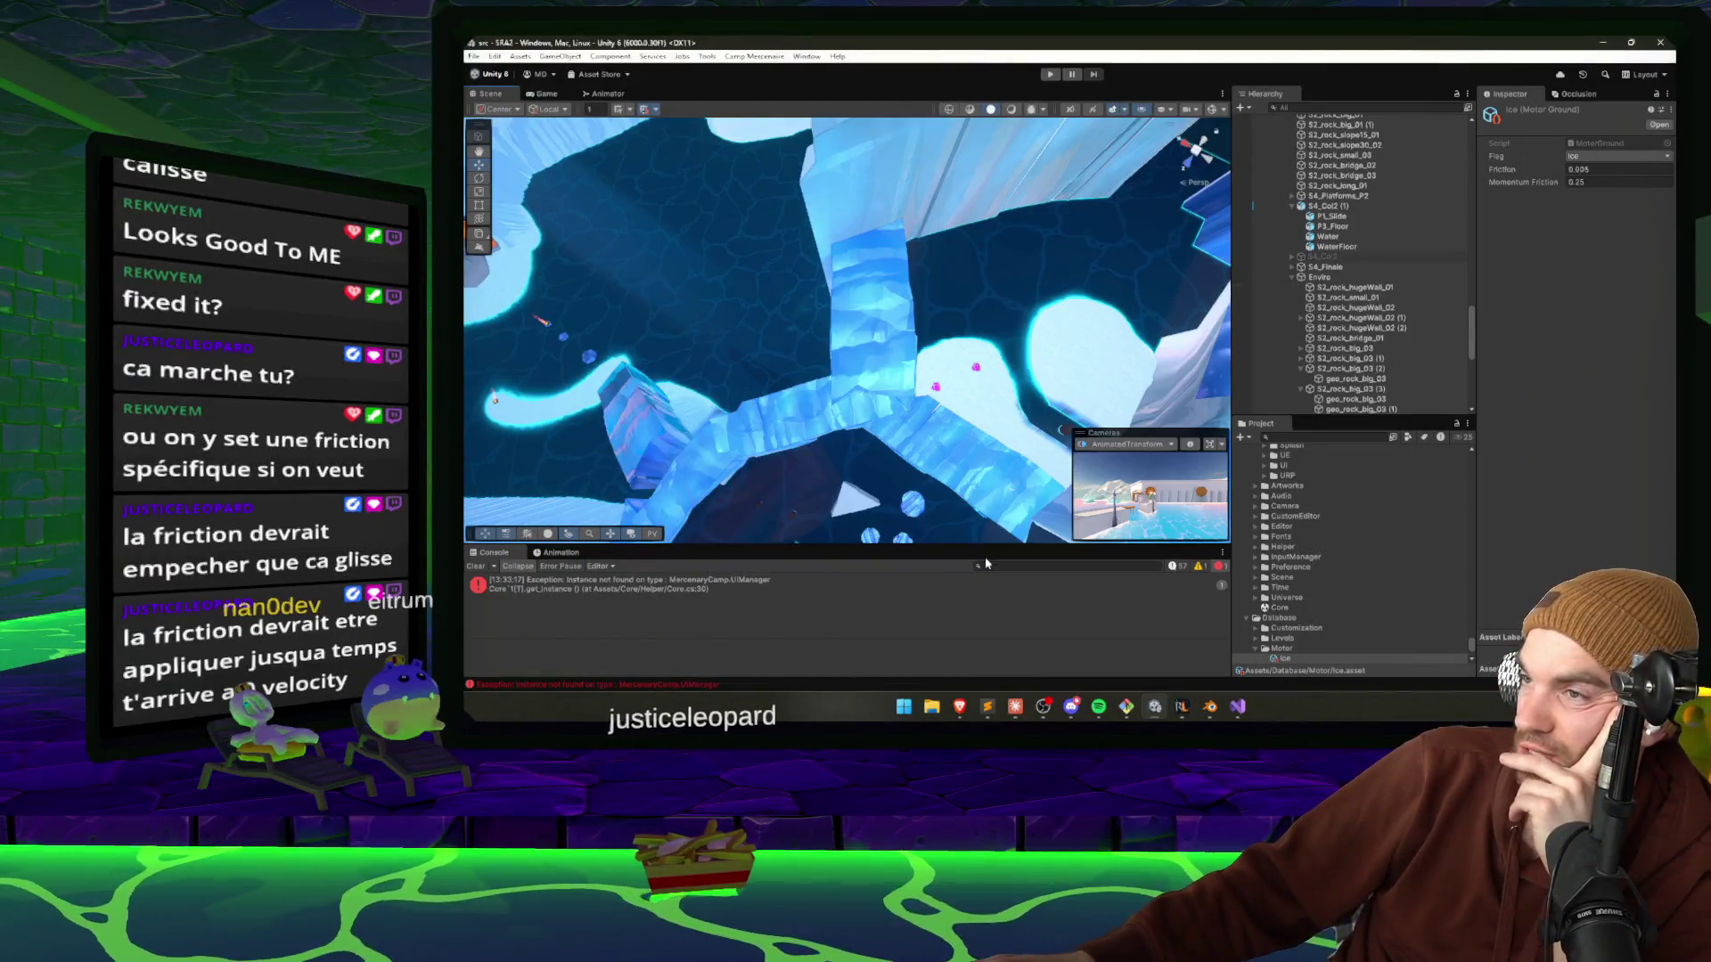
{"action": "left_click", "coordinate": [1017, 706]}
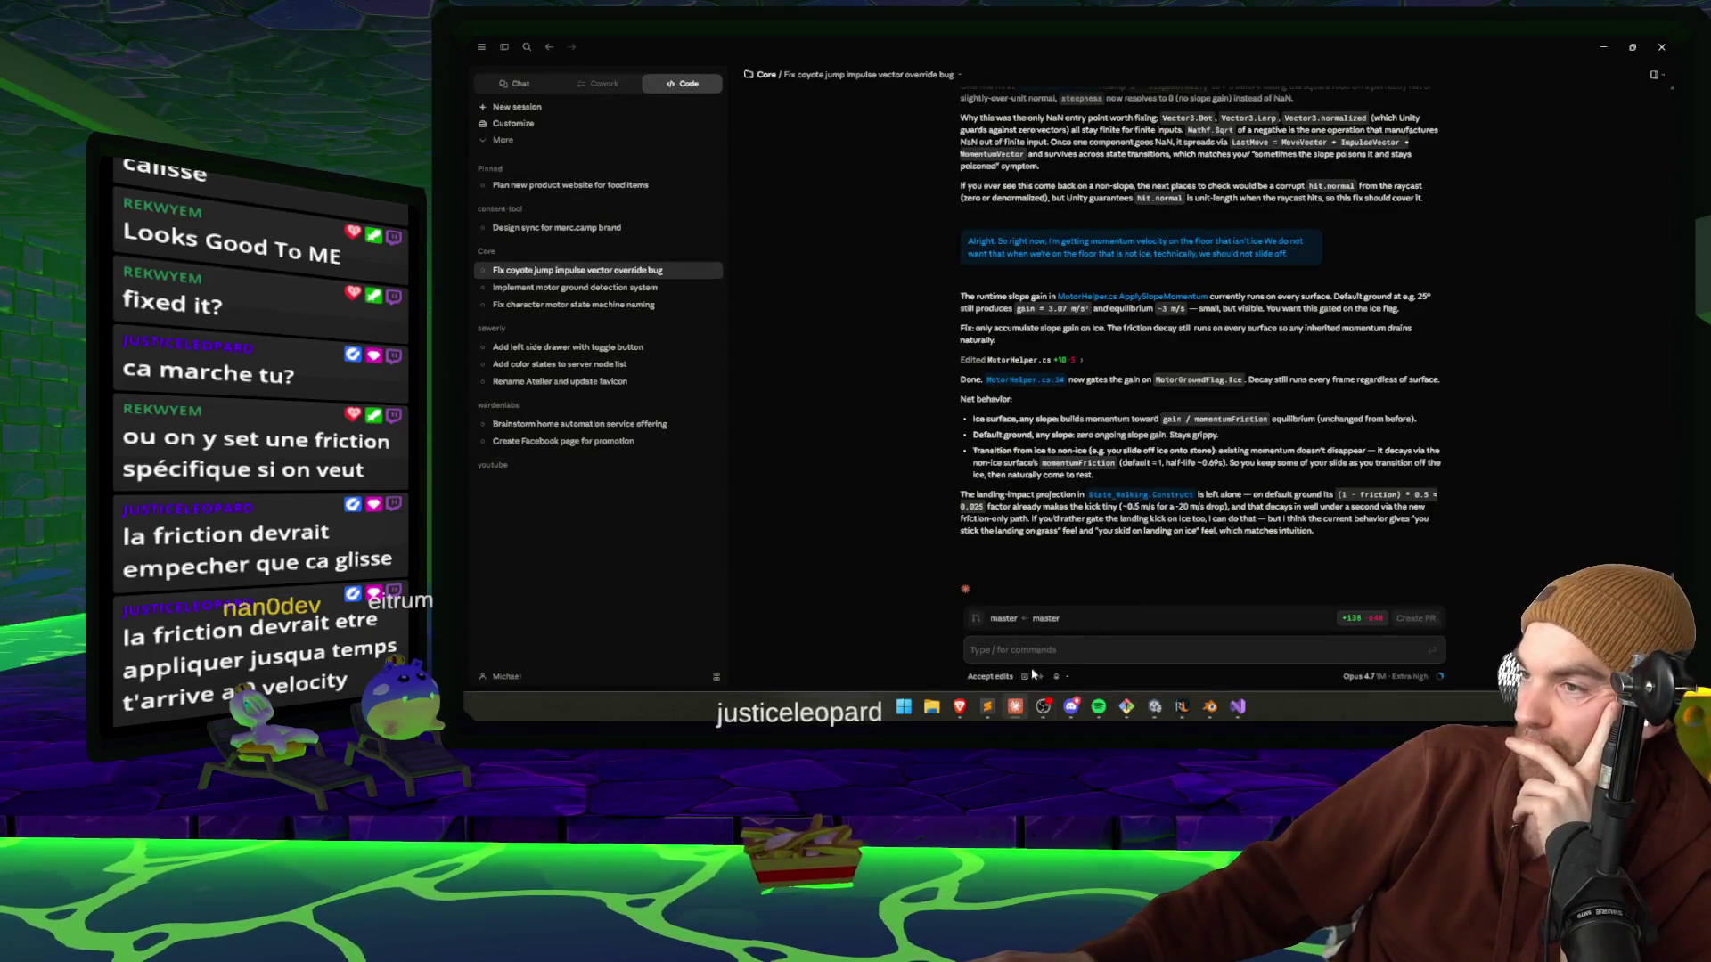
Dictate and send a report of odd jumping onto slopes on non-ice ground.
{"action": "left_click", "coordinate": [1052, 676]}
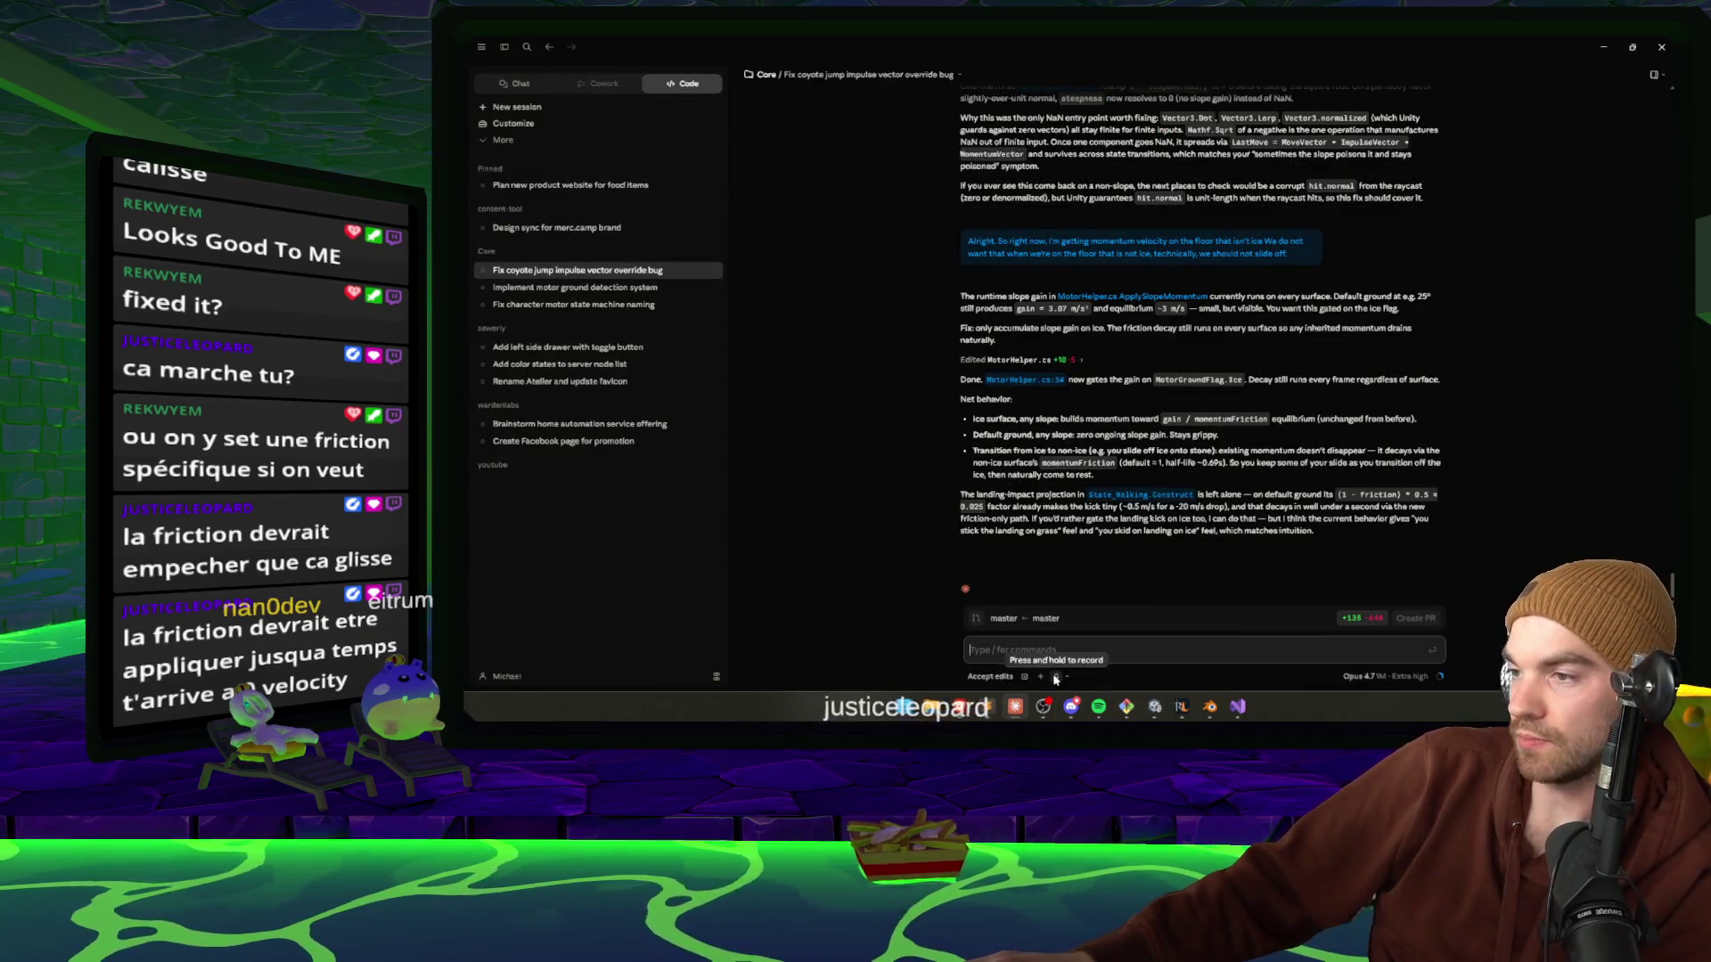
{"action": "type", "text": "We're now getting an odd behavior that wouldn't"}
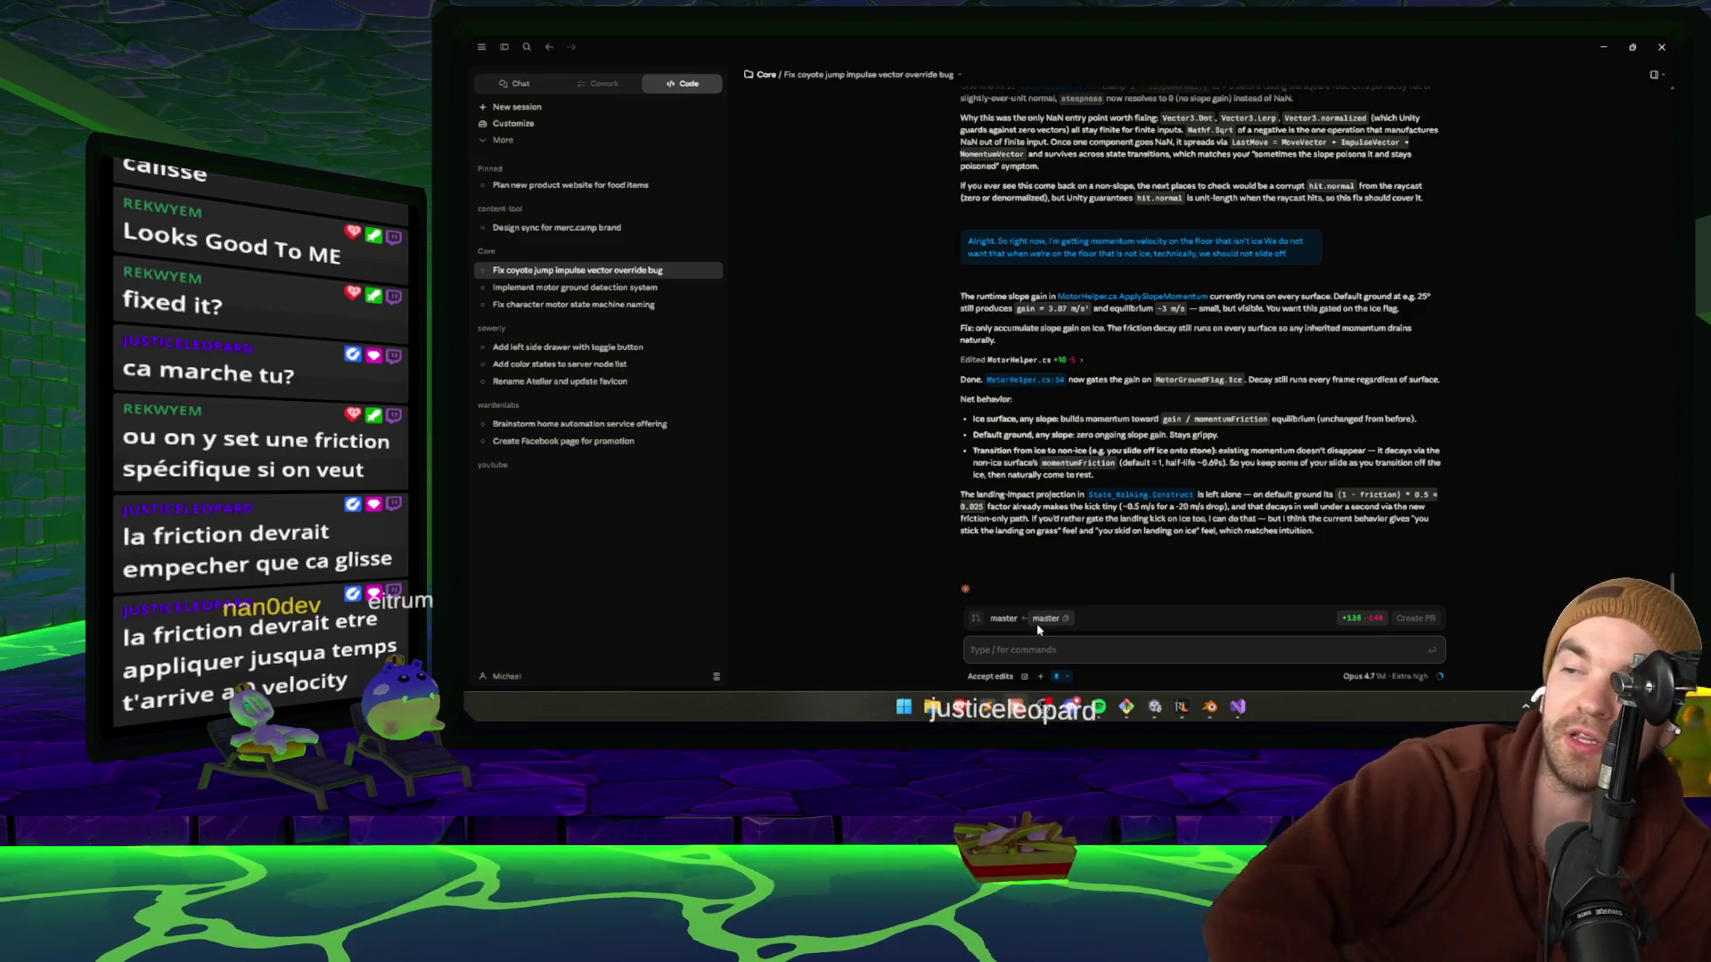
{"action": "key", "text": "BackSpace"}
{"action": "key", "text": "BackSpace"}
{"action": "key", "text": "BackSpace"}
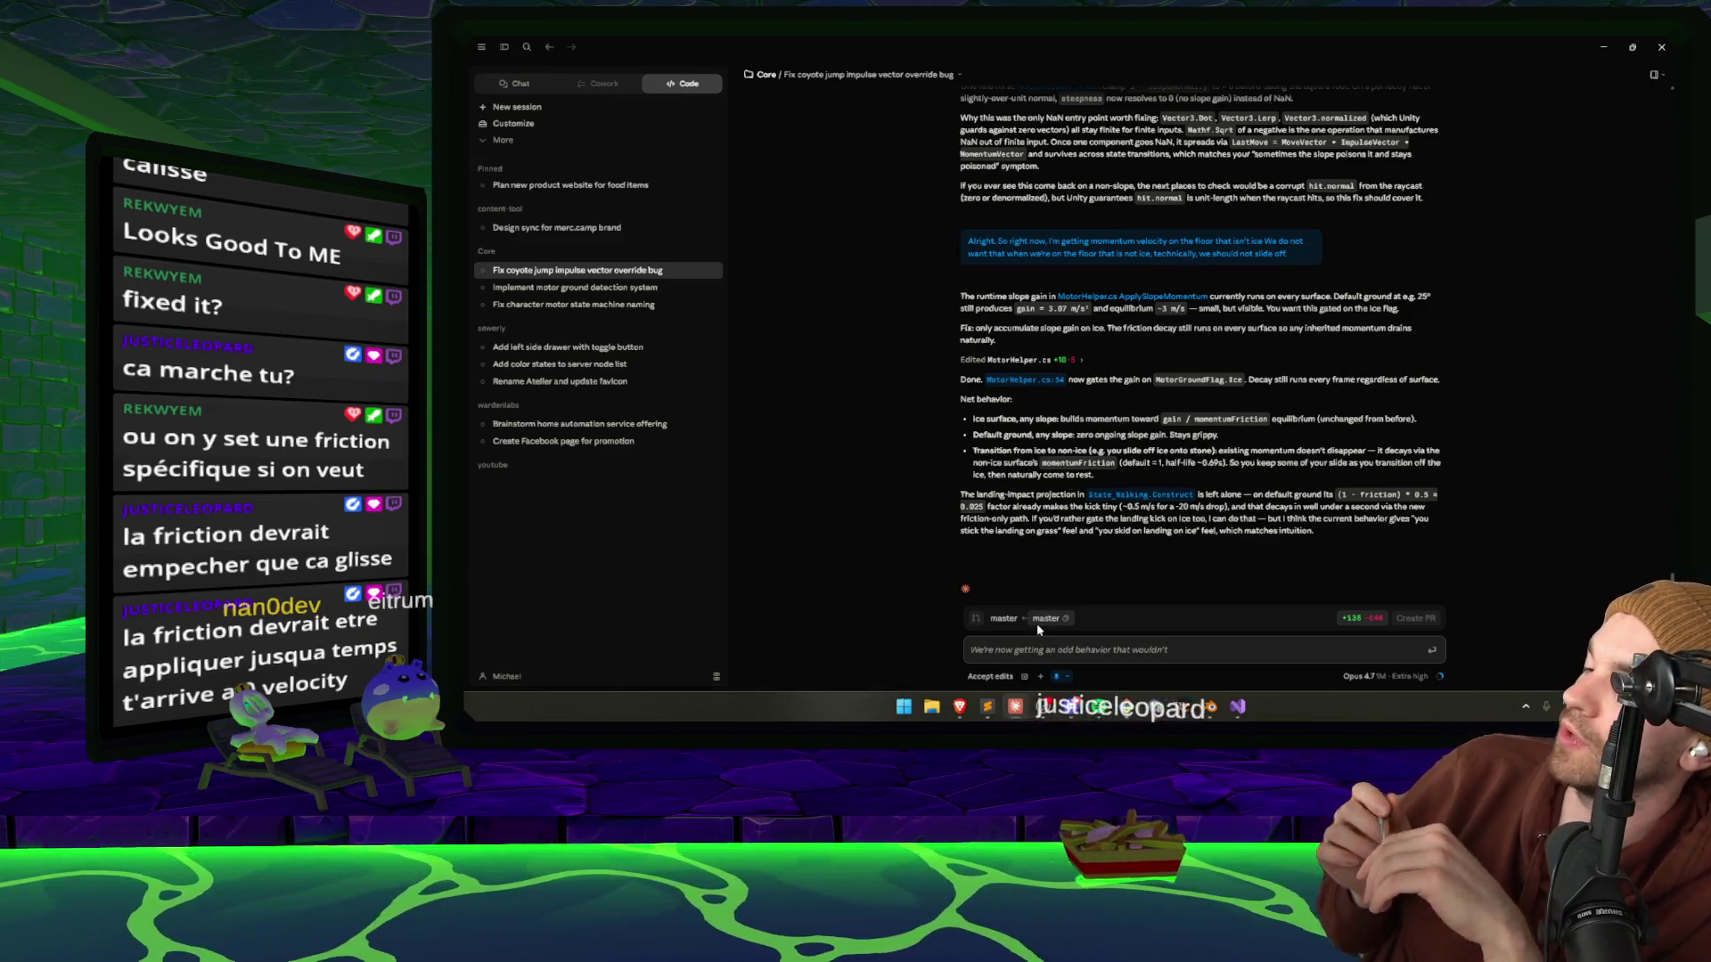
{"action": "type", "text": "we didn't have before. When we're on Slack ground that isn't ice"}
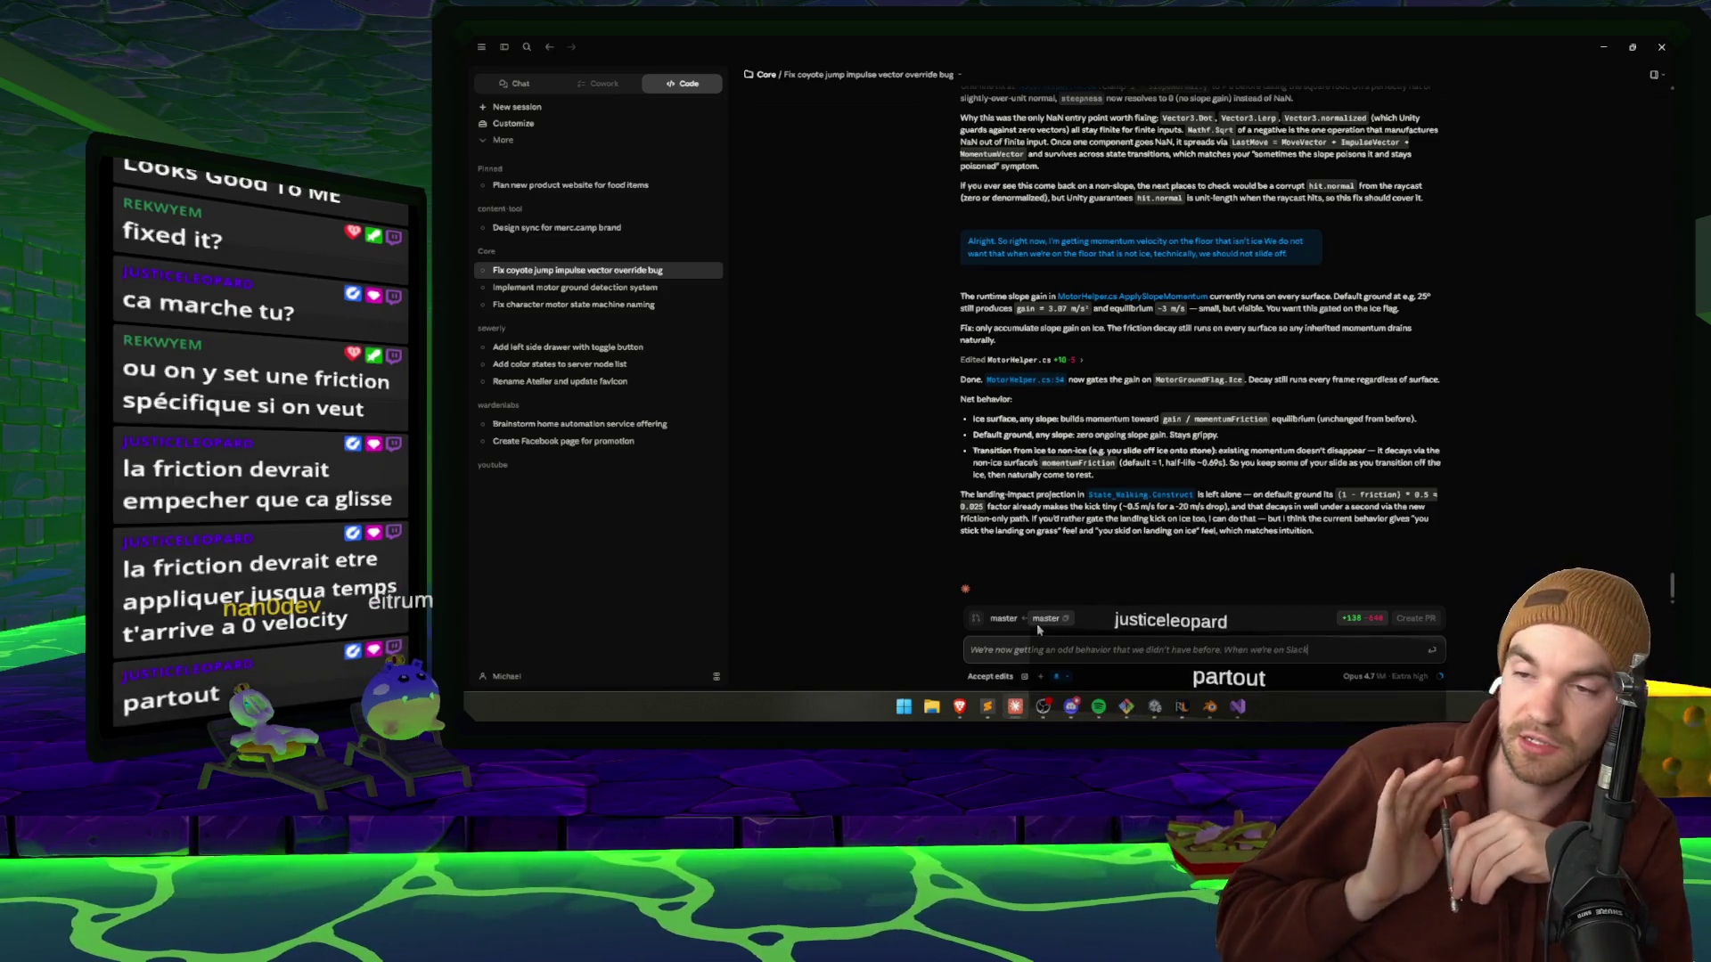
{"action": "type", "text": ","}
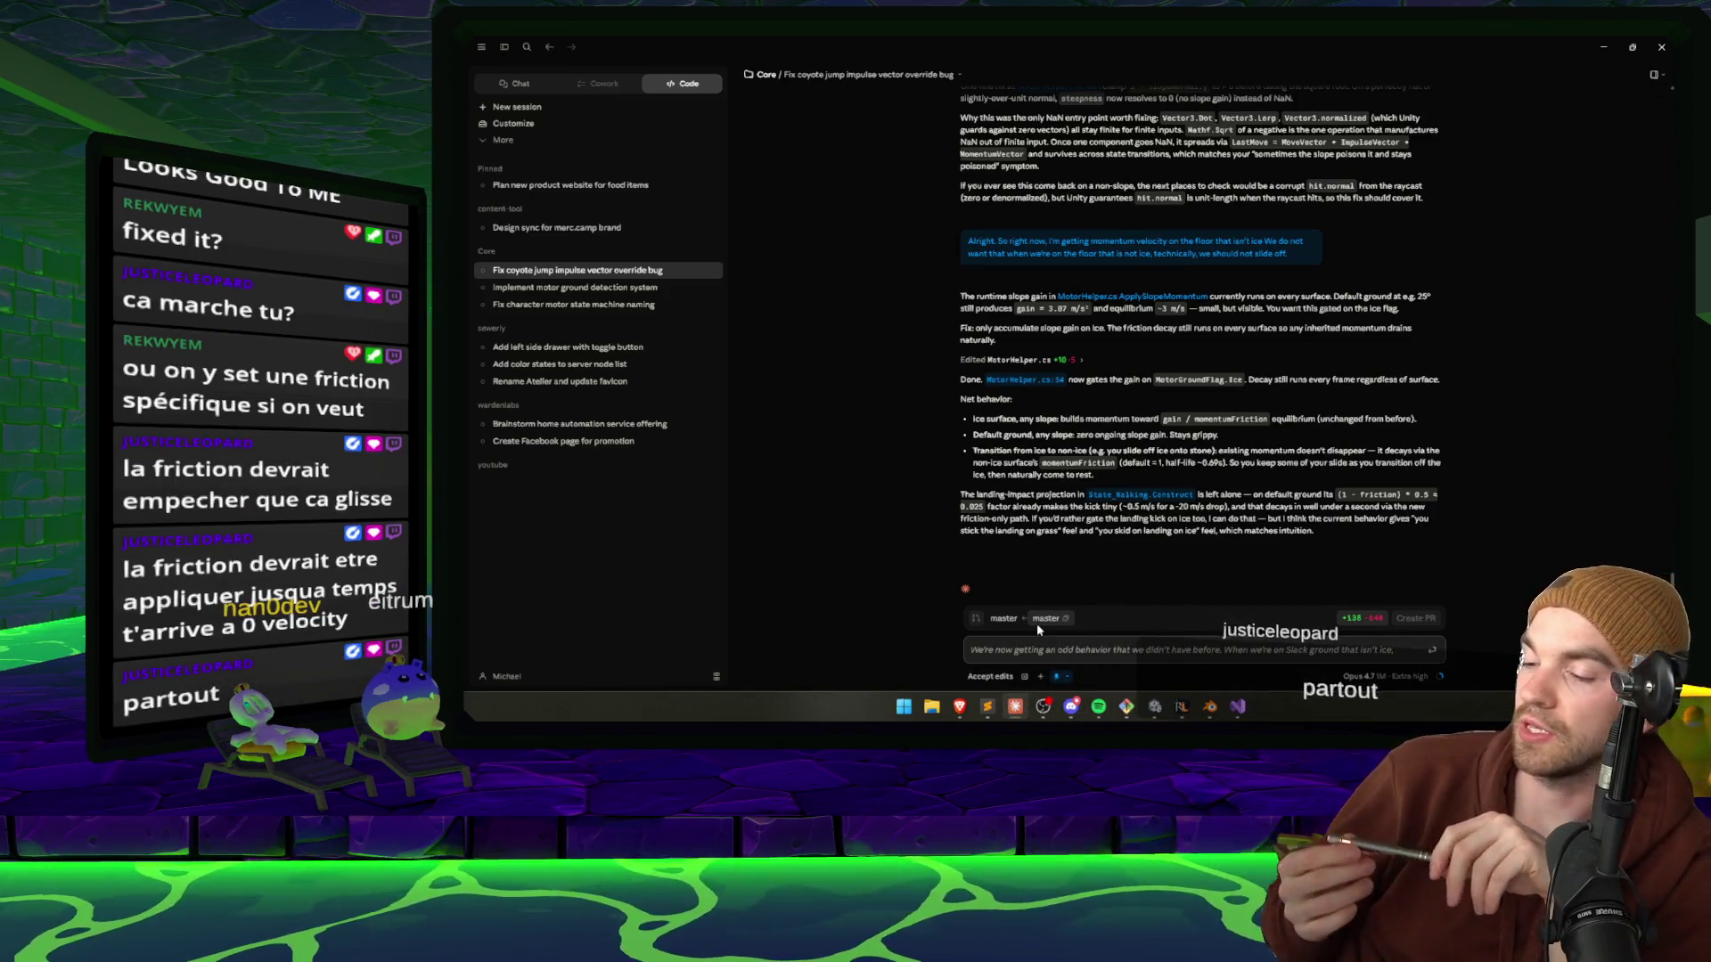
{"action": "type", "text": " we jump on a slope"}
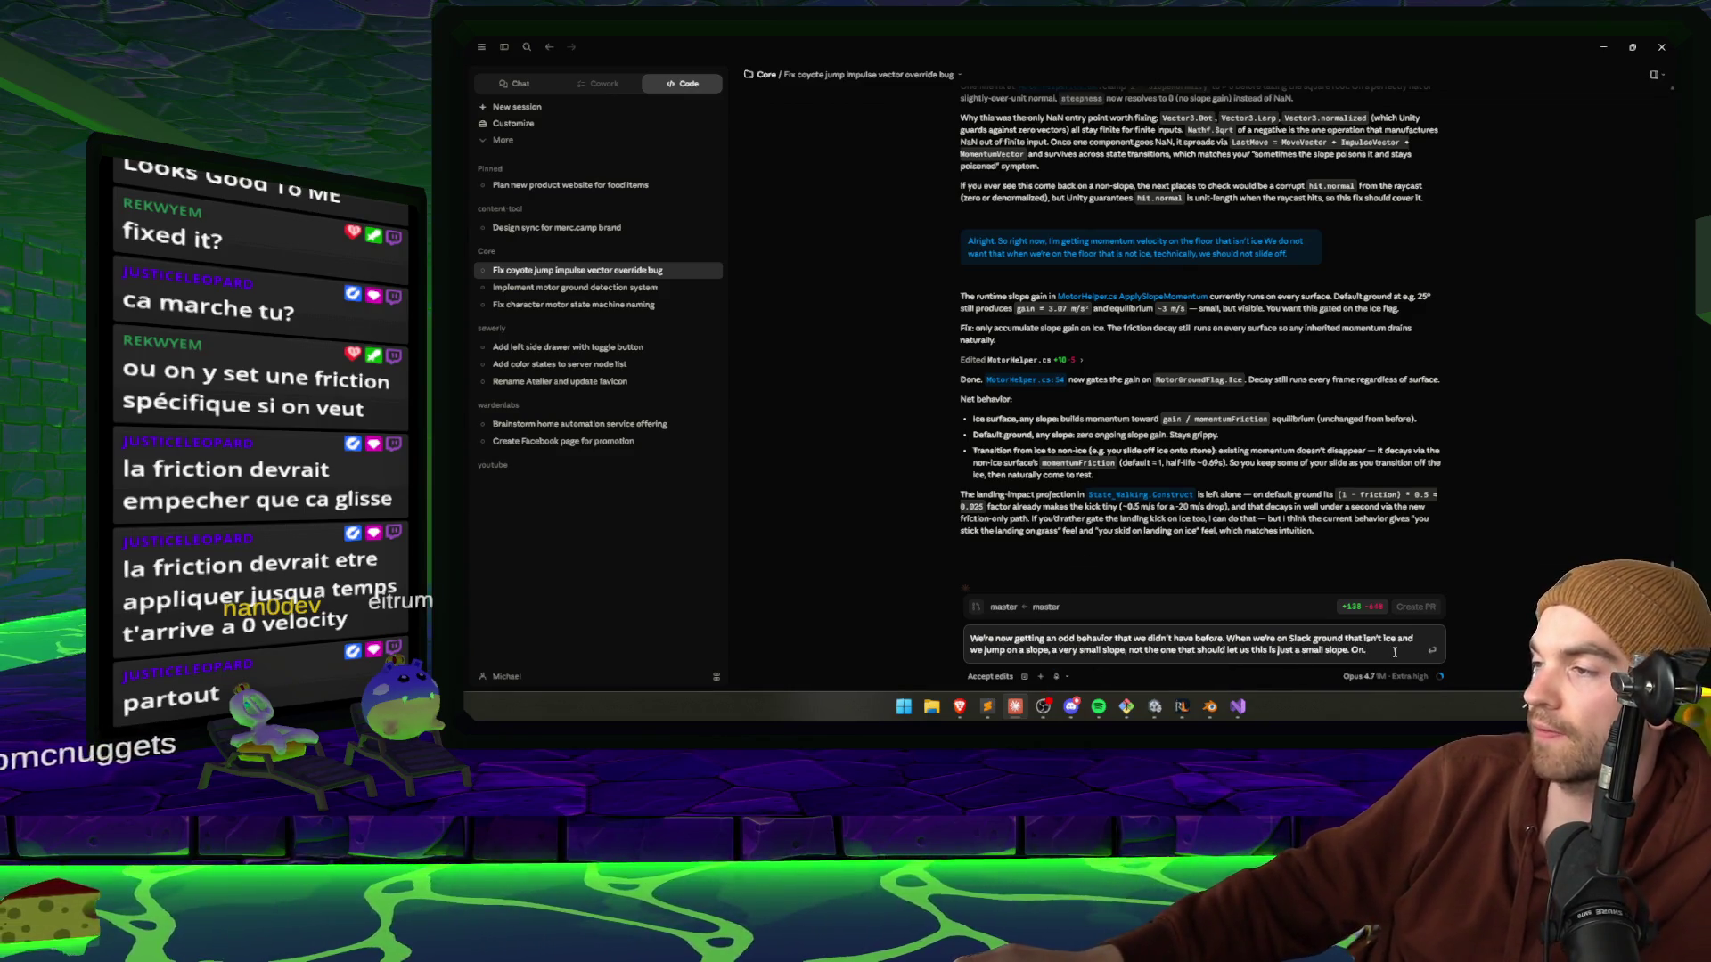
{"action": "key", "text": "Return"}
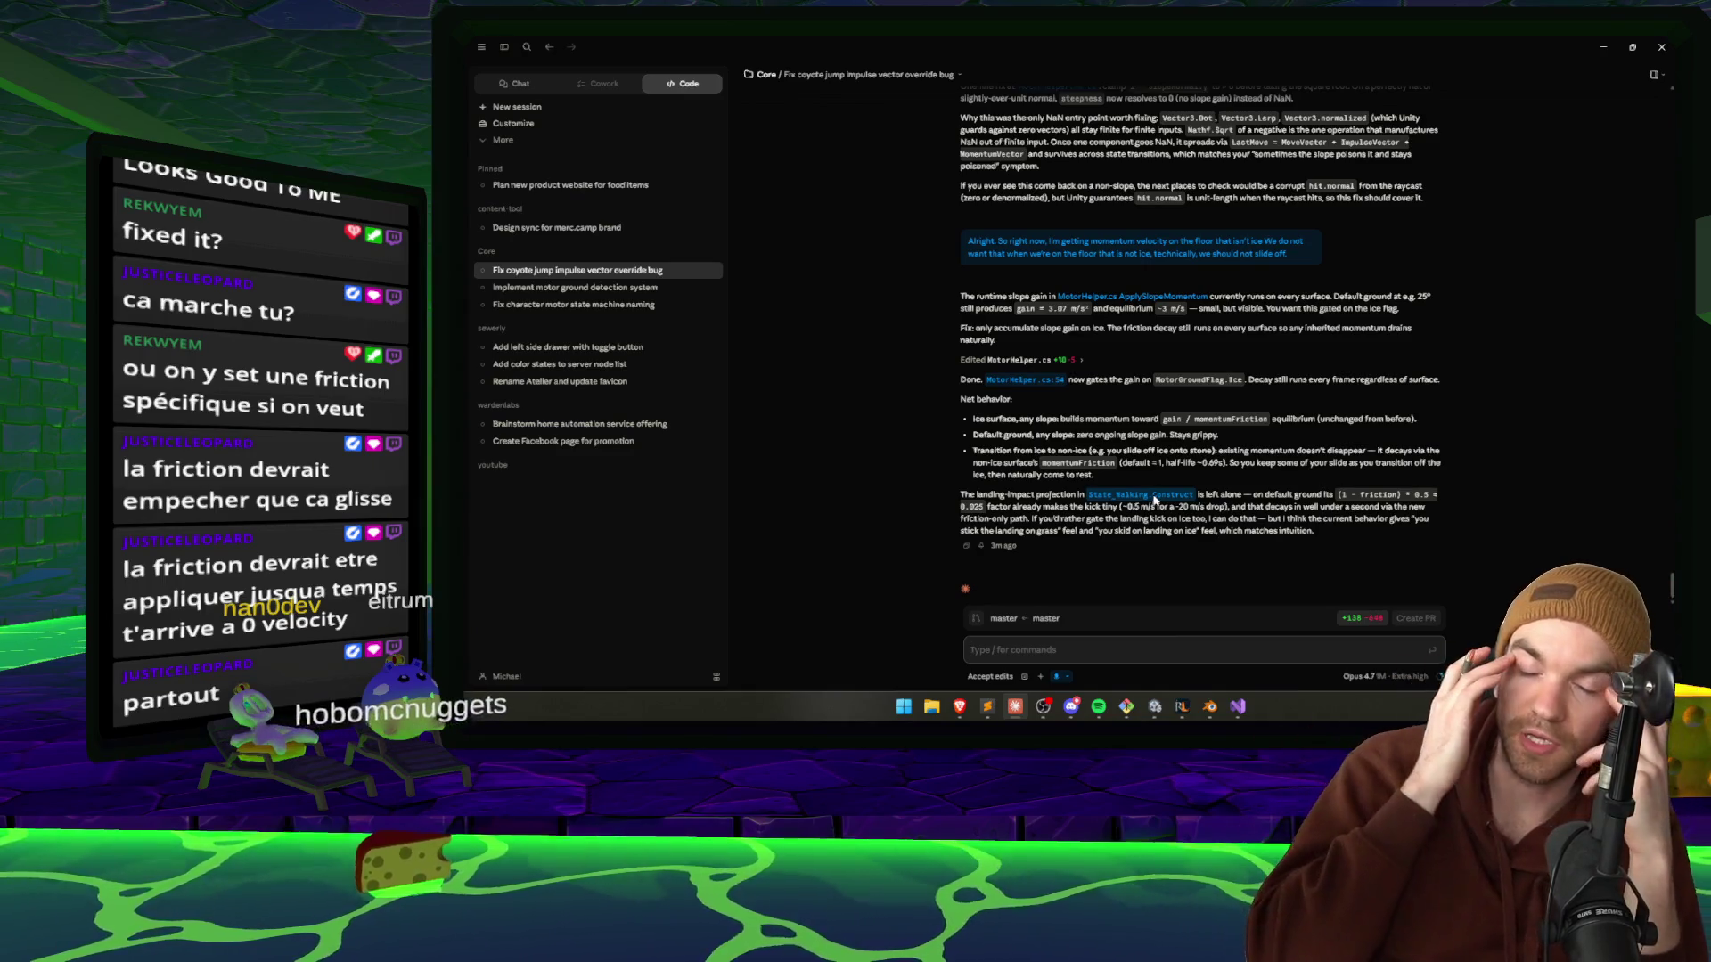
Ask Claude how to stop off-ice slope landings killing momentum in the base movement state machine.
{"action": "type", "text": "We're now getting a weird behavior that isn't on"}
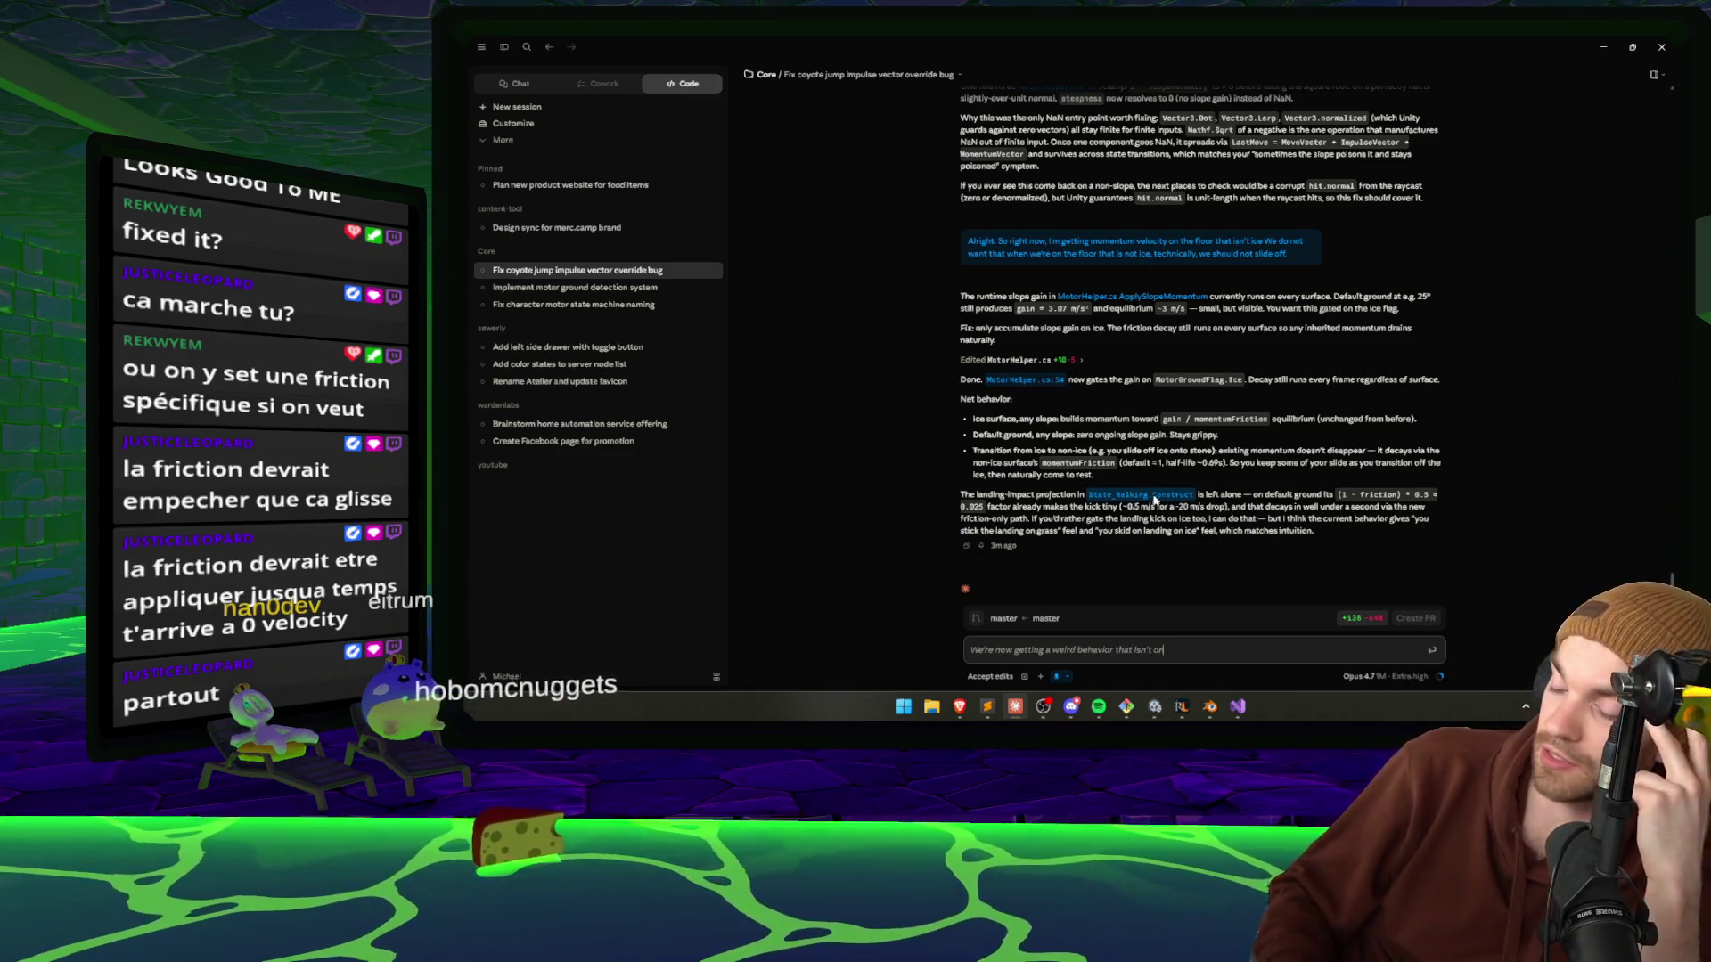
{"action": "key", "text": "BackSpace"}
{"action": "key", "text": "BackSpace"}
{"action": "key", "text": "BackSpace"}
{"action": "type", "text": "not on ice"}
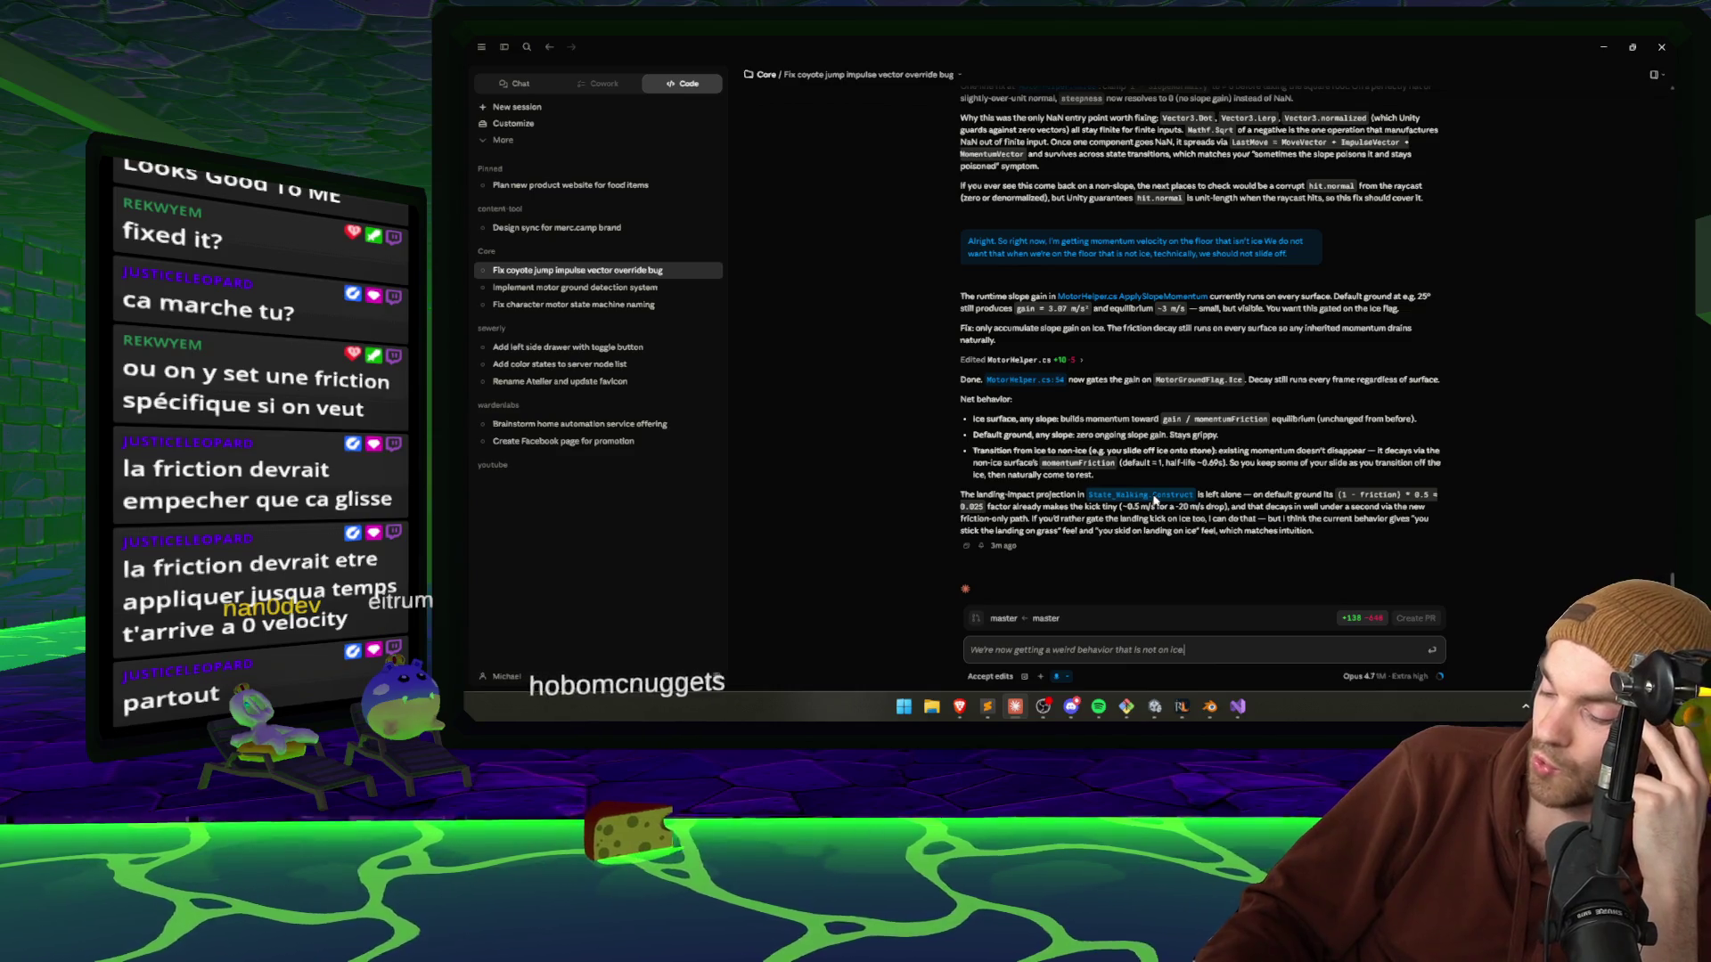
{"action": "type", "text": ". When we're jumping"}
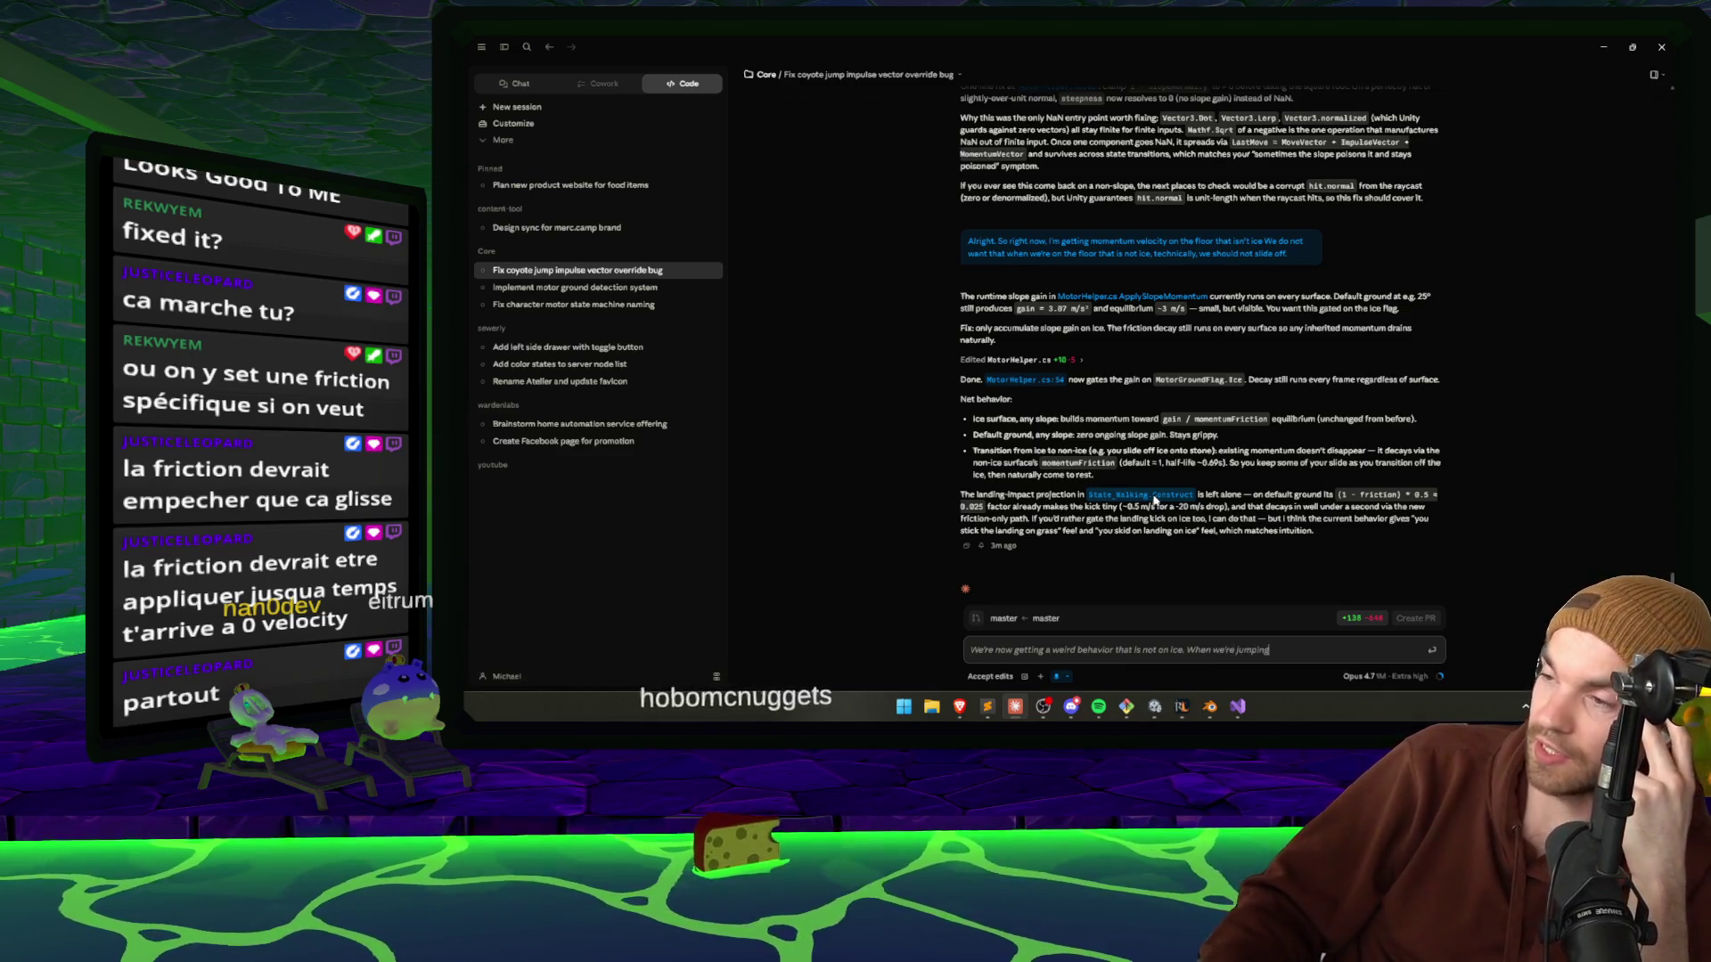
{"action": "type", "text": " and landing on a slope"}
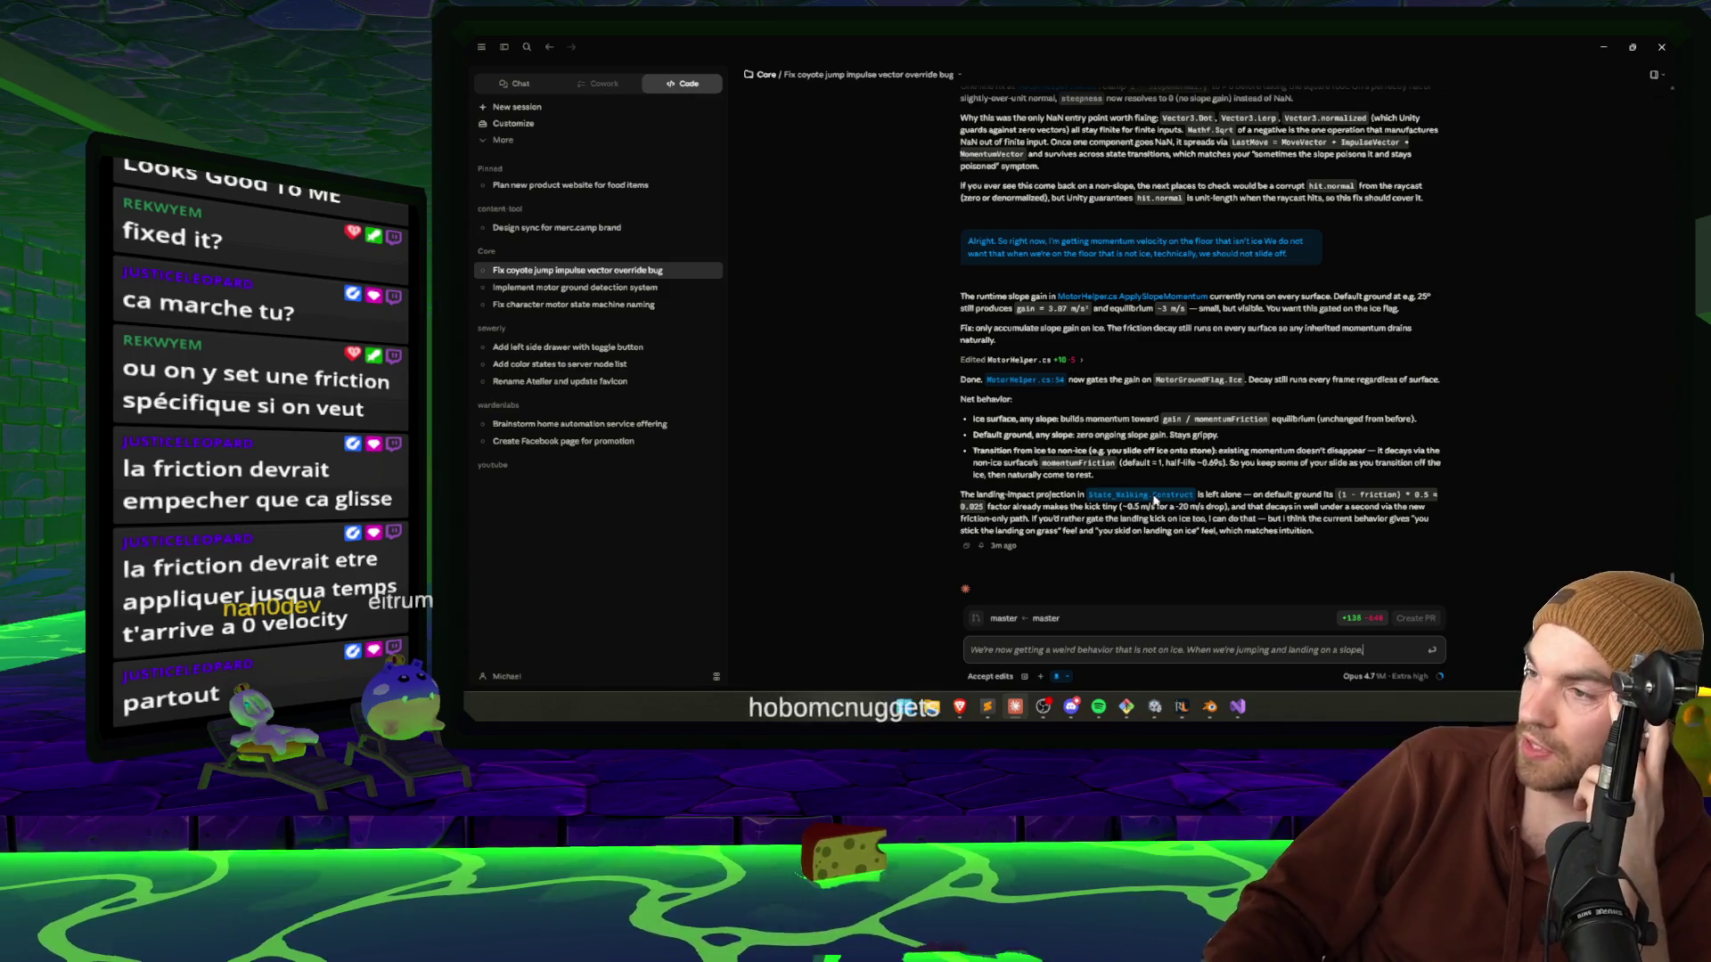
{"action": "type", "text": ", it kills our momentum, but it's"}
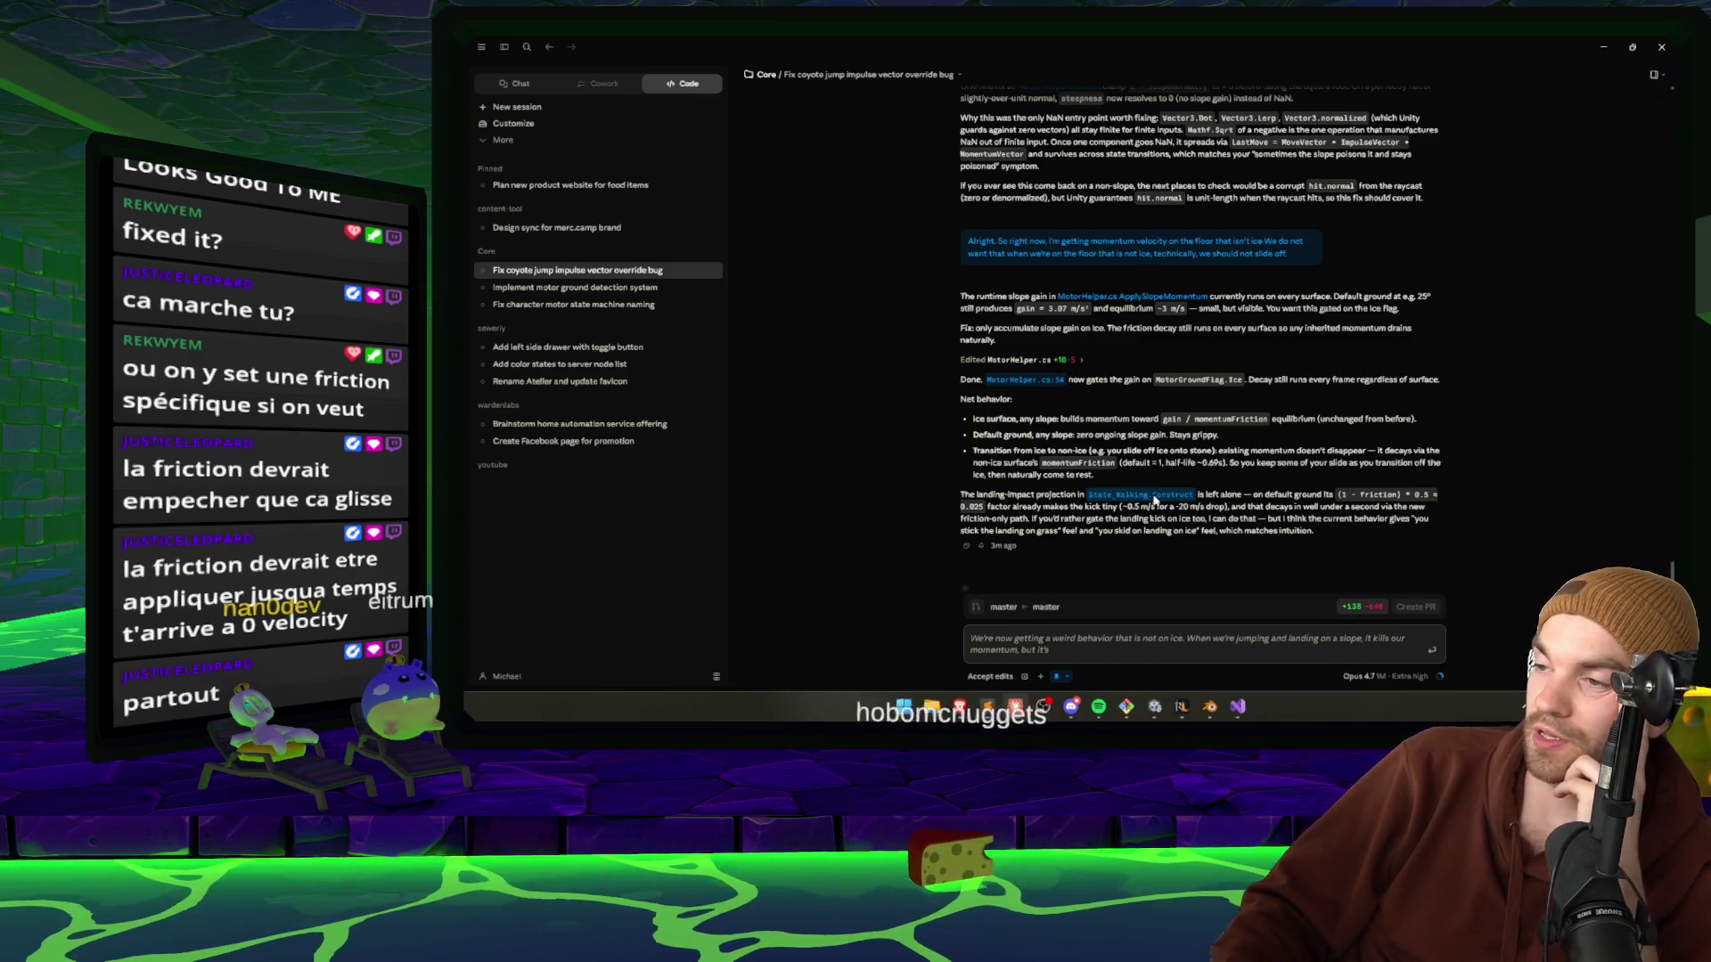
{"action": "type", "text": " not necessarily something that we want for our"}
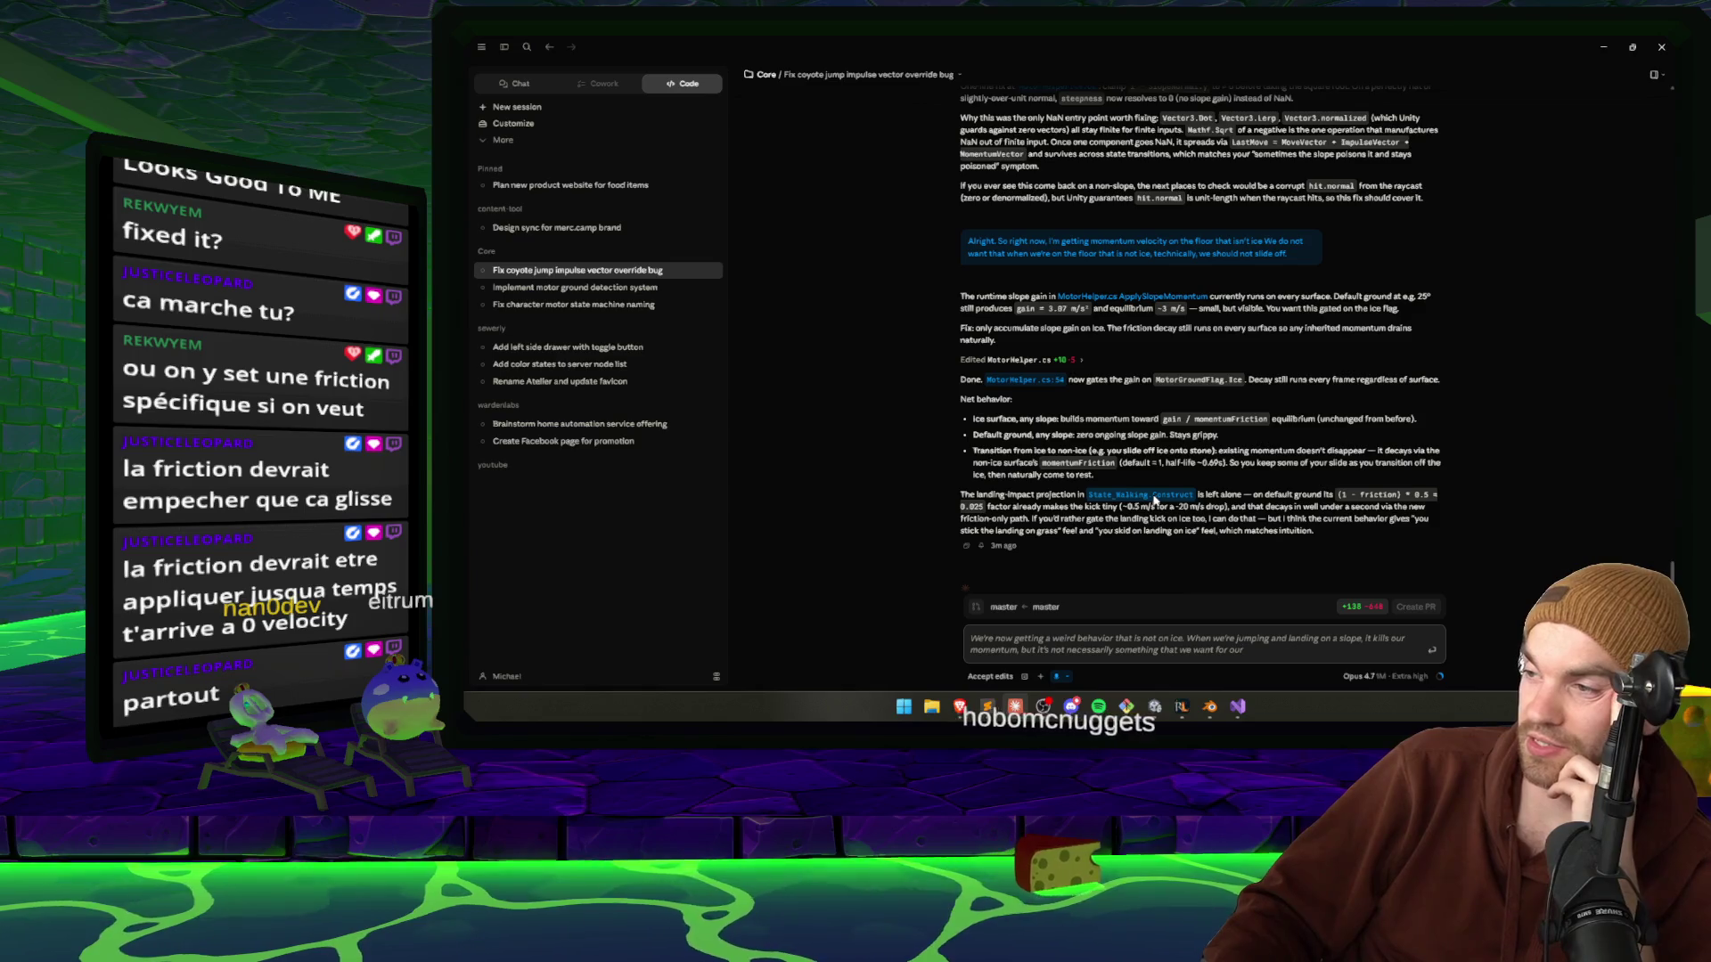
{"action": "type", "text": " fast paced movement"}
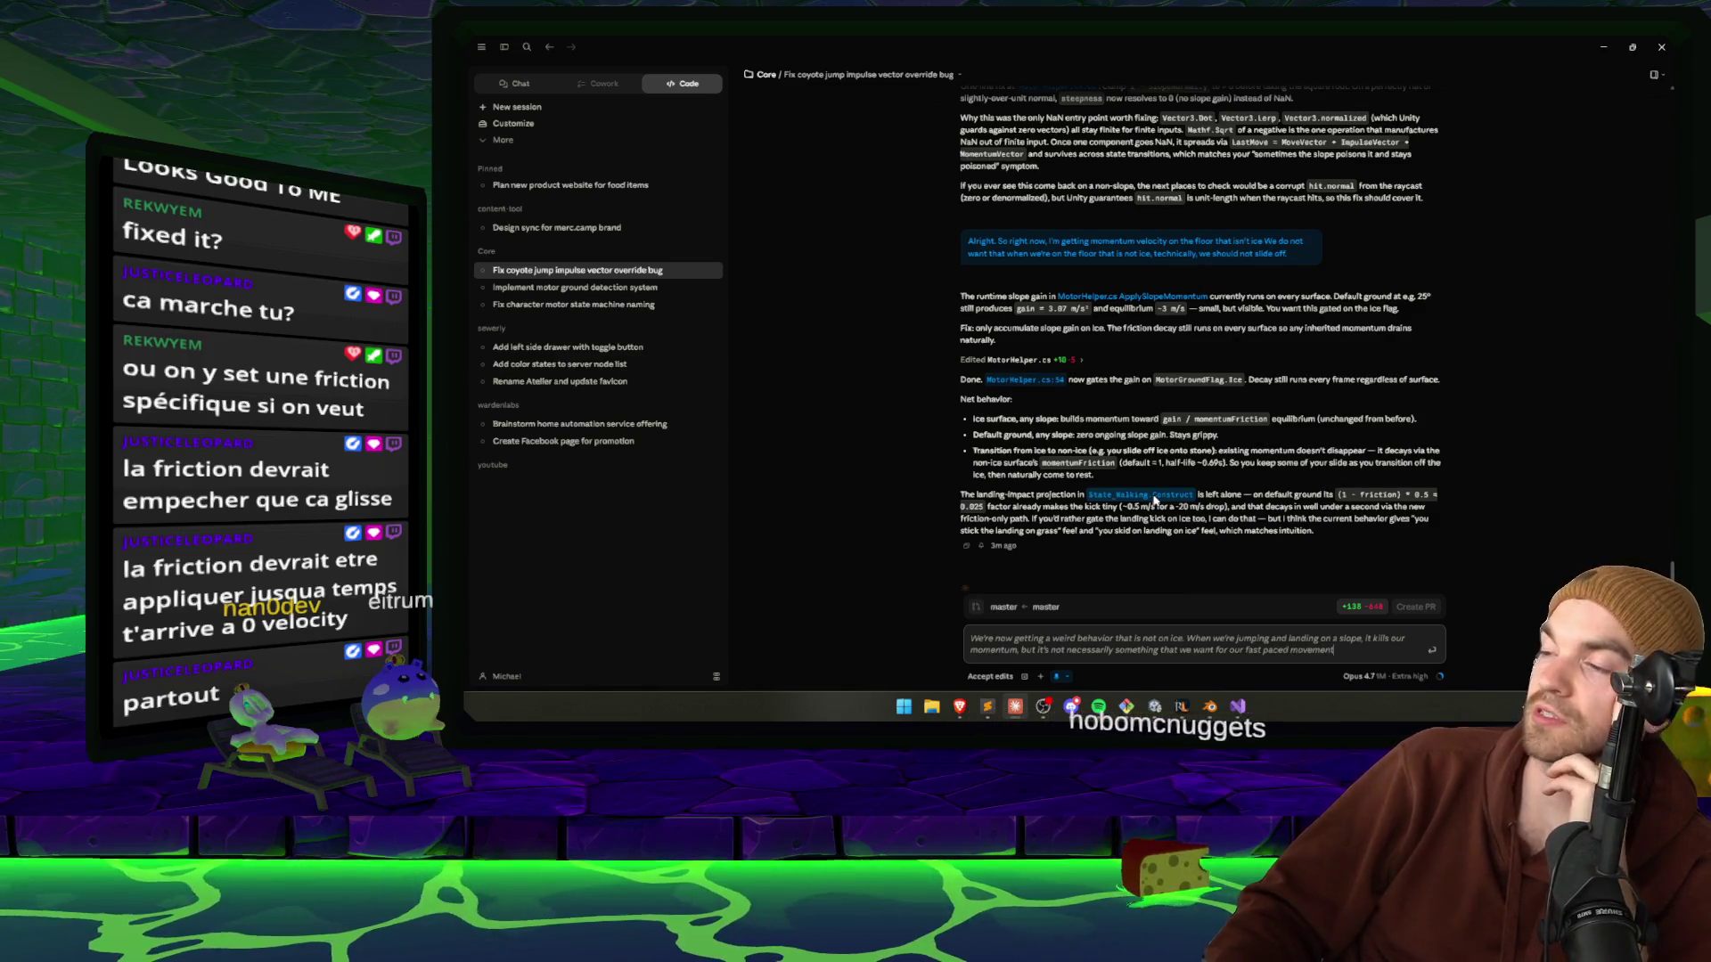
{"action": "key", "text": "BackSpace"}
{"action": "key", "text": "BackSpace"}
{"action": "key", "text": "BackSpace"}
{"action": "type", "text": "base movement state machine."}
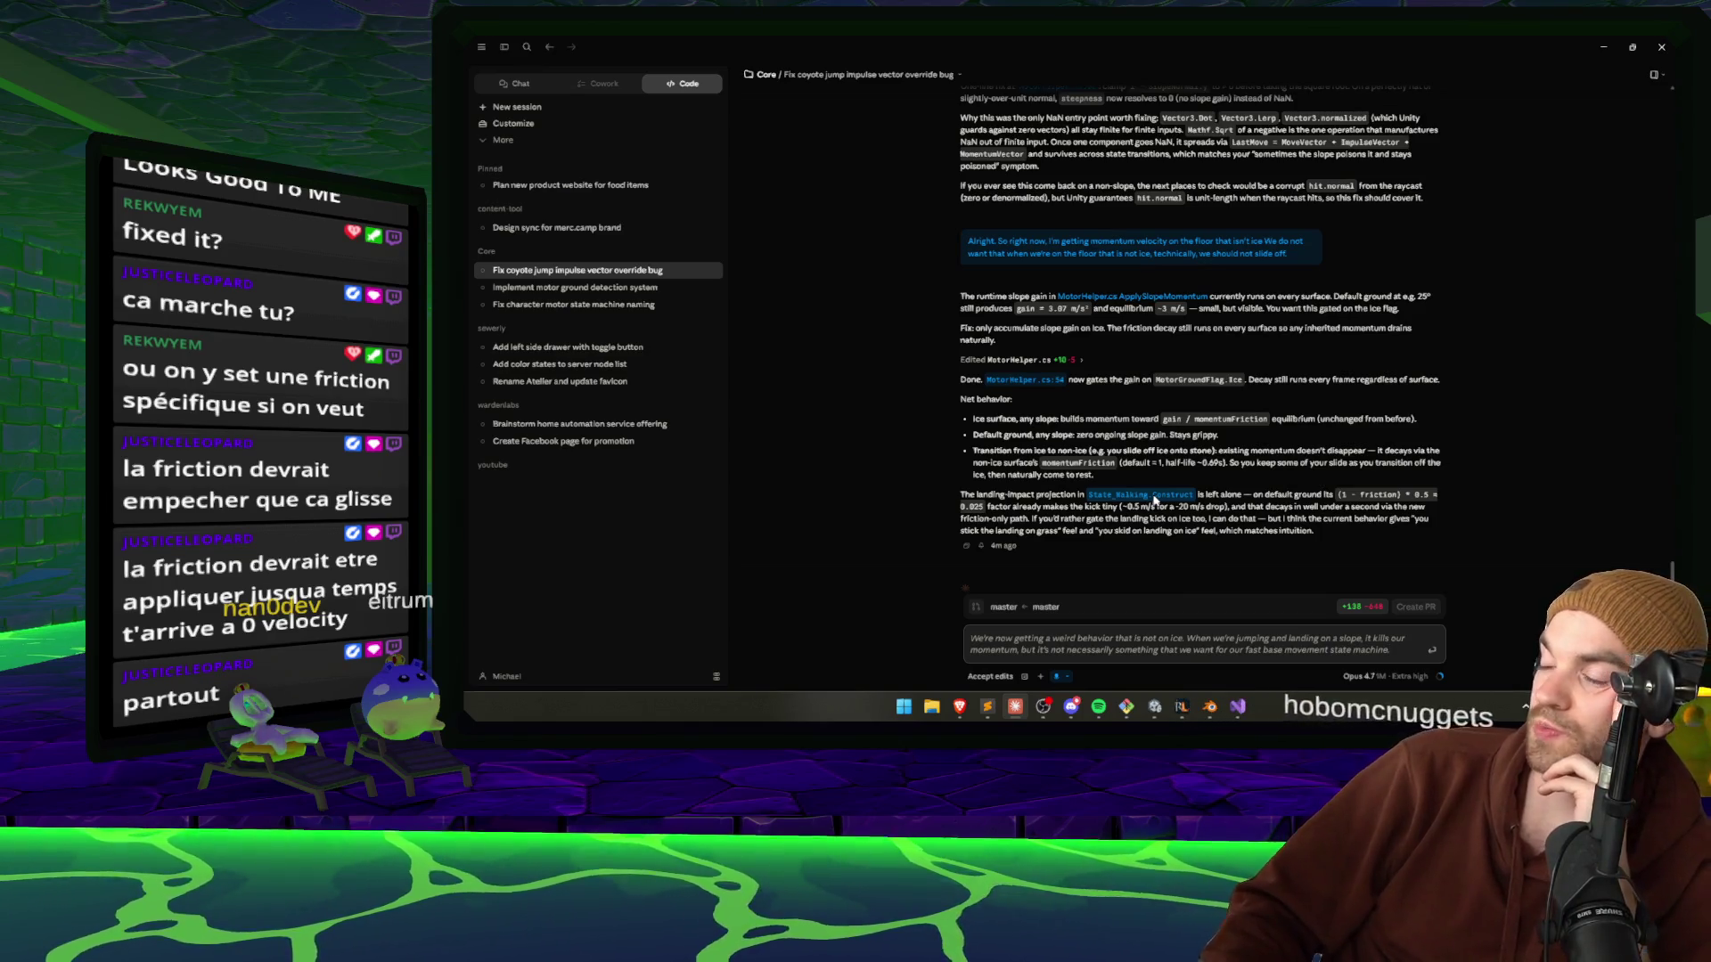
{"action": "type", "text": " How can we"}
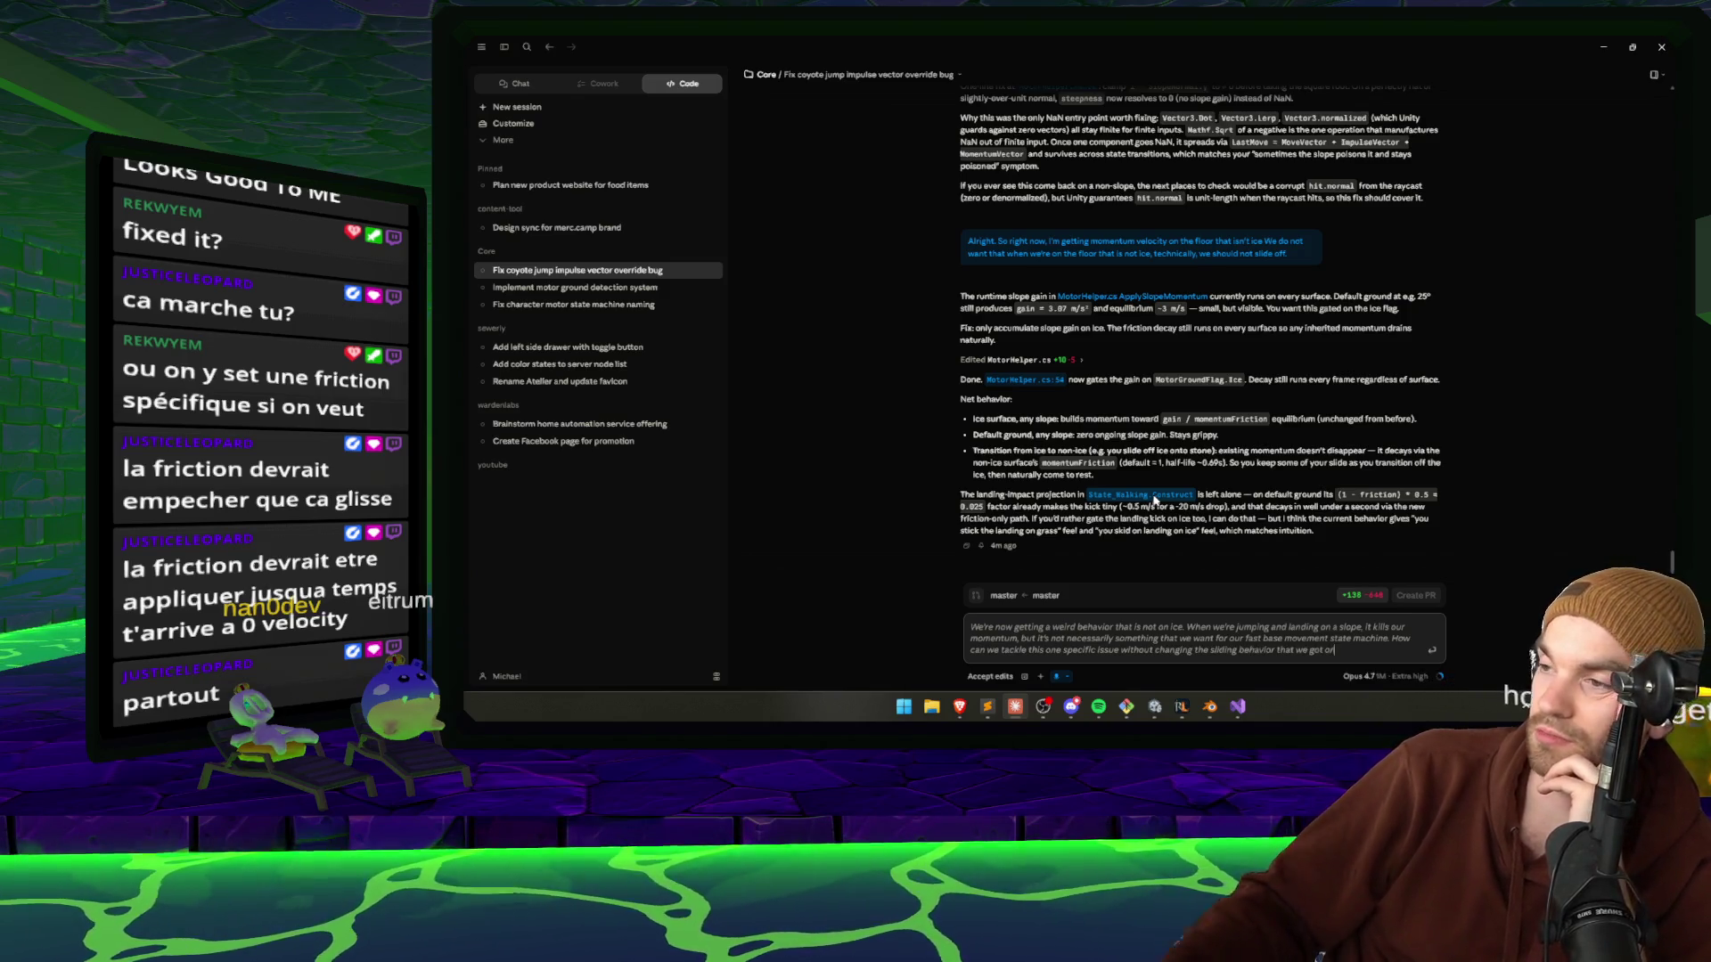
{"action": "left_click", "coordinate": [1059, 677]}
{"action": "type", "text": "ice?"}
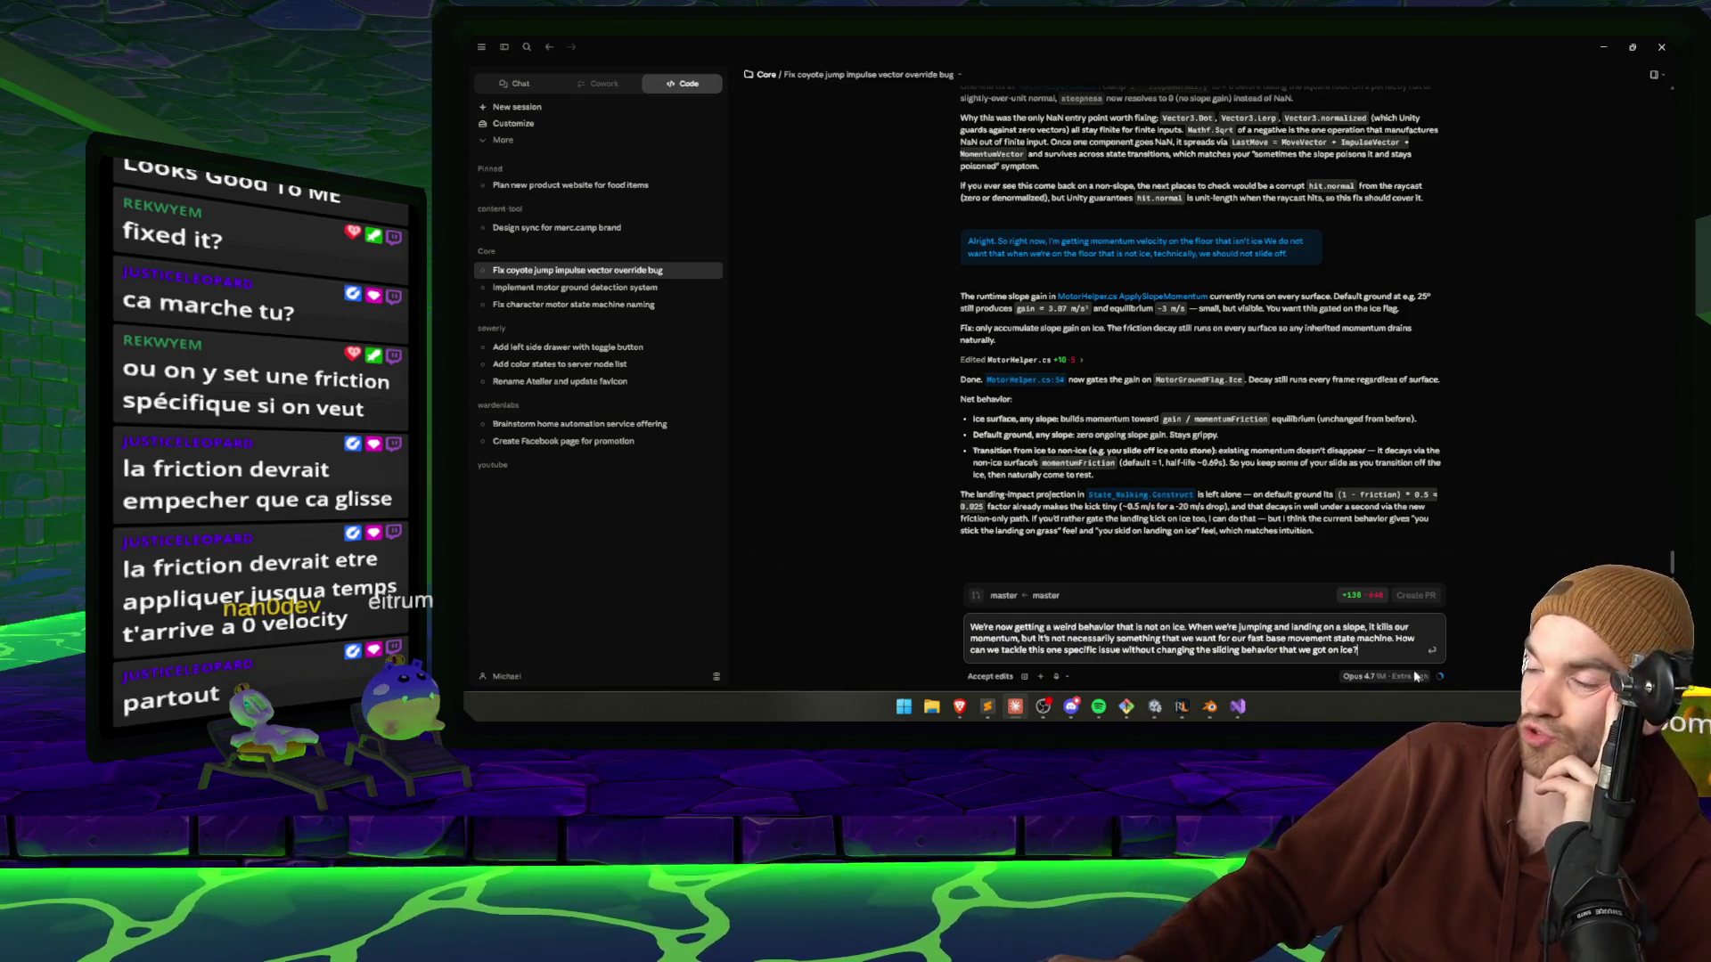
{"action": "key", "text": "Return"}
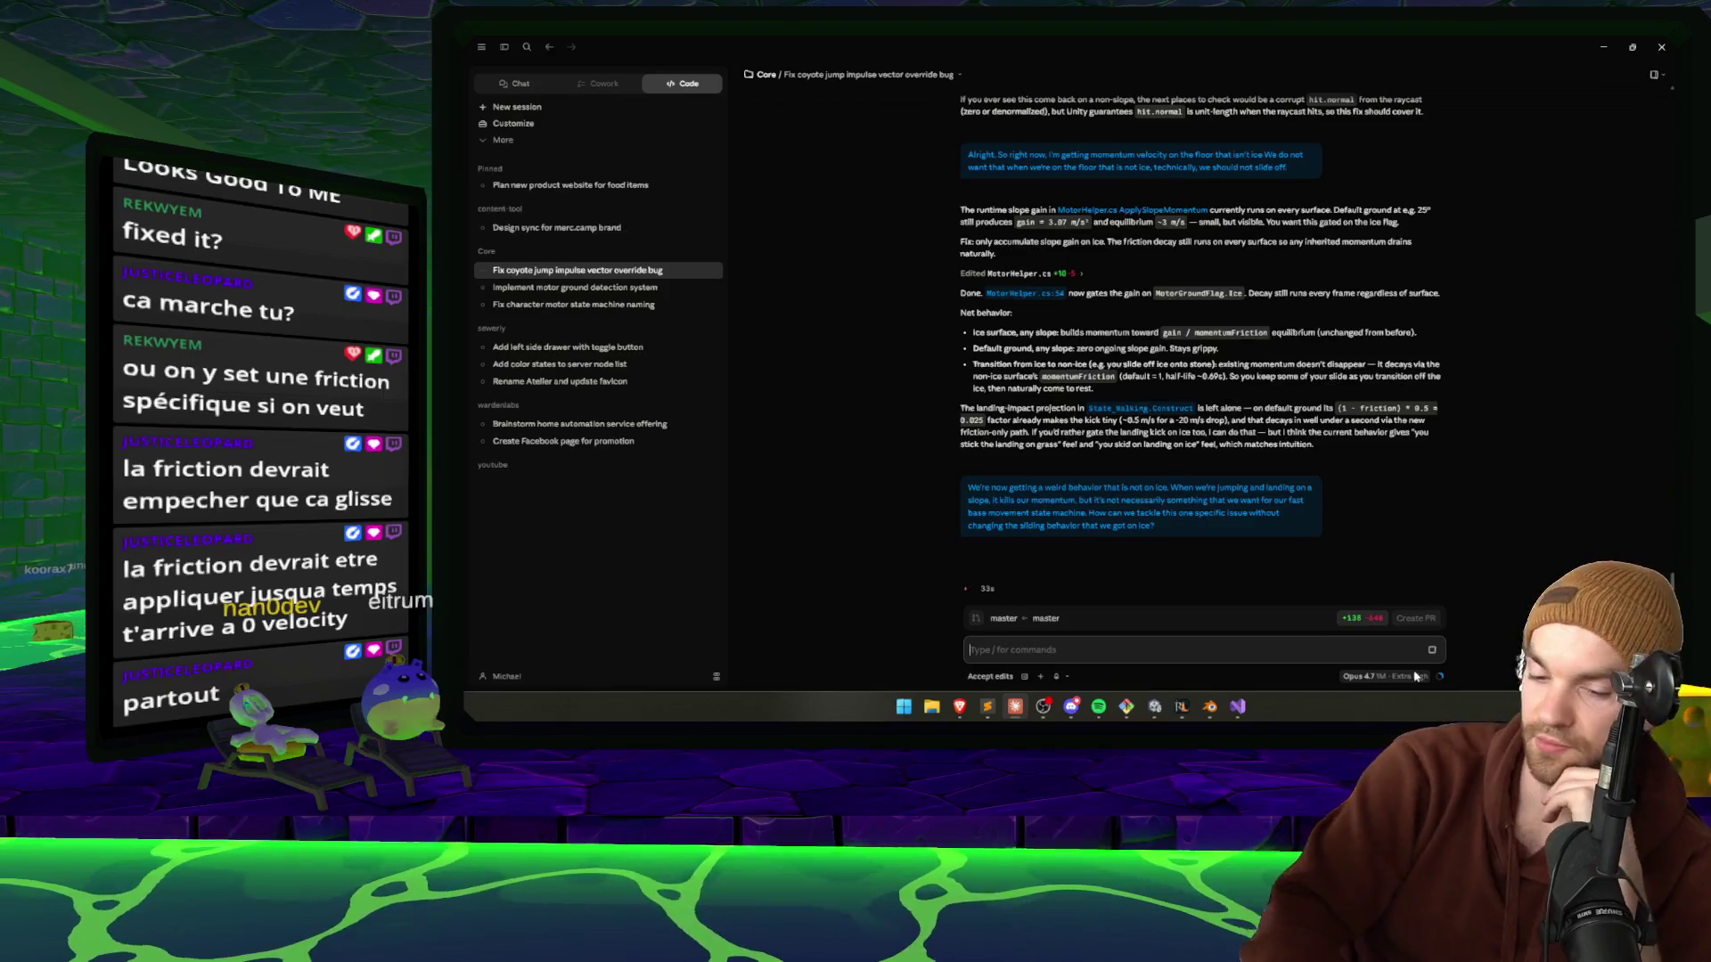
{"action": "left_click", "coordinate": [1179, 706]}
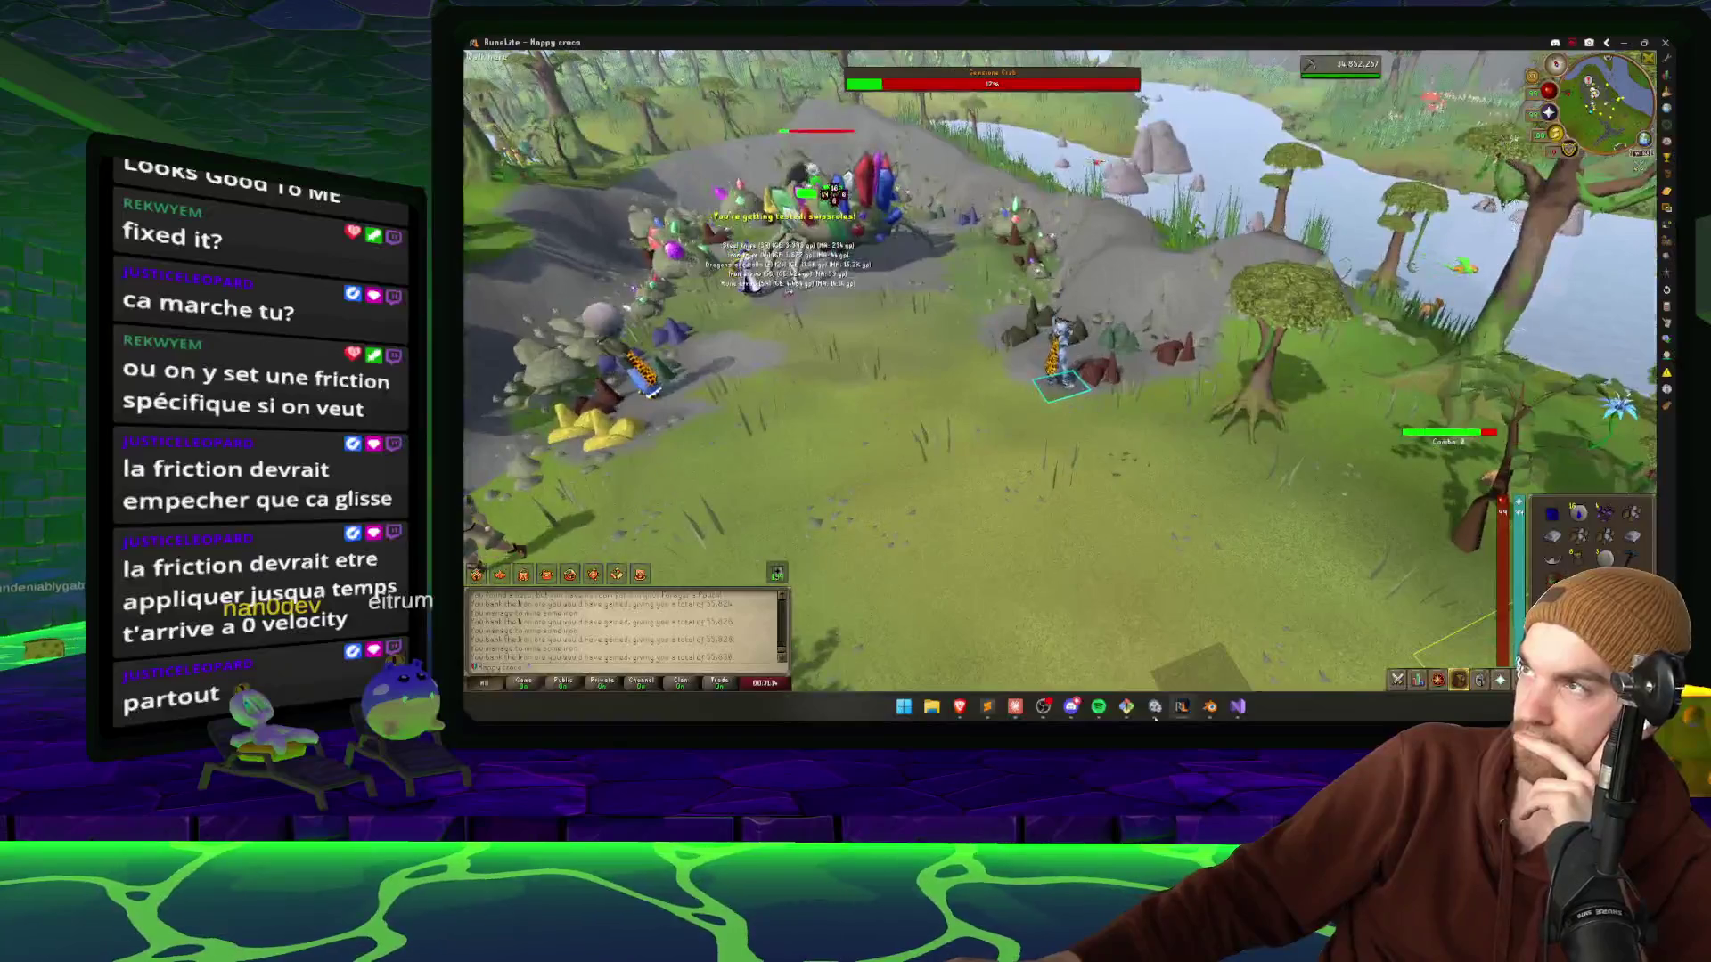
Orbit the Scene view around the ice platforms and slope, briefly checking Claude's usage.
{"action": "mouse_move", "coordinate": [1015, 706]}
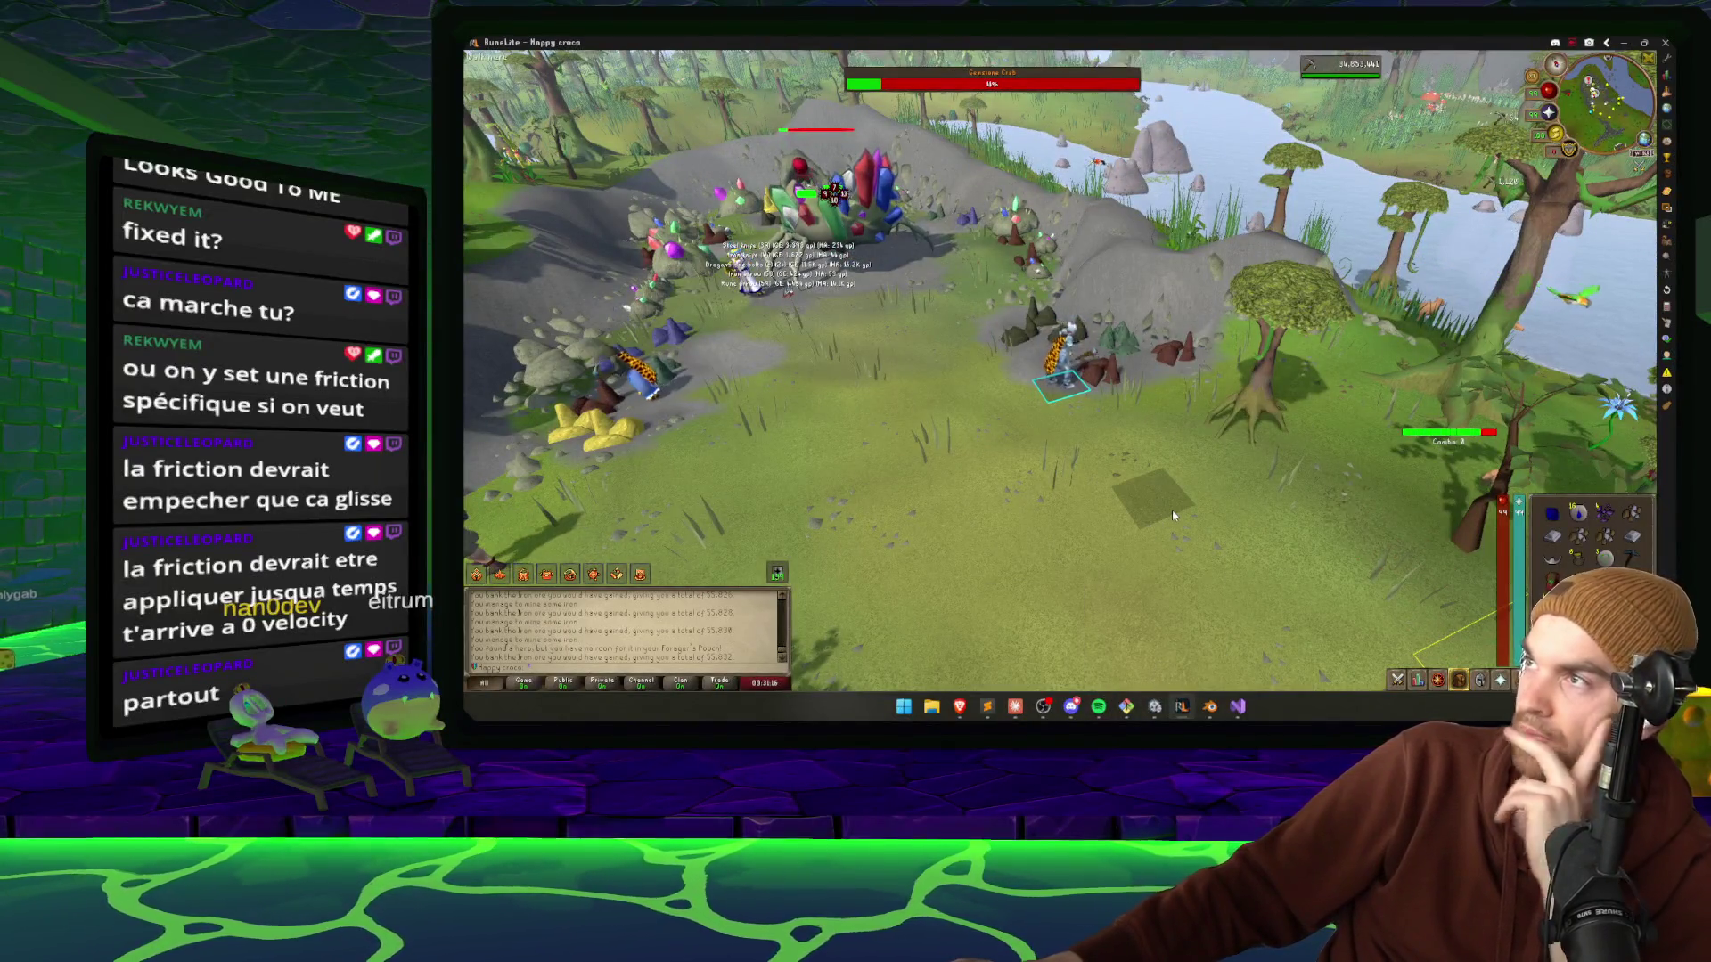
{"action": "left_click", "coordinate": [1154, 708]}
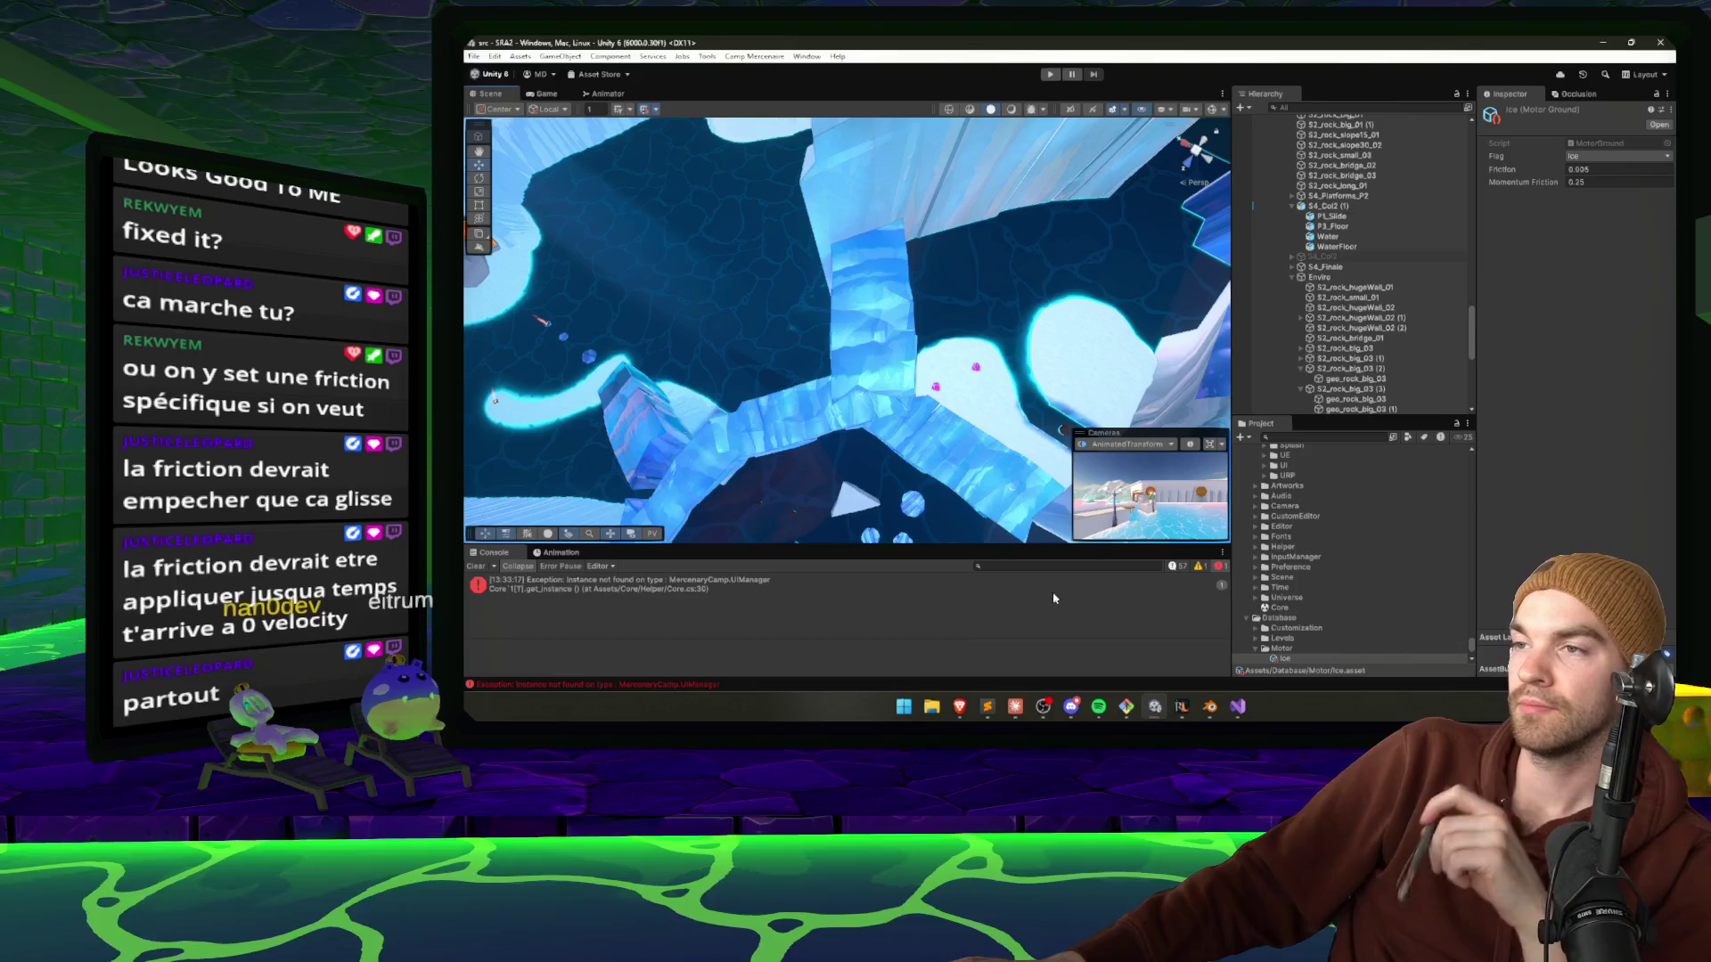
{"action": "left_click", "coordinate": [1023, 706]}
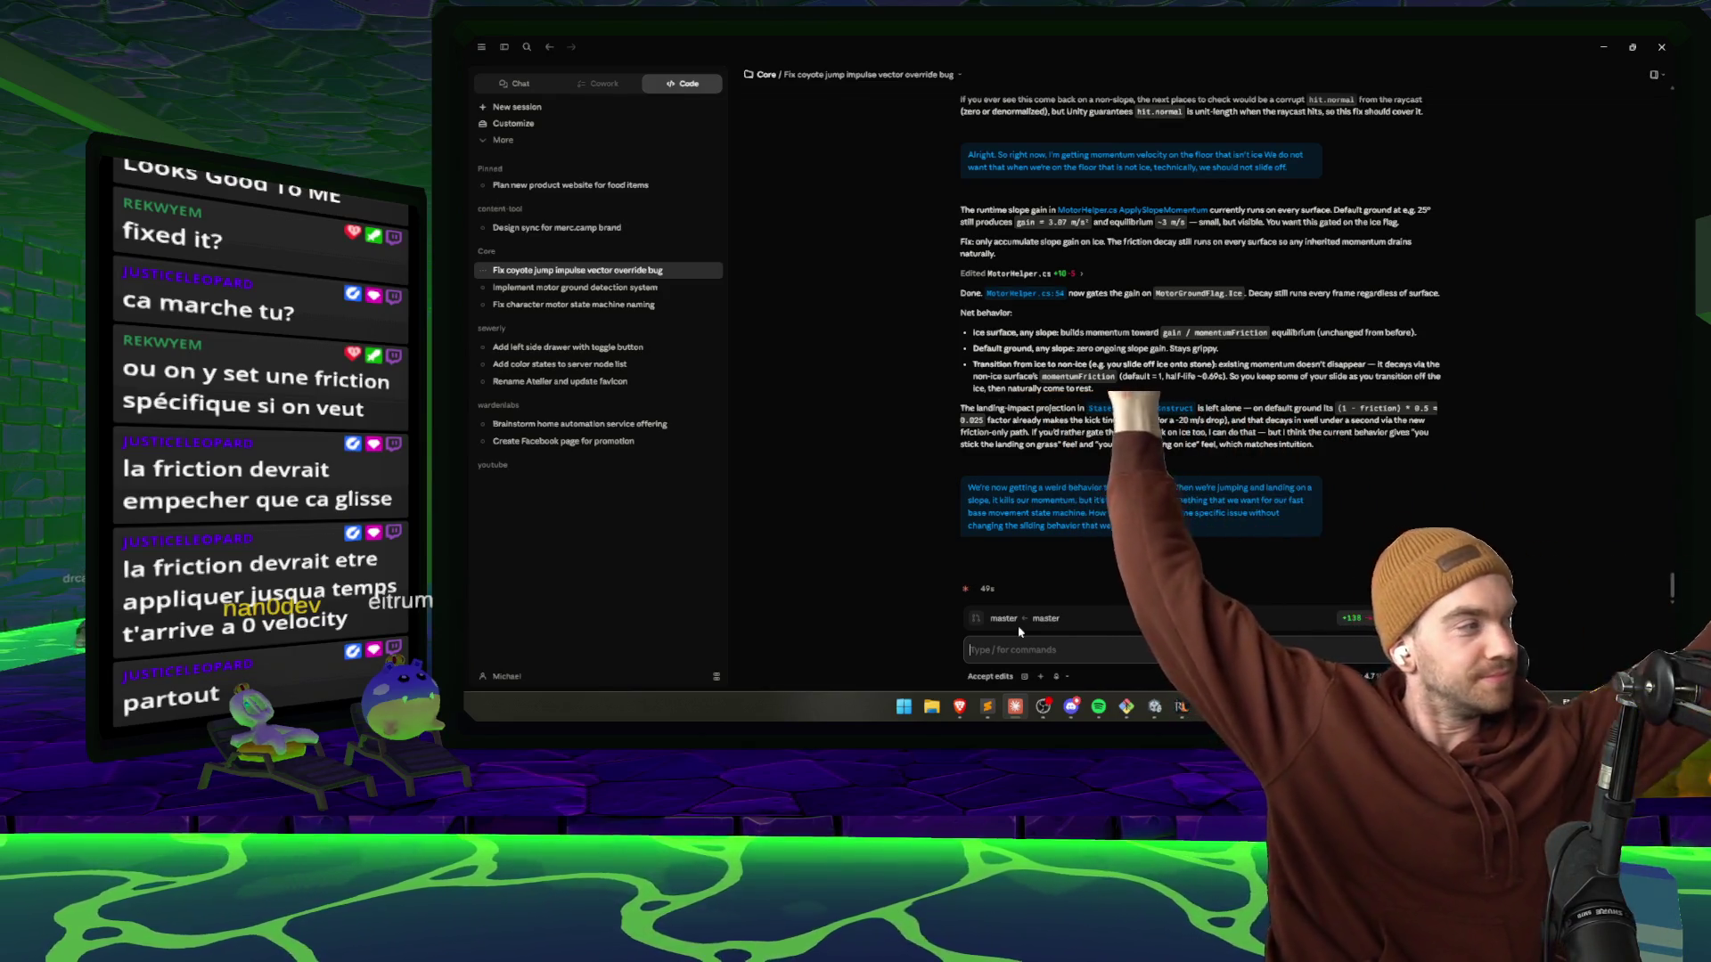
{"action": "left_click", "coordinate": [1155, 707]}
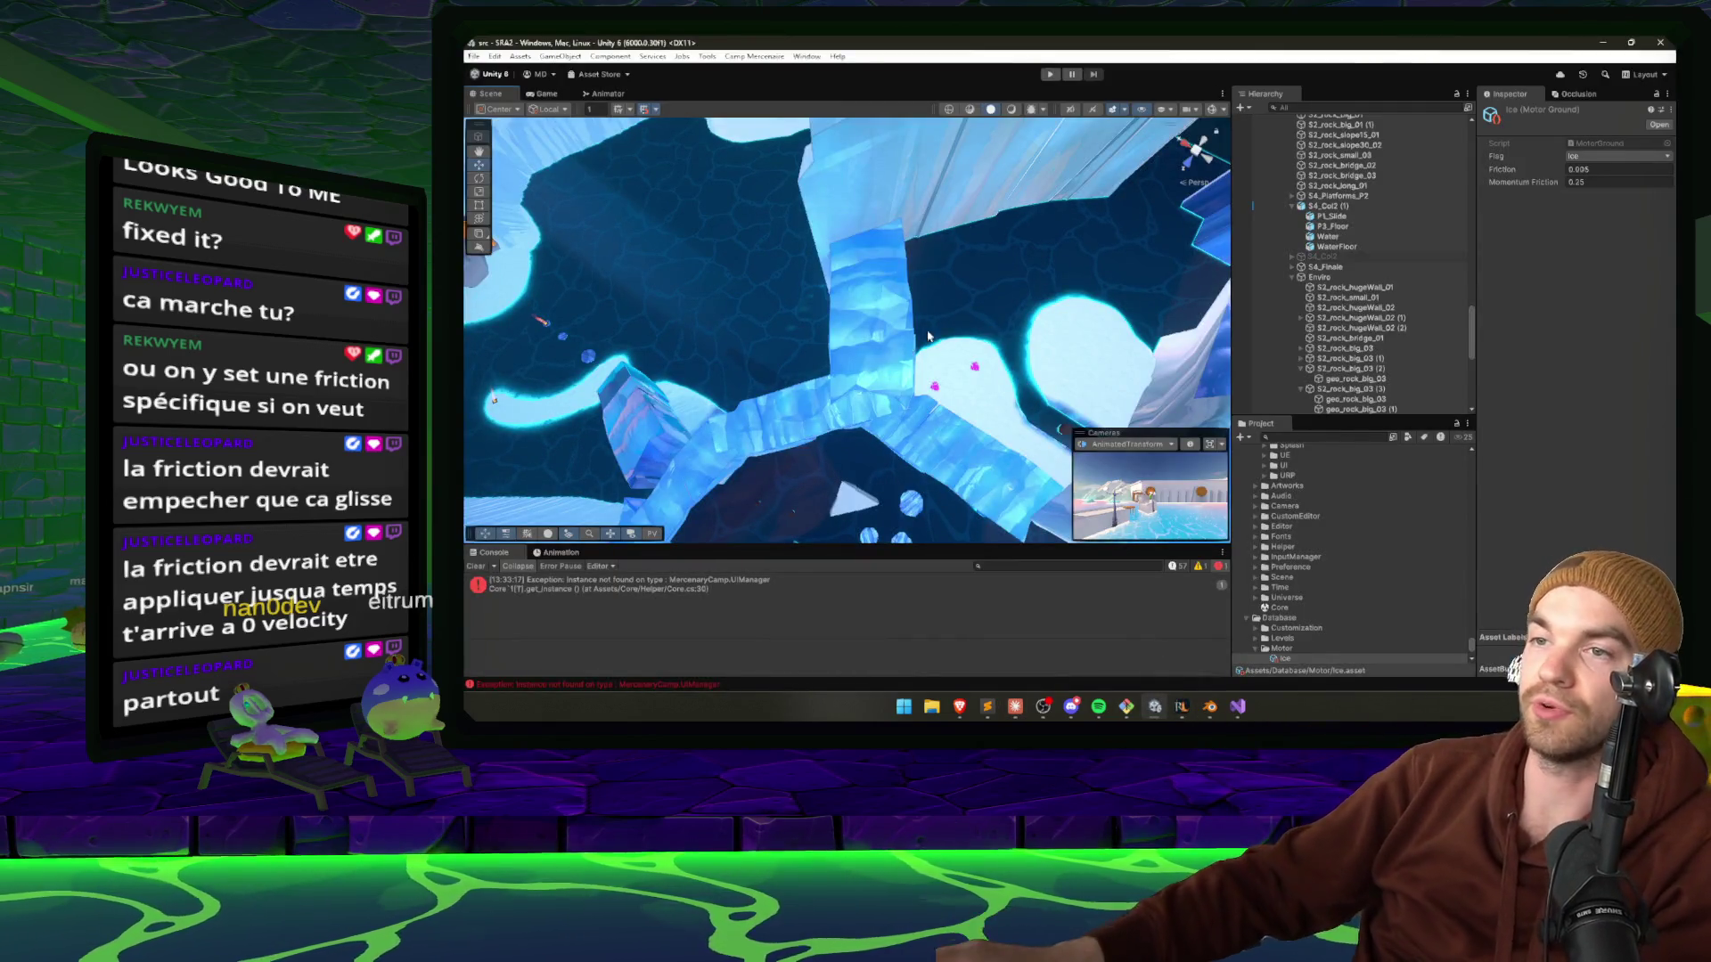
{"action": "mouse_move", "coordinate": [928, 337]}
{"action": "left_mouse_down"}
{"action": "mouse_move", "coordinate": [1061, 287]}
{"action": "mouse_move", "coordinate": [1108, 330]}
{"action": "mouse_move", "coordinate": [860, 253]}
{"action": "mouse_move", "coordinate": [999, 322]}
{"action": "mouse_move", "coordinate": [951, 335]}
{"action": "left_mouse_up"}
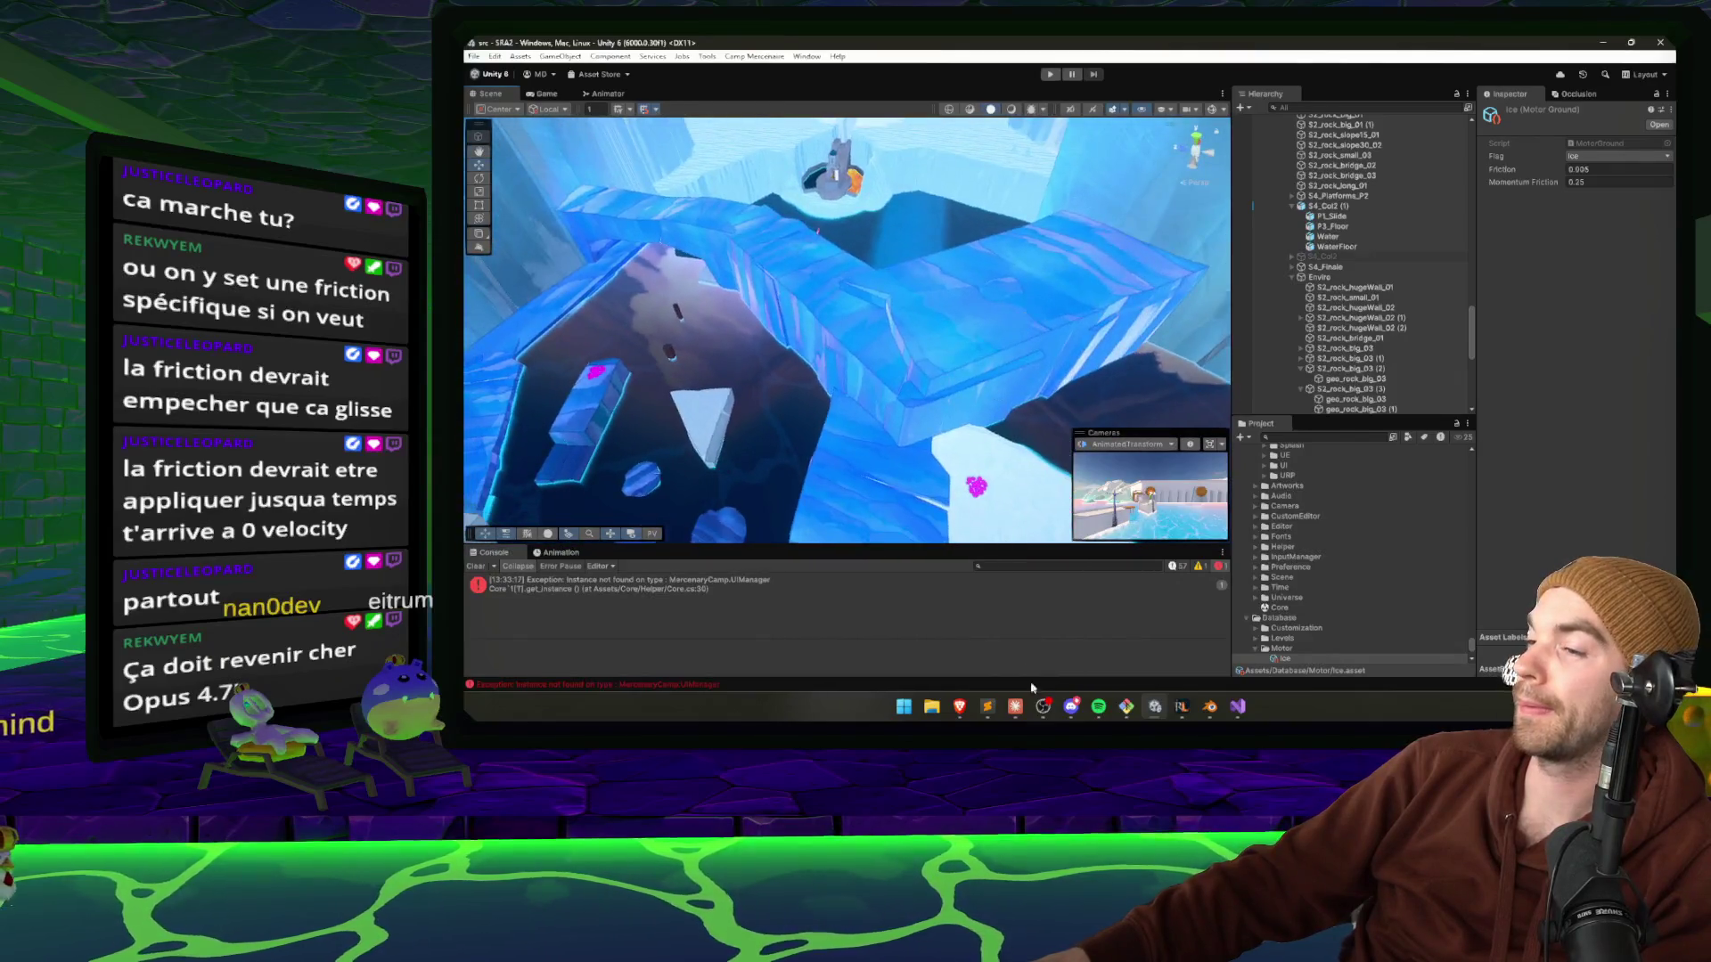
{"action": "left_click", "coordinate": [1016, 707]}
{"action": "left_click", "coordinate": [1441, 677]}
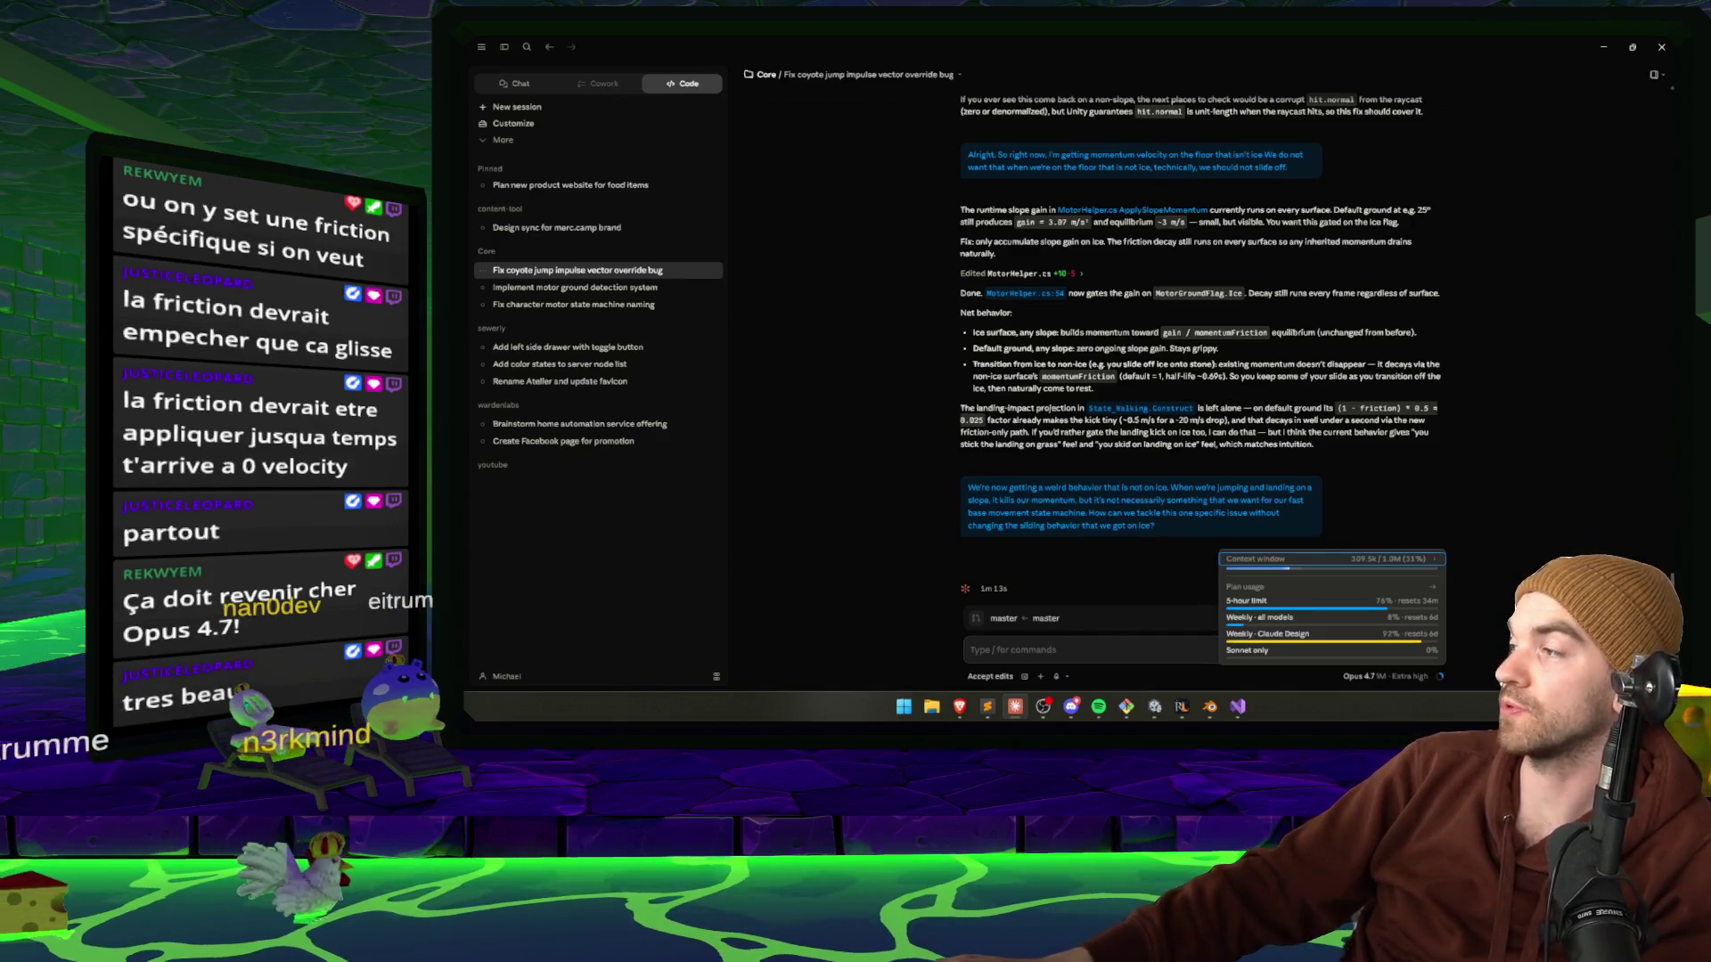
{"action": "left_click", "coordinate": [1154, 707]}
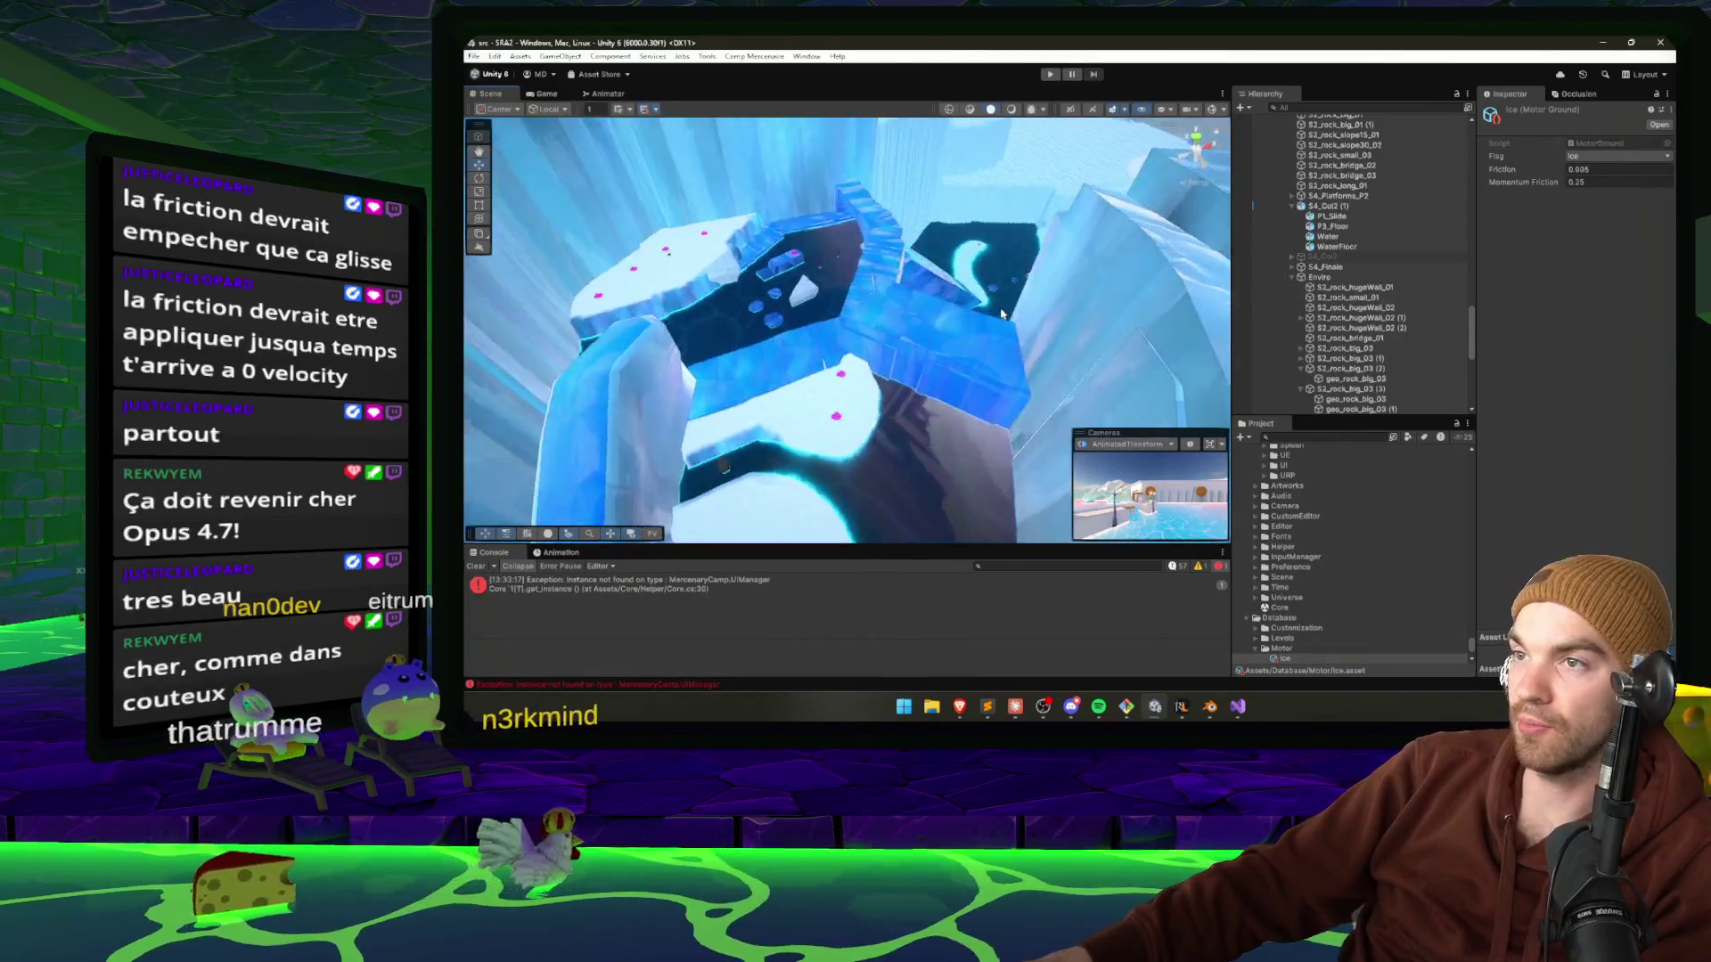
{"action": "left_click_drag", "start_coordinate": [1001, 314], "coordinate": [699, 357]}
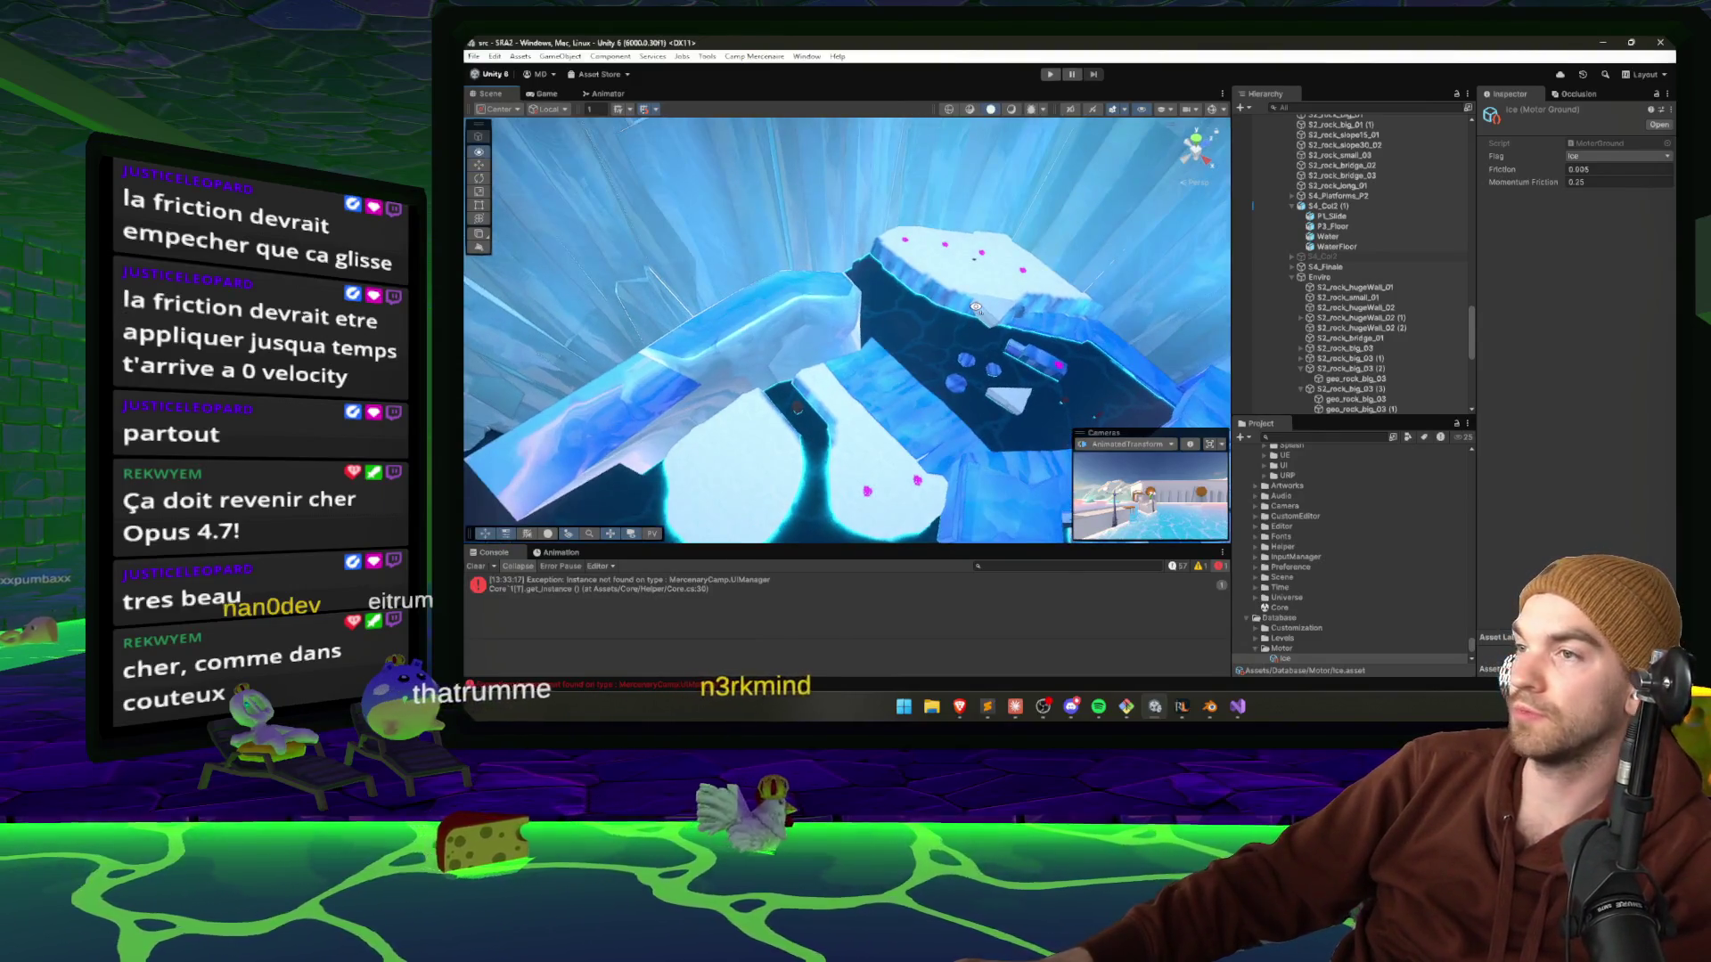
{"action": "mouse_move", "coordinate": [946, 341]}
{"action": "left_mouse_down"}
{"action": "mouse_move", "coordinate": [1142, 148]}
{"action": "mouse_move", "coordinate": [1327, 275]}
{"action": "mouse_move", "coordinate": [1202, 602]}
{"action": "left_mouse_up"}
Read Claude's explanation of default-ground landing momentum loss and its new landing numbers.
{"action": "mouse_move", "coordinate": [1159, 709]}
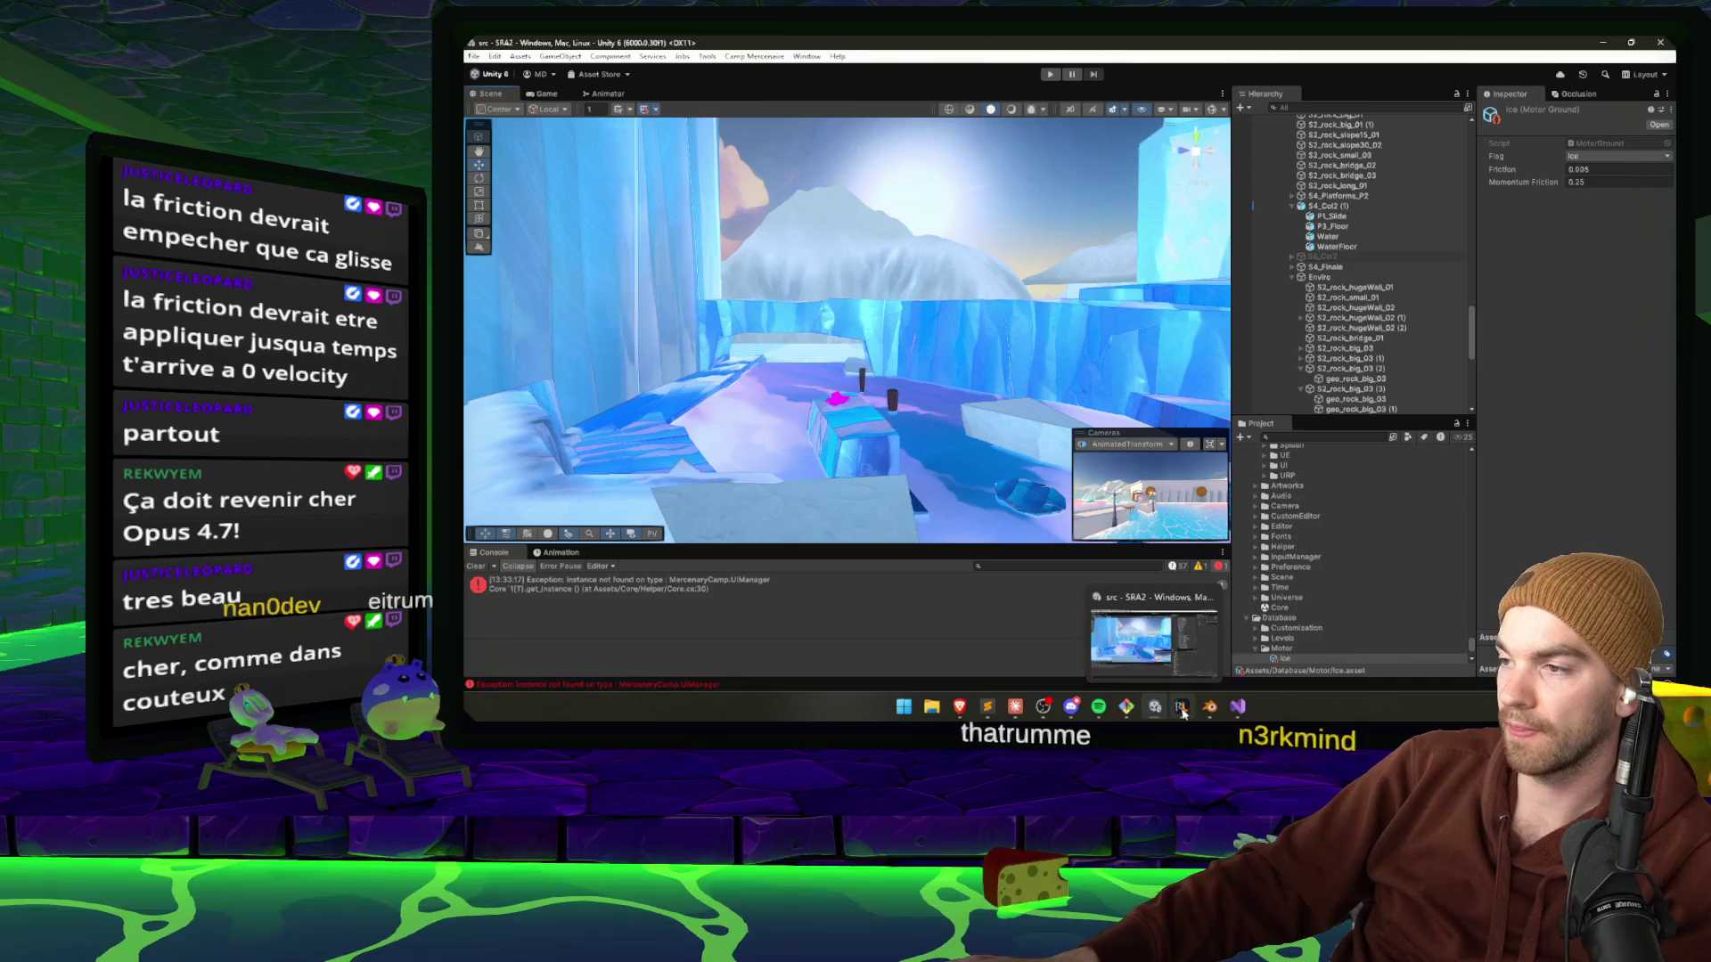
{"action": "left_click", "coordinate": [1015, 706]}
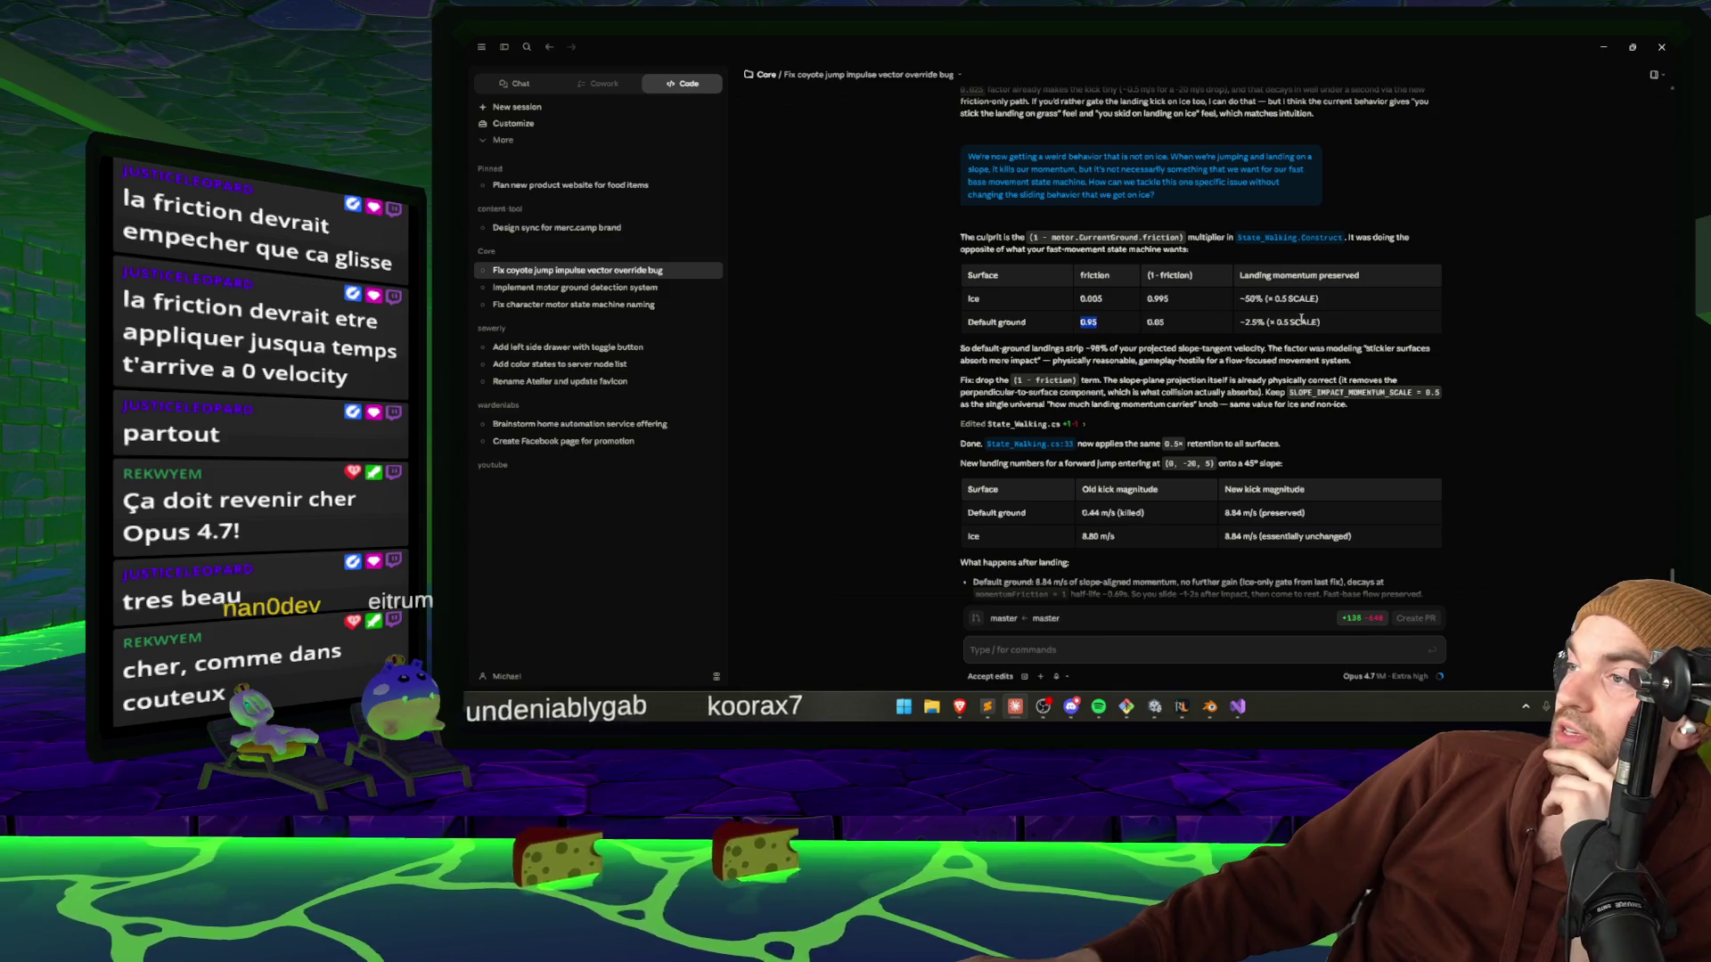
{"action": "left_click_drag", "start_coordinate": [982, 348], "coordinate": [1369, 367]}
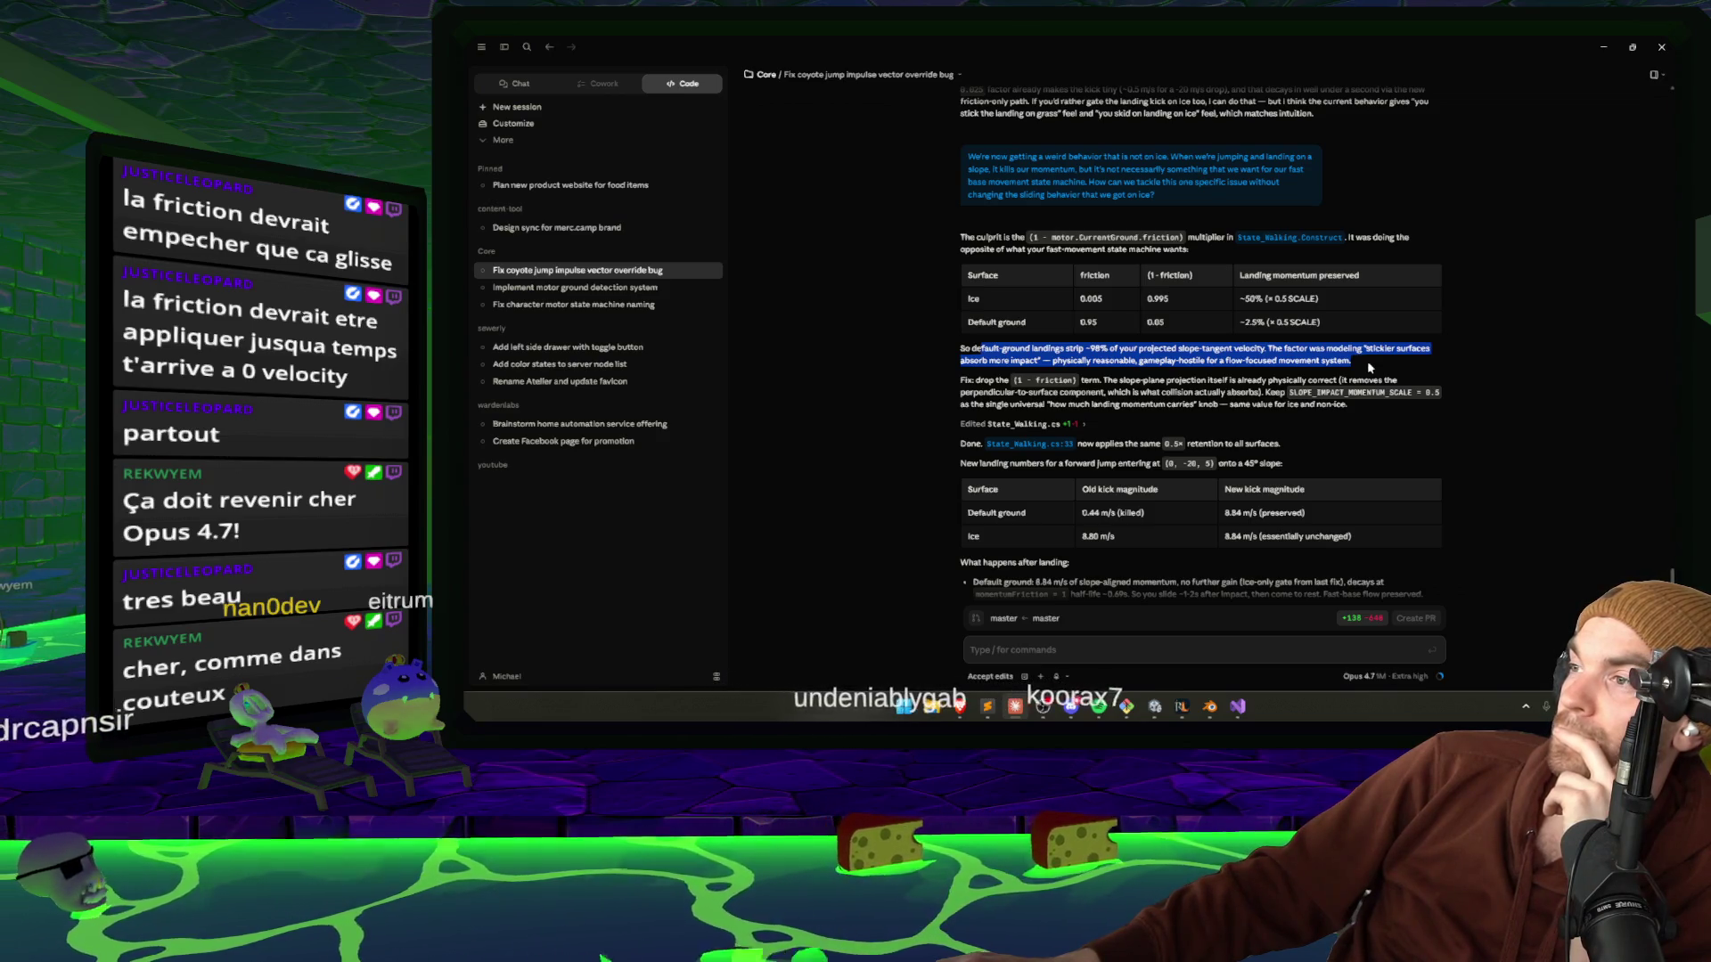
{"action": "left_click", "coordinate": [1200, 362]}
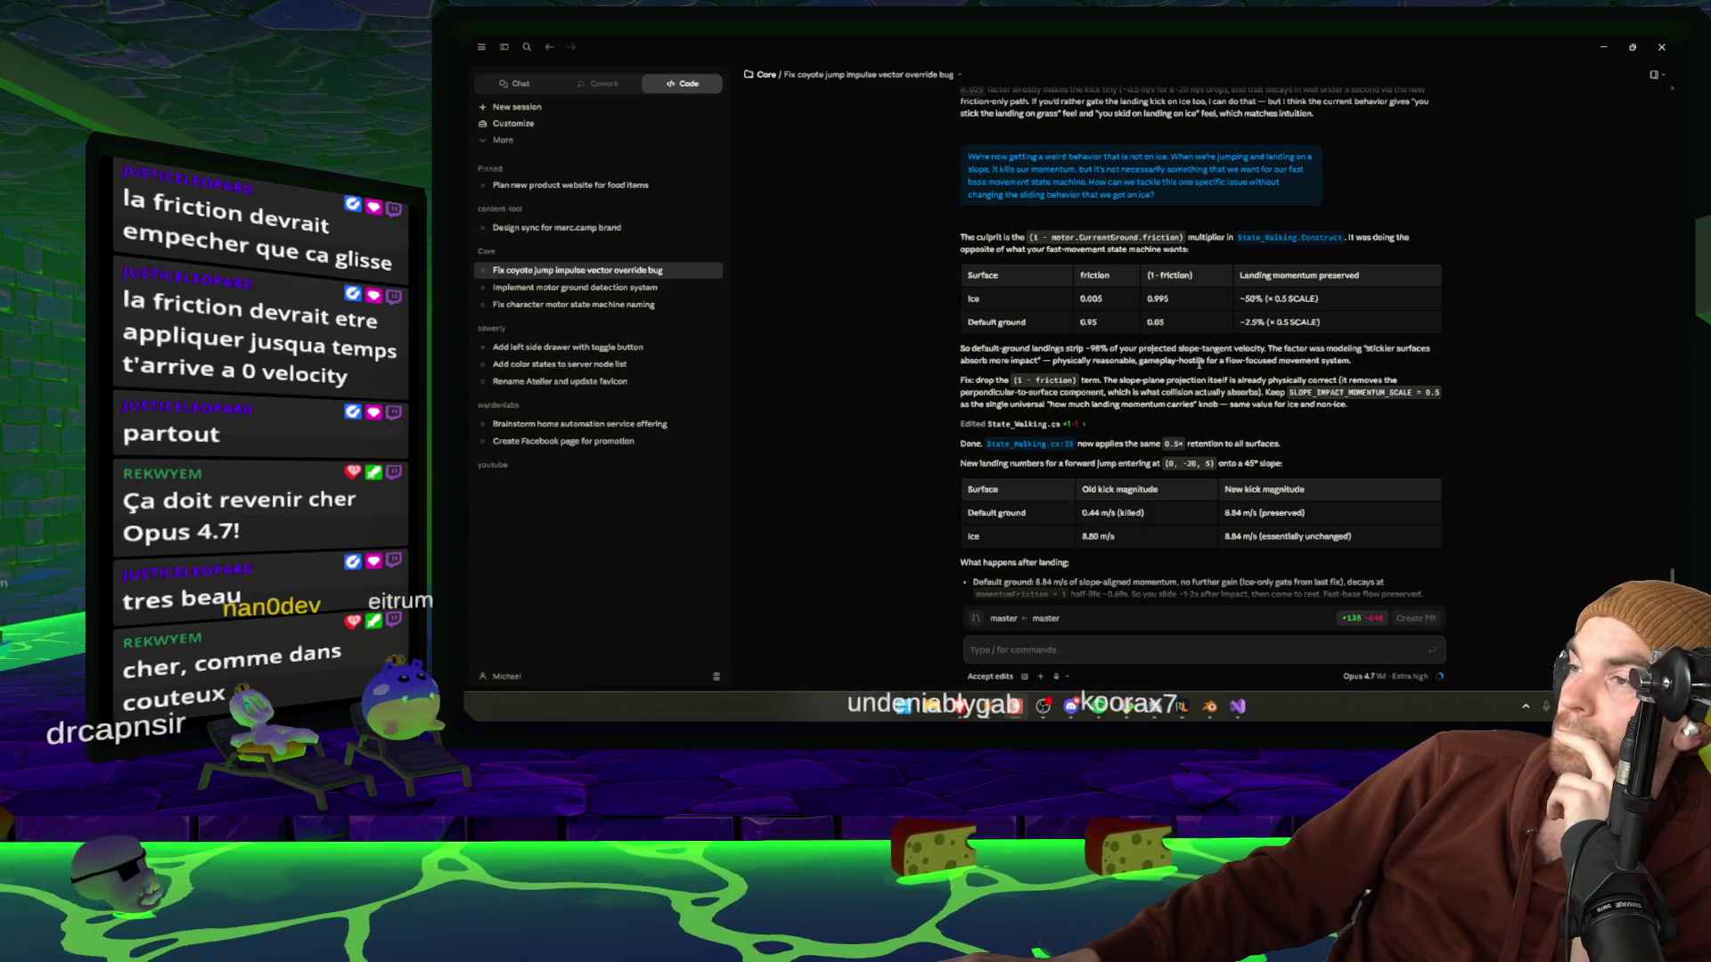
{"action": "double_click", "coordinate": [1199, 361]}
{"action": "scroll", "coordinate": [996, 360], "scroll_direction": "down", "scroll_amount": 1}
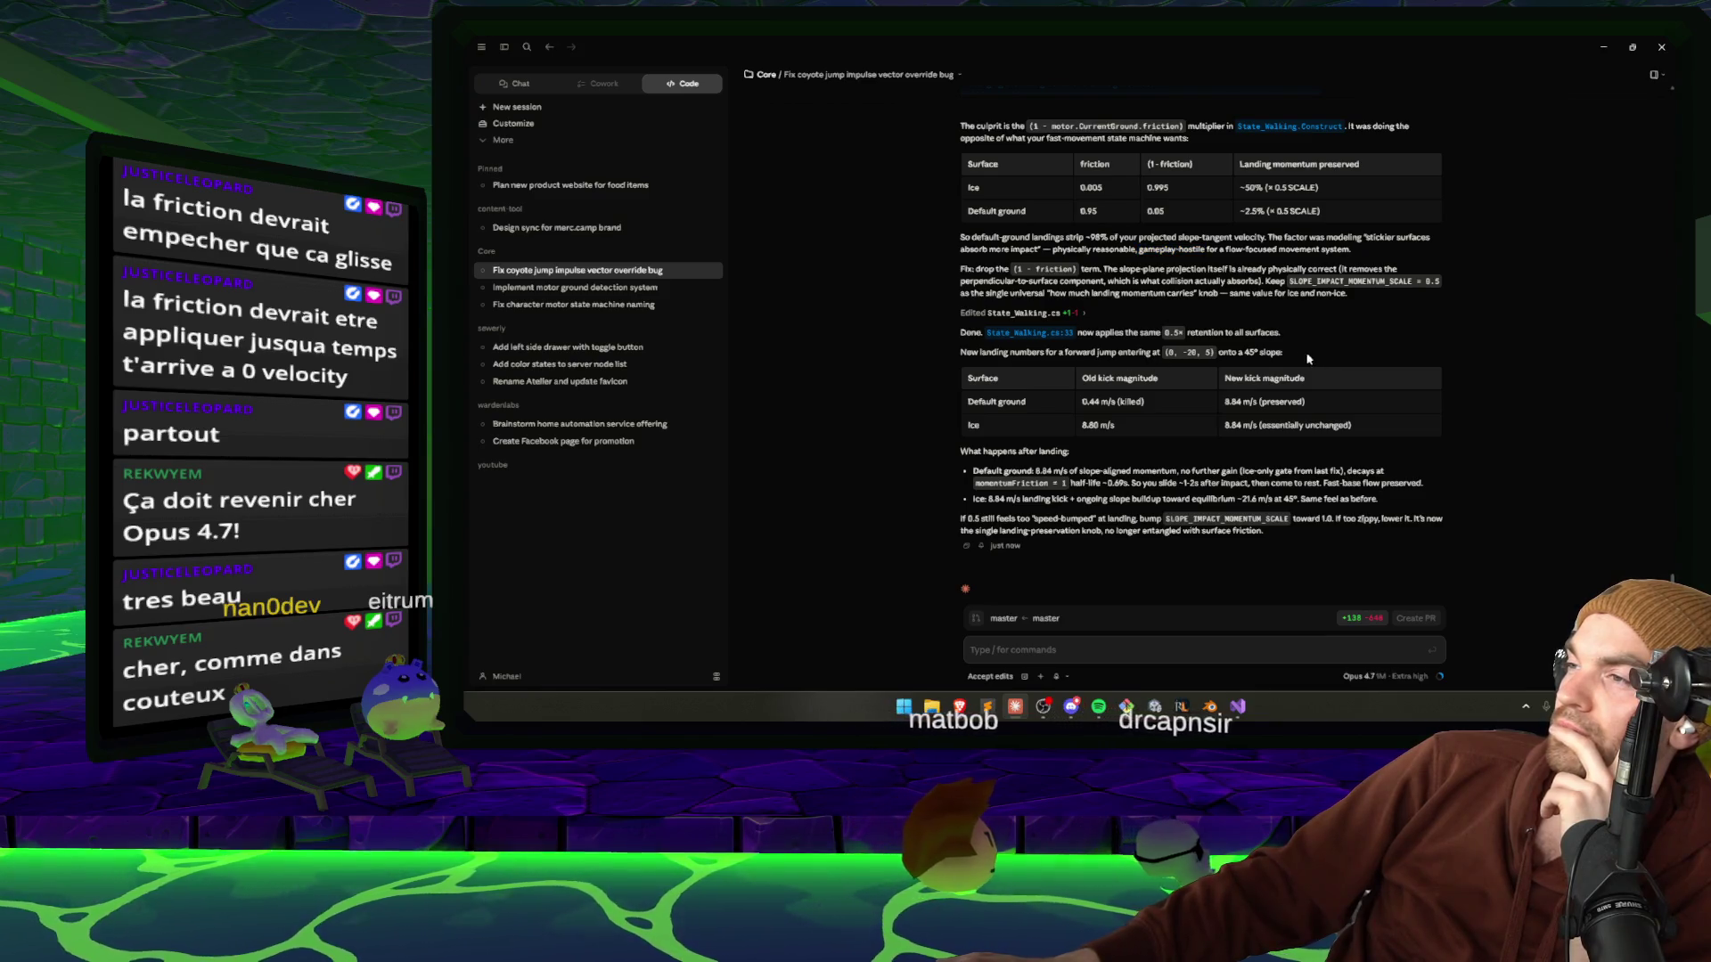
{"action": "left_click_drag", "start_coordinate": [1307, 358], "coordinate": [934, 355]}
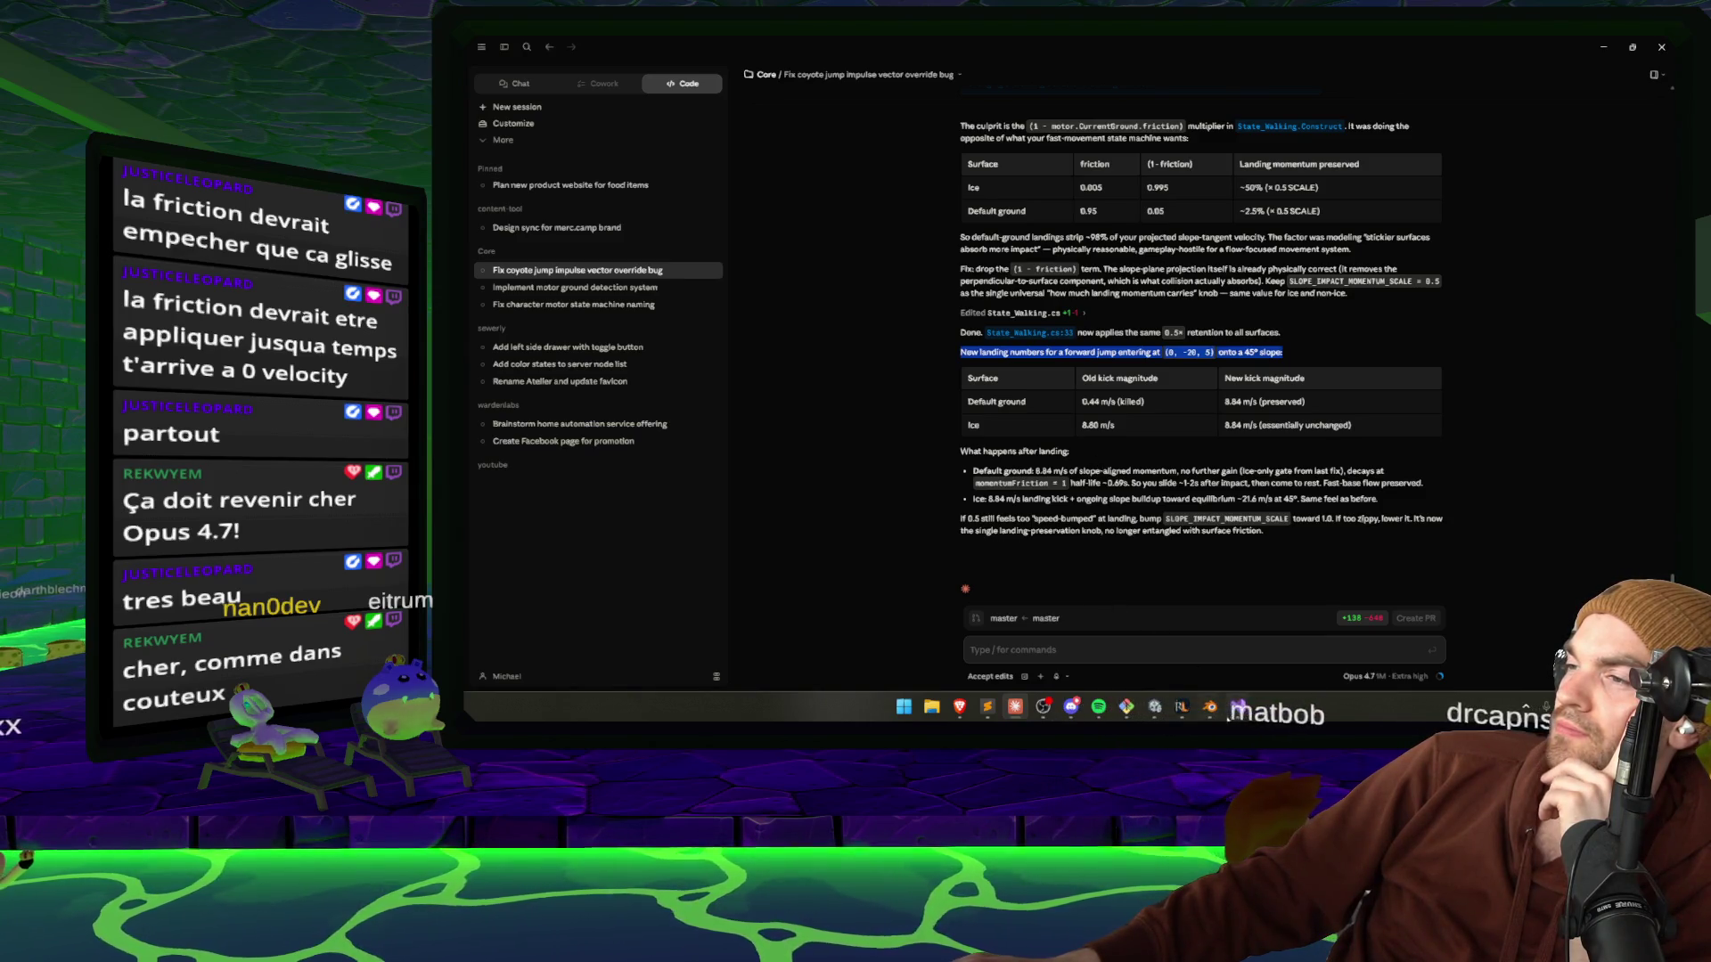
{"action": "left_click", "coordinate": [1173, 713]}
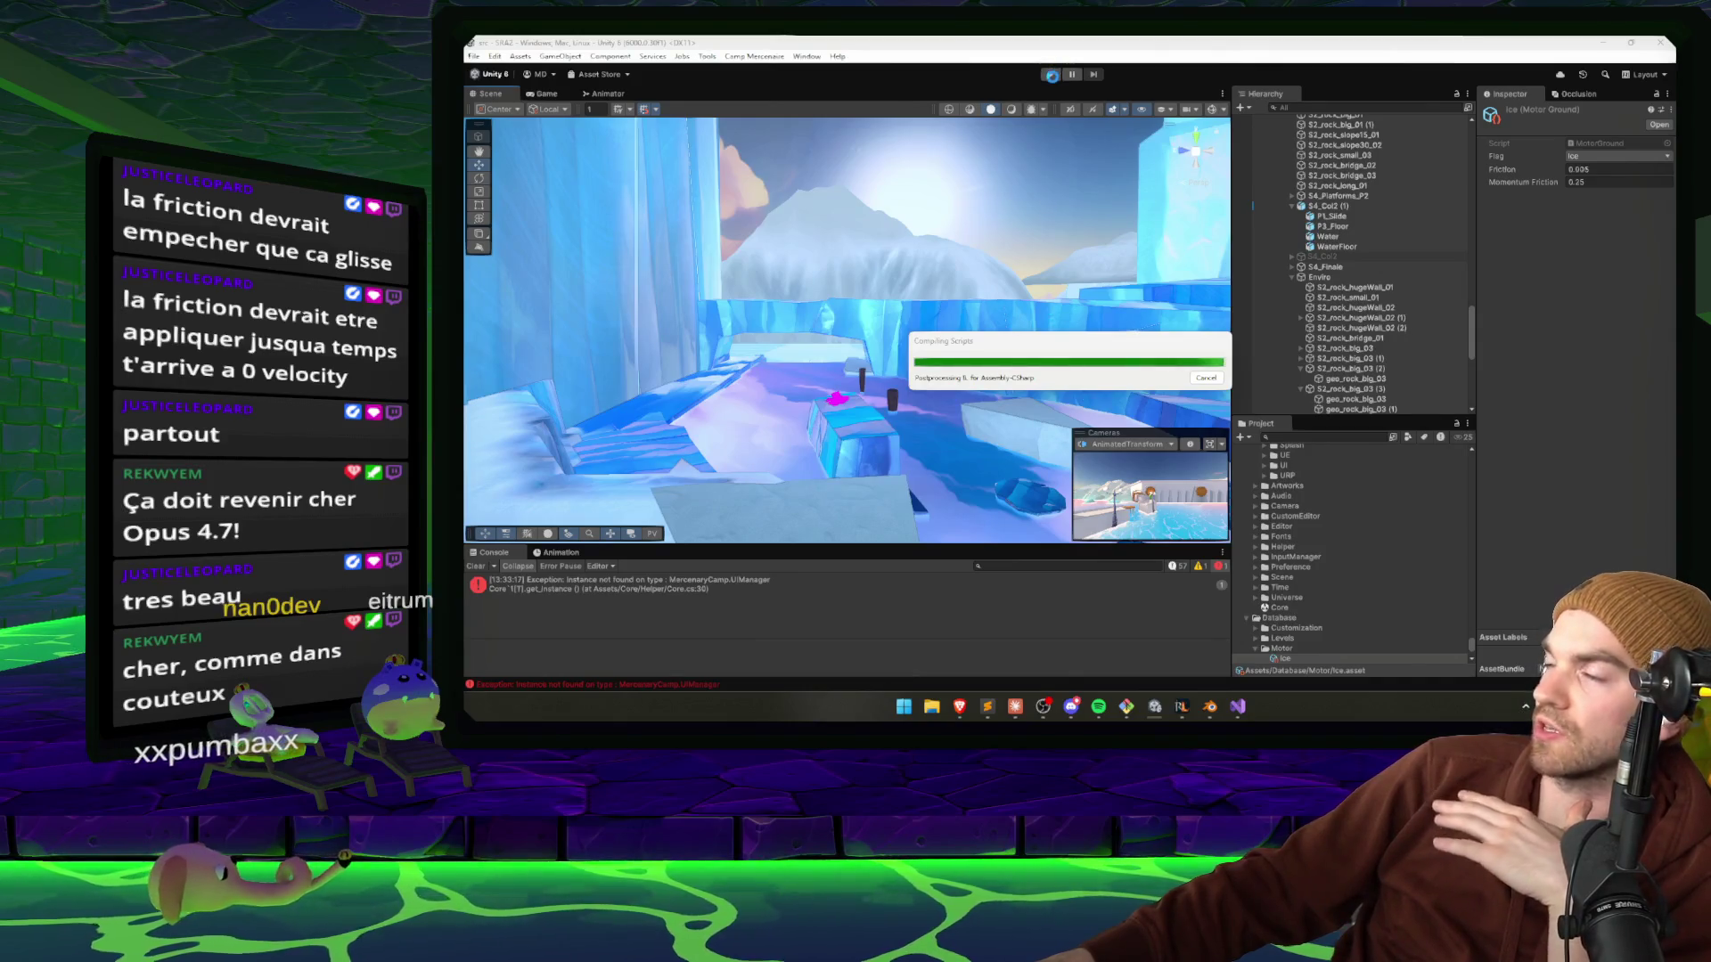
Enter Play mode to recompile the landing-momentum changes and playtest the level.
{"action": "left_click", "coordinate": [1052, 77]}
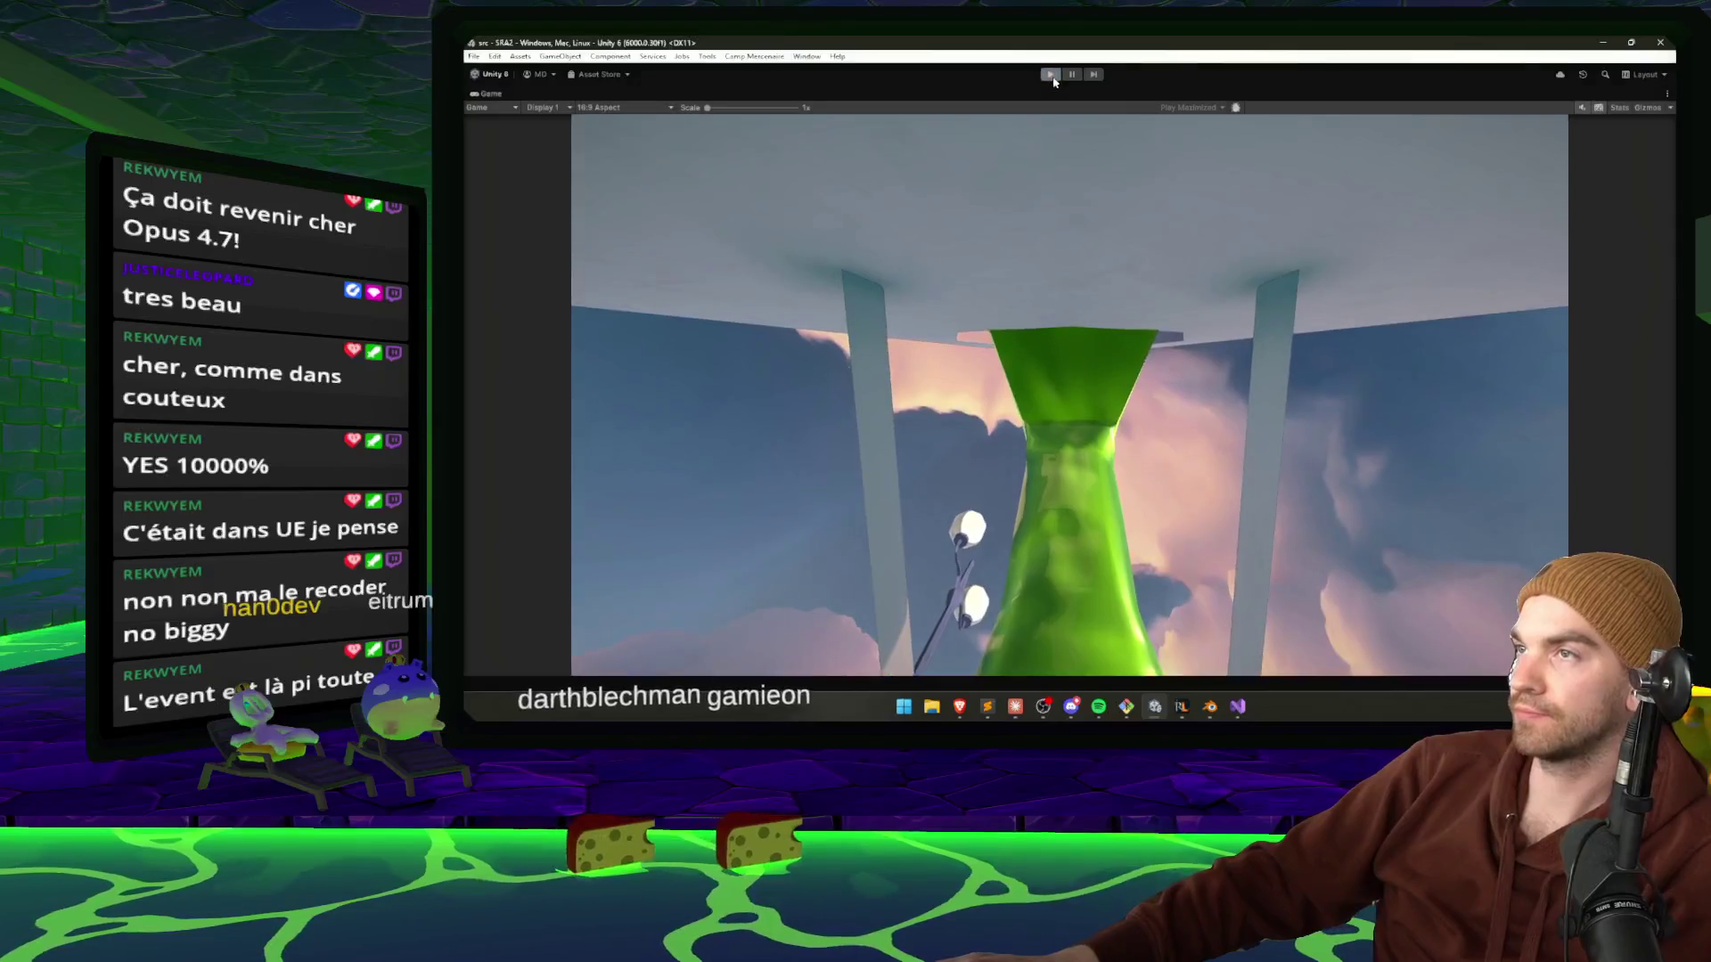
Restart the playtest and run and jump along the stone wall by the pool to check landing speed.
{"action": "left_click", "coordinate": [1051, 75]}
{"action": "left_click", "coordinate": [1051, 75]}
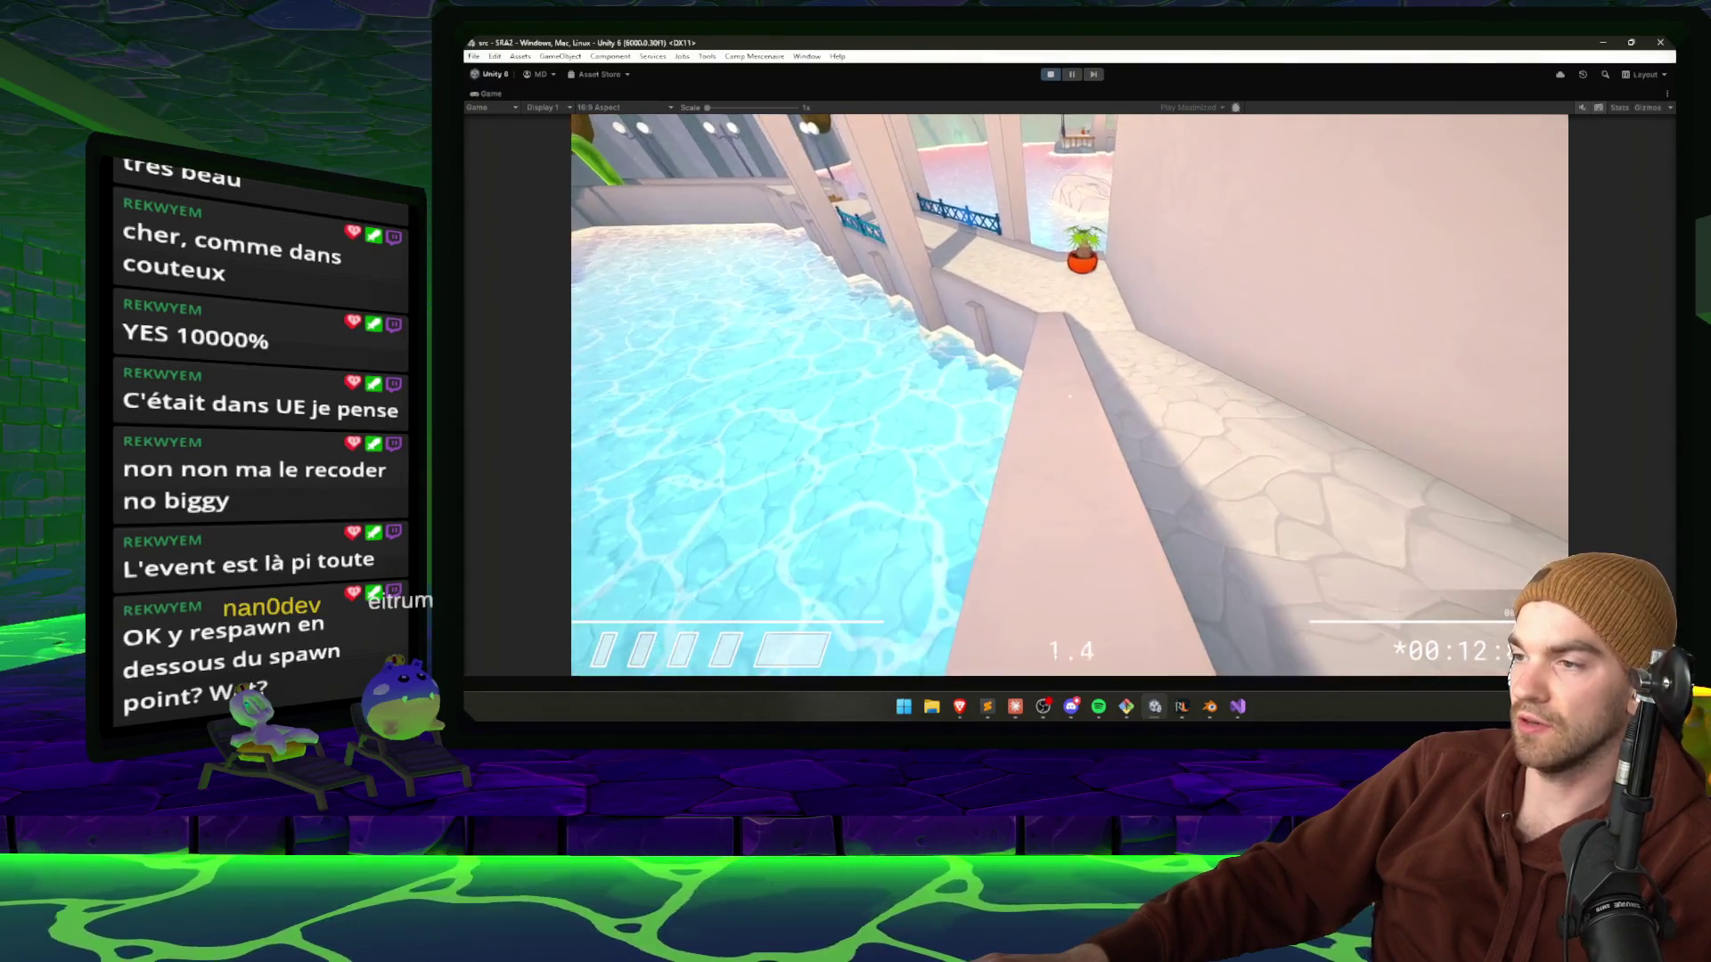
{"action": "key", "text": "w"}
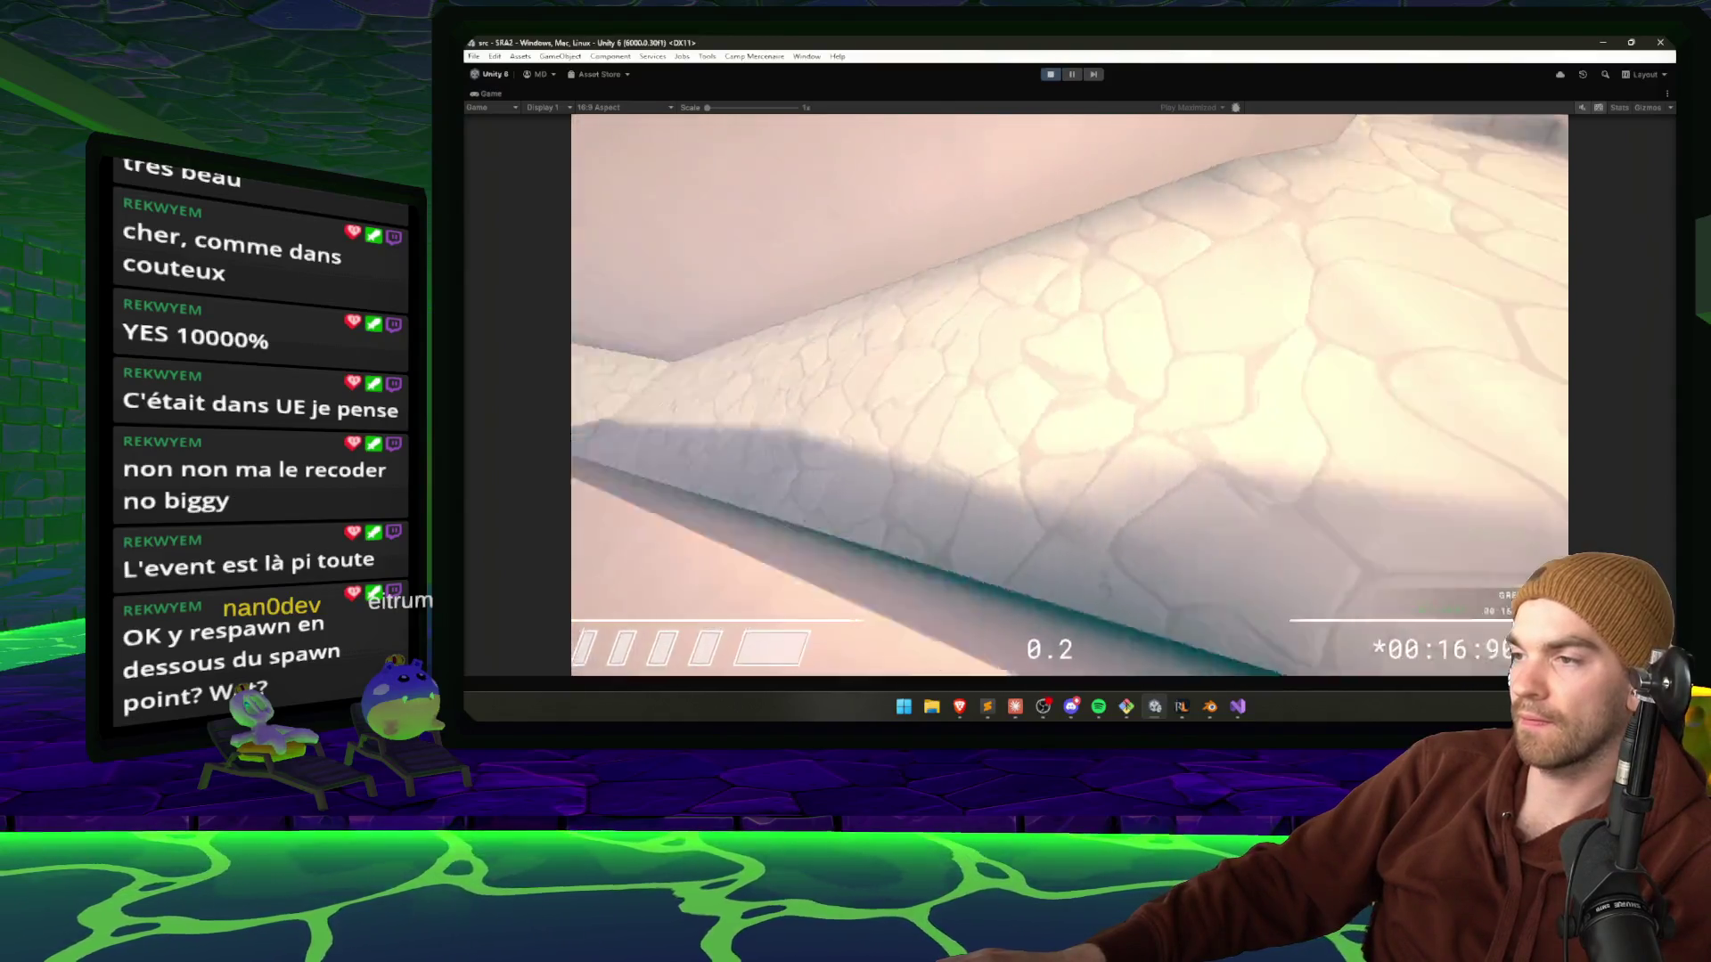
{"action": "key", "text": "w"}
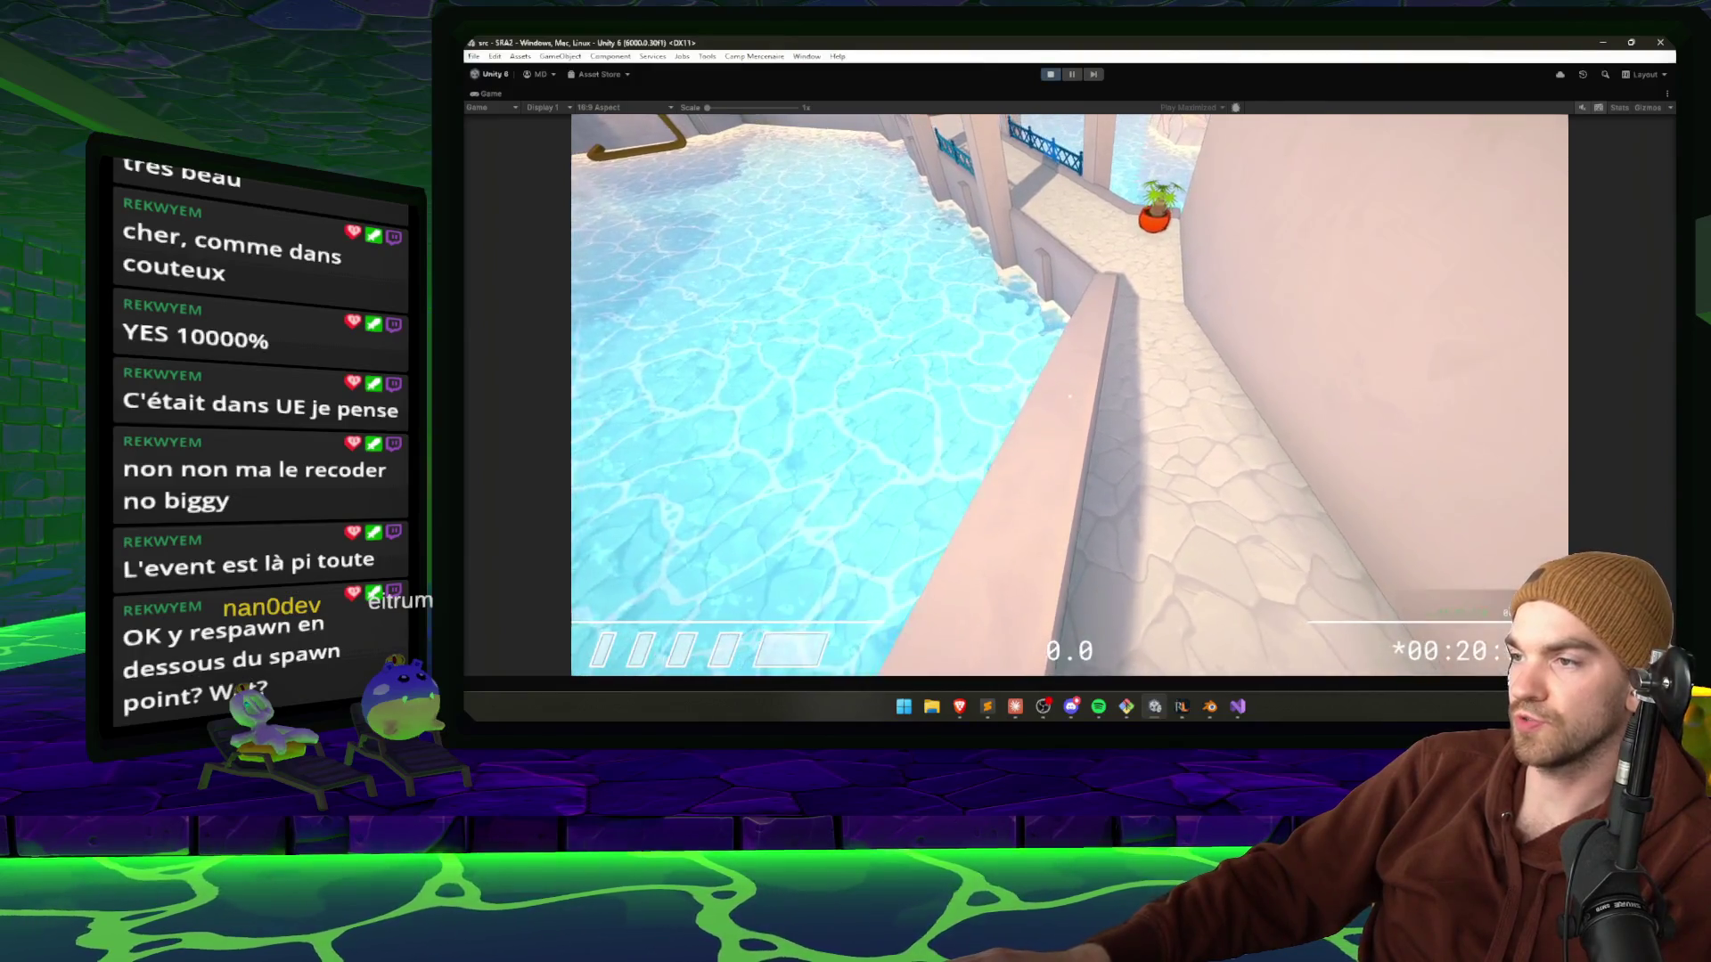
{"action": "key", "text": "w"}
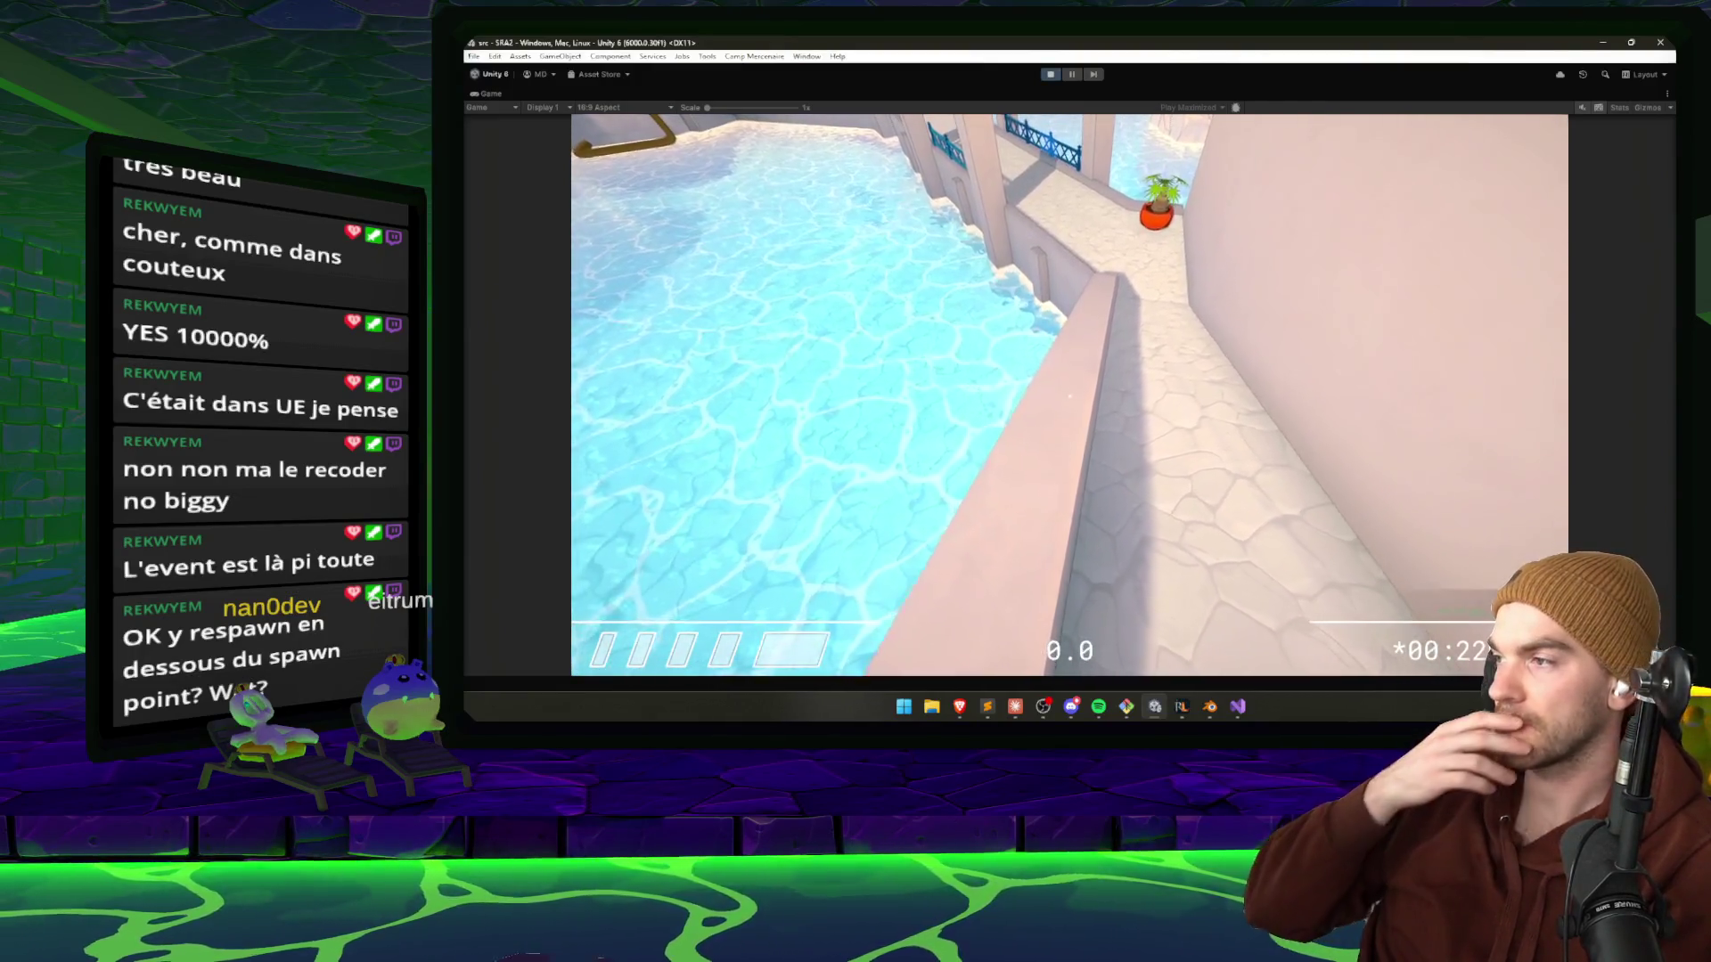
{"action": "key", "text": "w"}
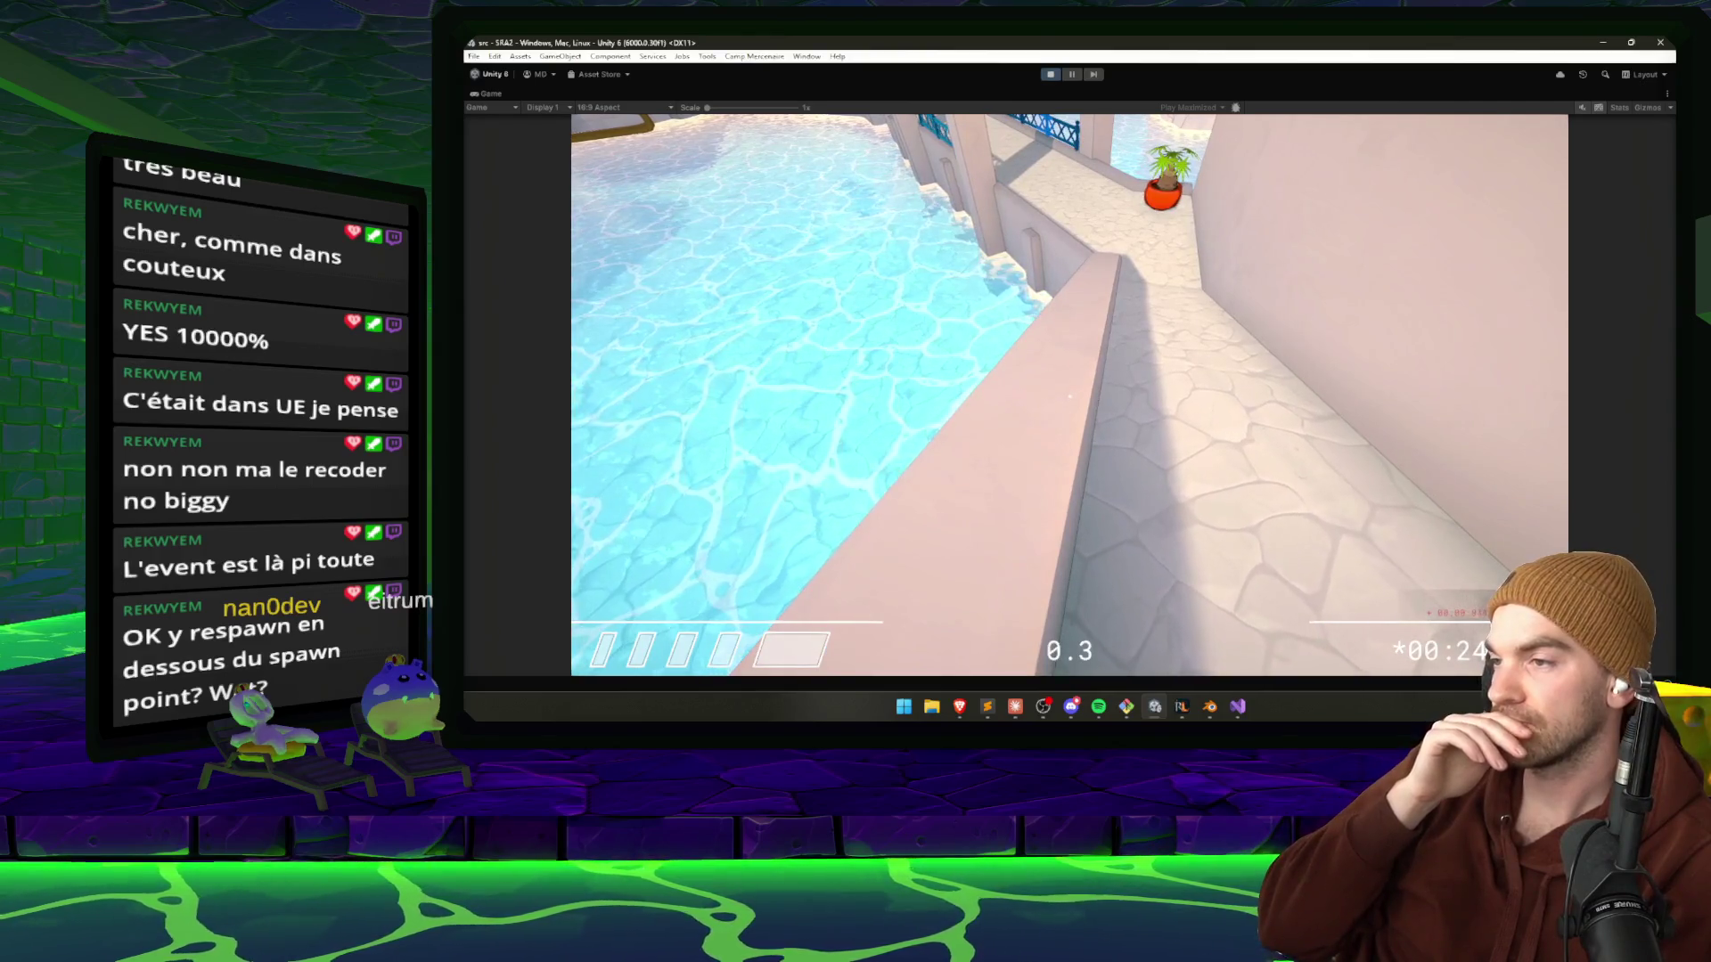
{"action": "key", "text": "Escape"}
{"action": "key", "text": "Escape"}
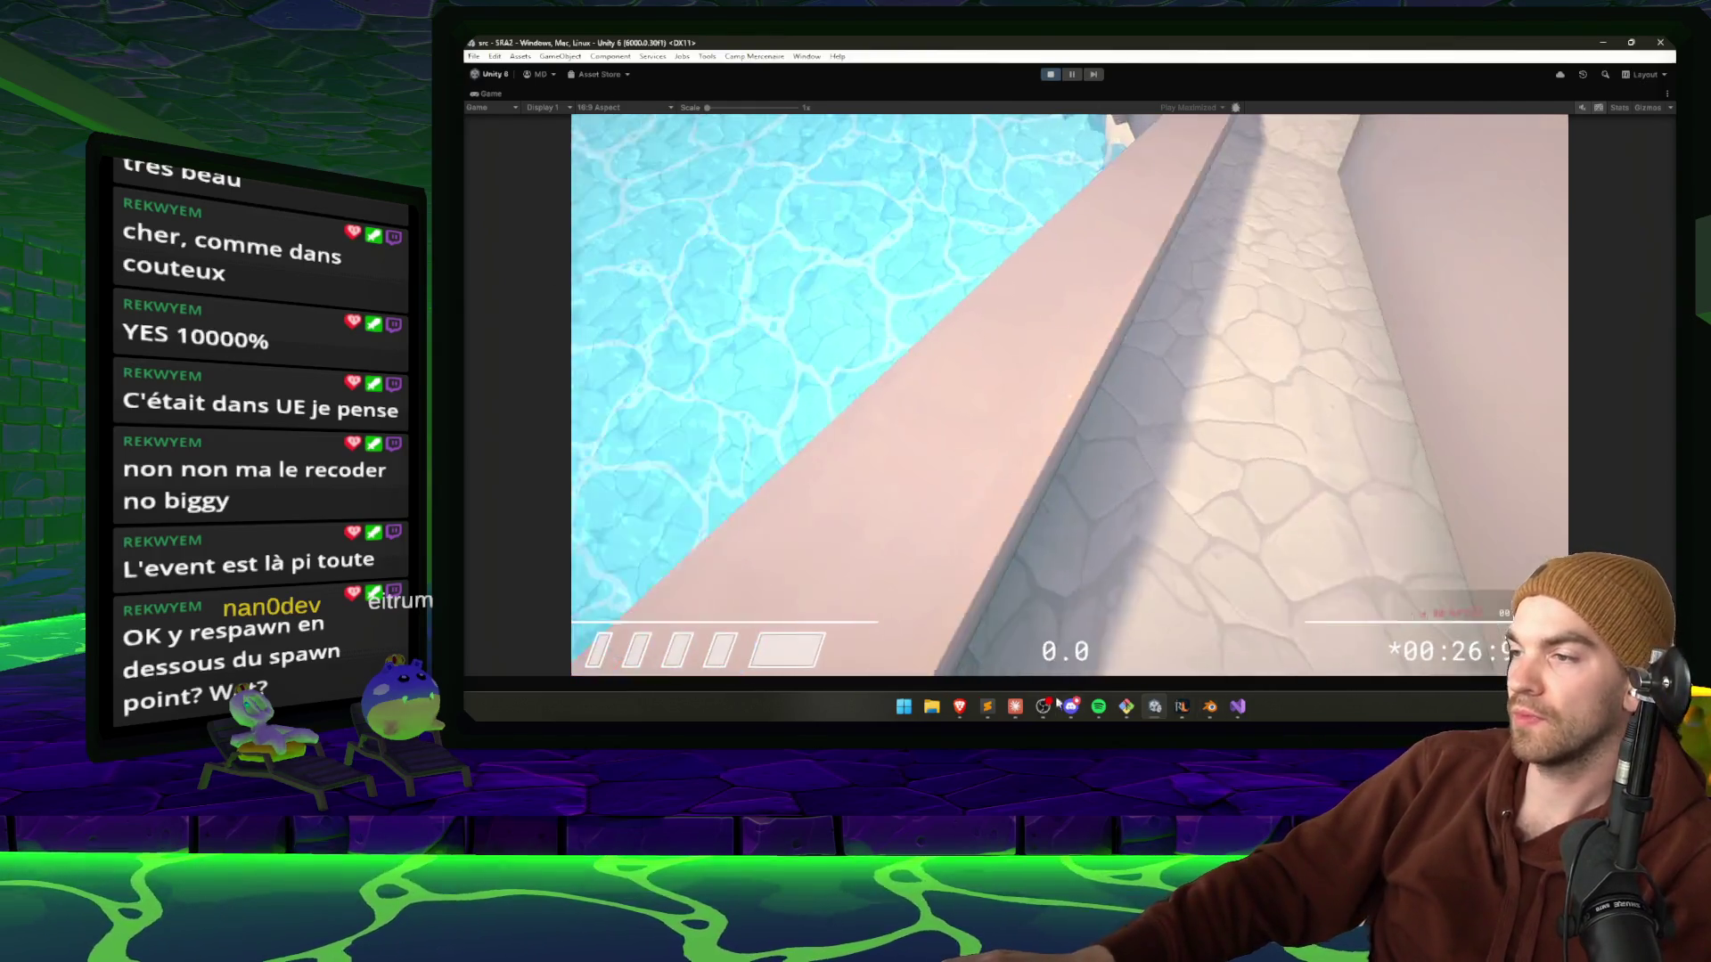
{"action": "key", "text": "alt+Tab"}
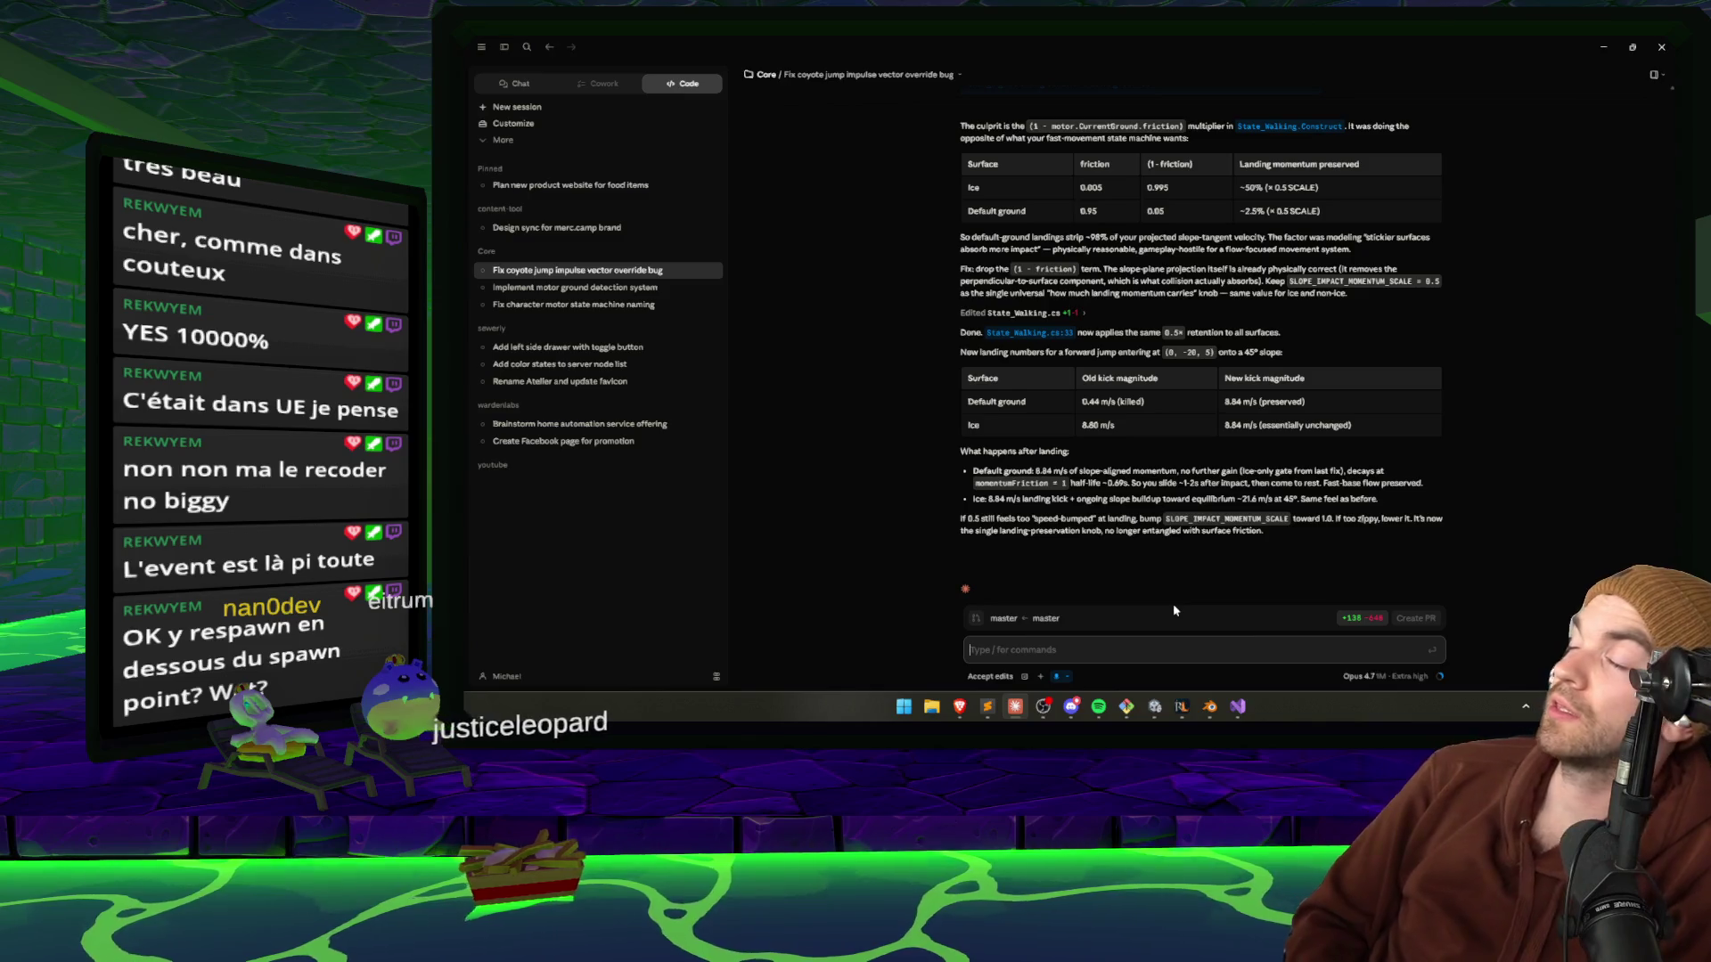
Ask Claude to gate the slope-landing momentum behaviour to ice only, not default ground.
{"action": "type", "text": "Can we gape this behavior"}
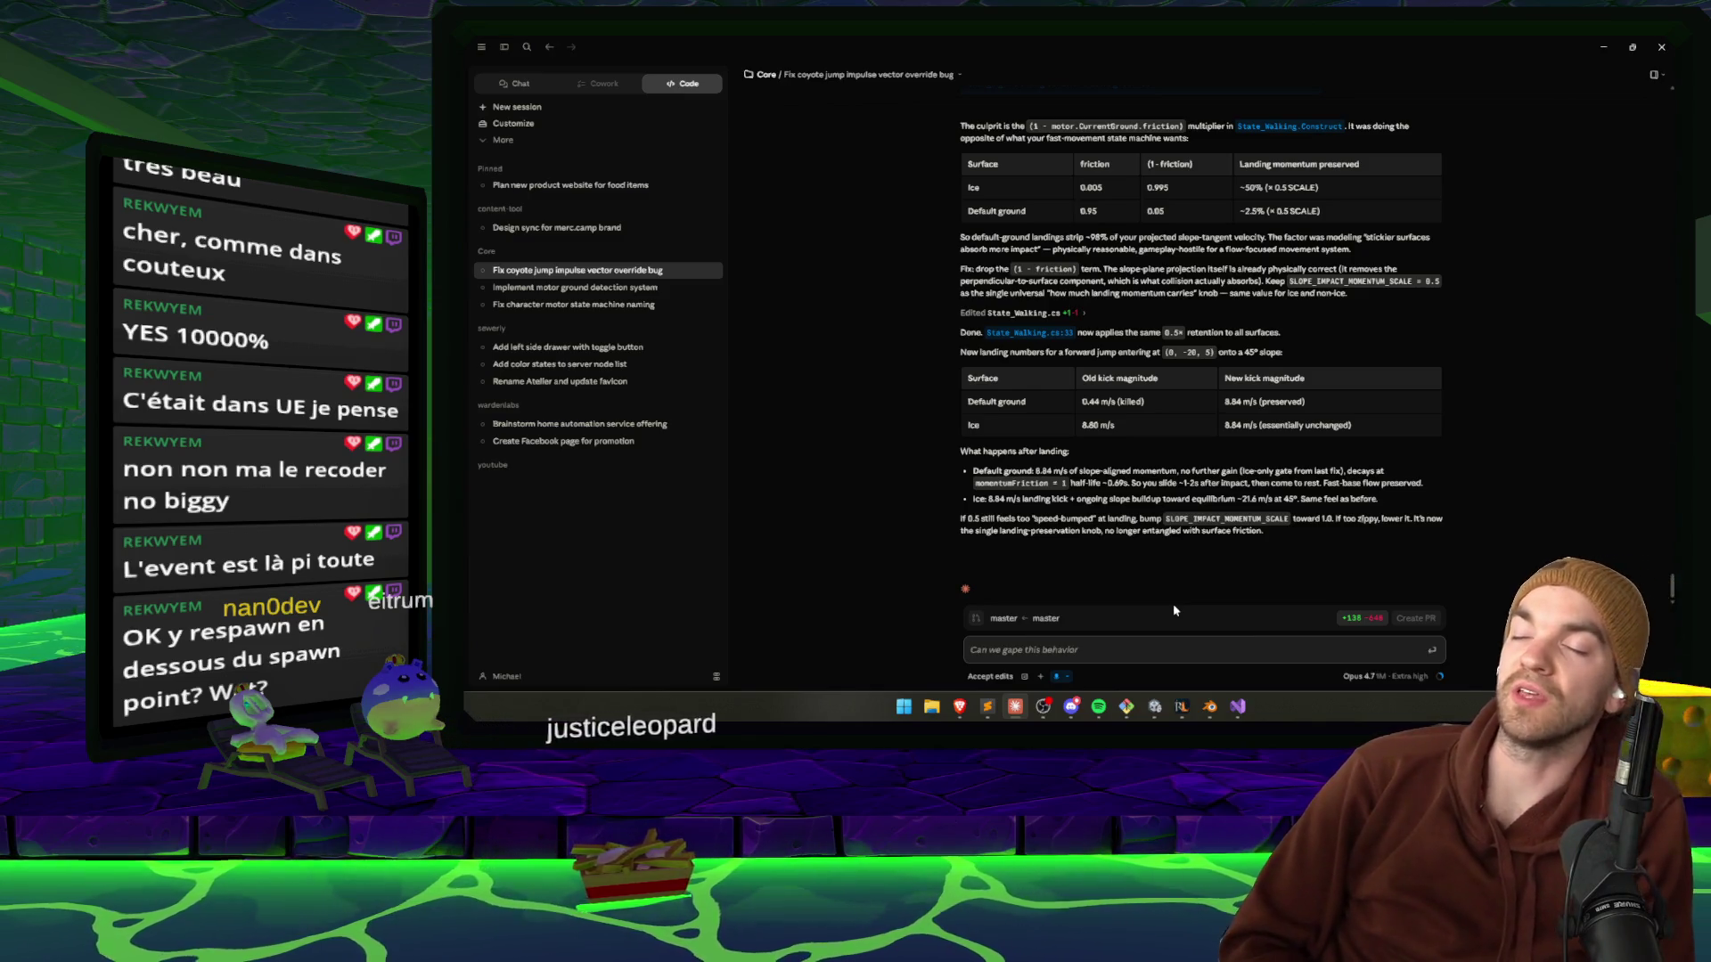
{"action": "type", "text": " to only ice? Because having this on"}
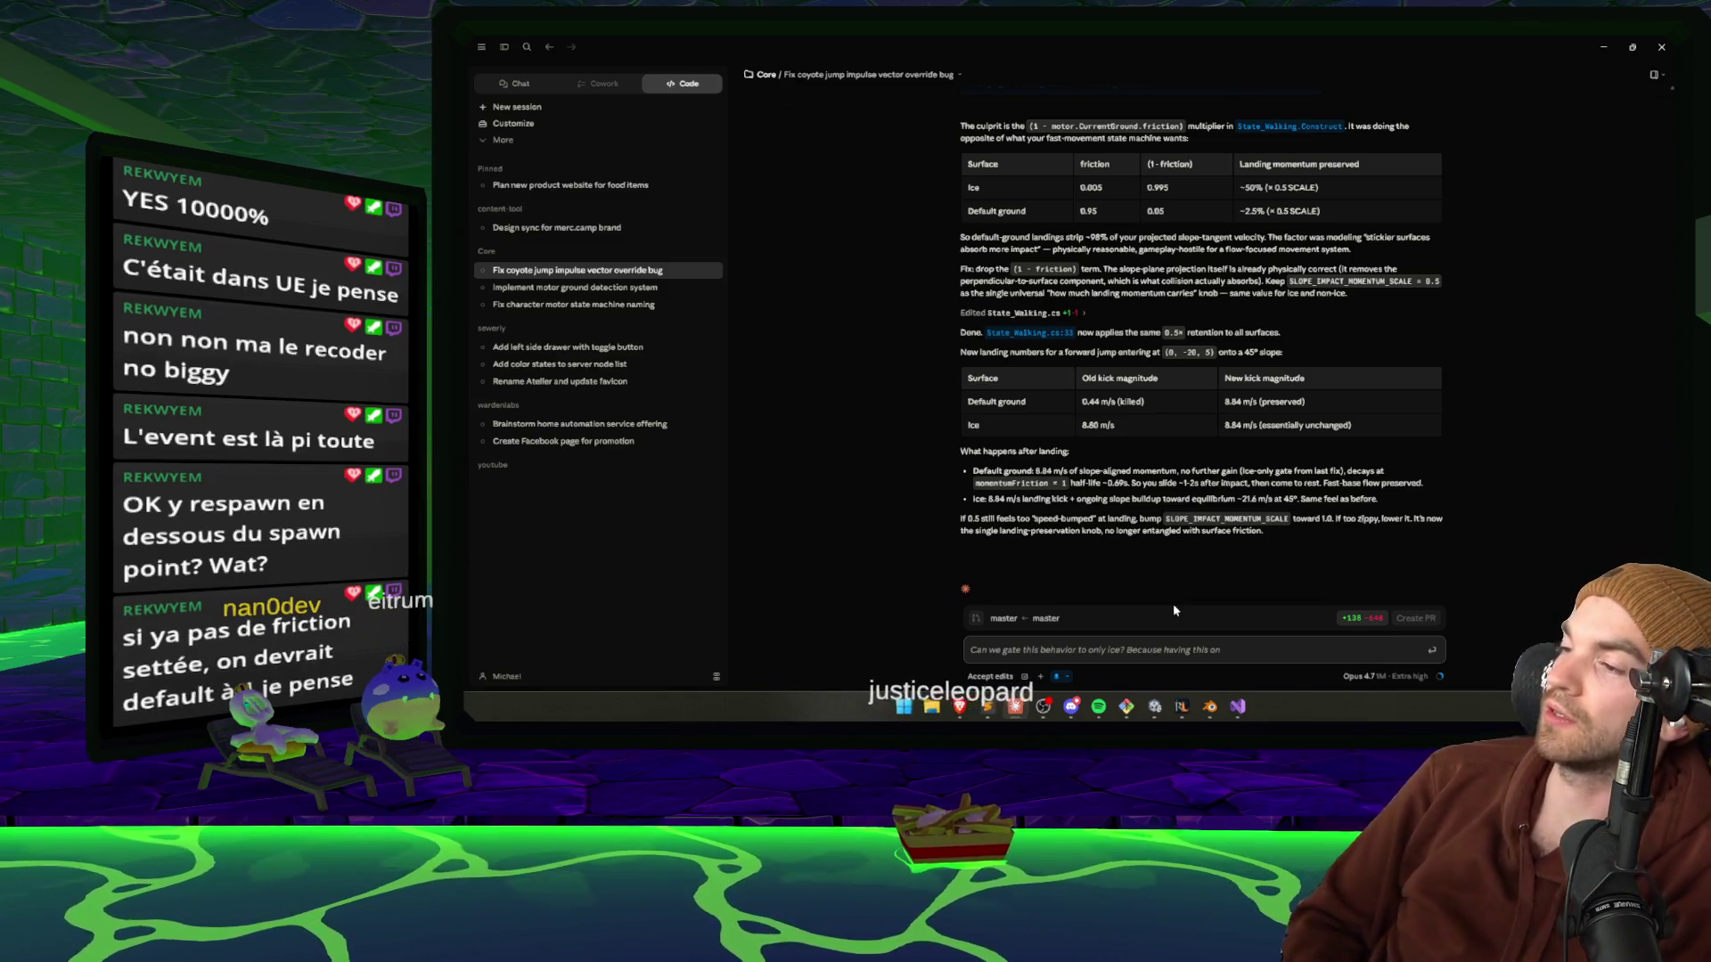
{"action": "type", "text": " default ground is really annoying."}
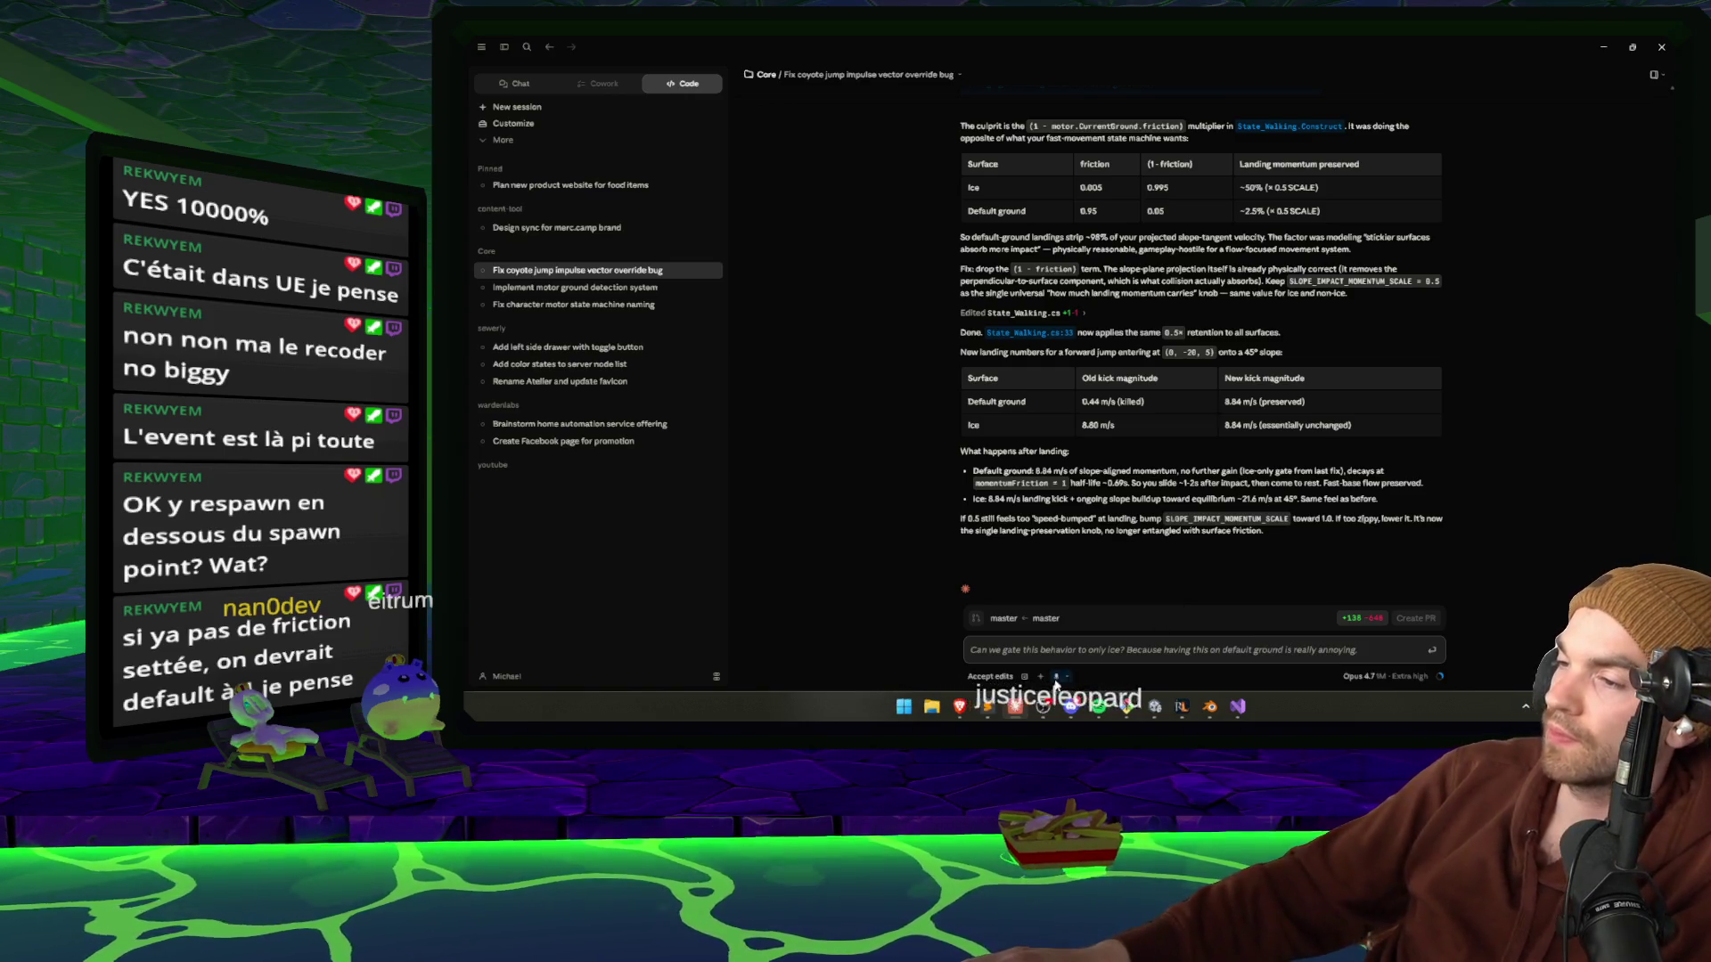
{"action": "key", "text": "Return"}
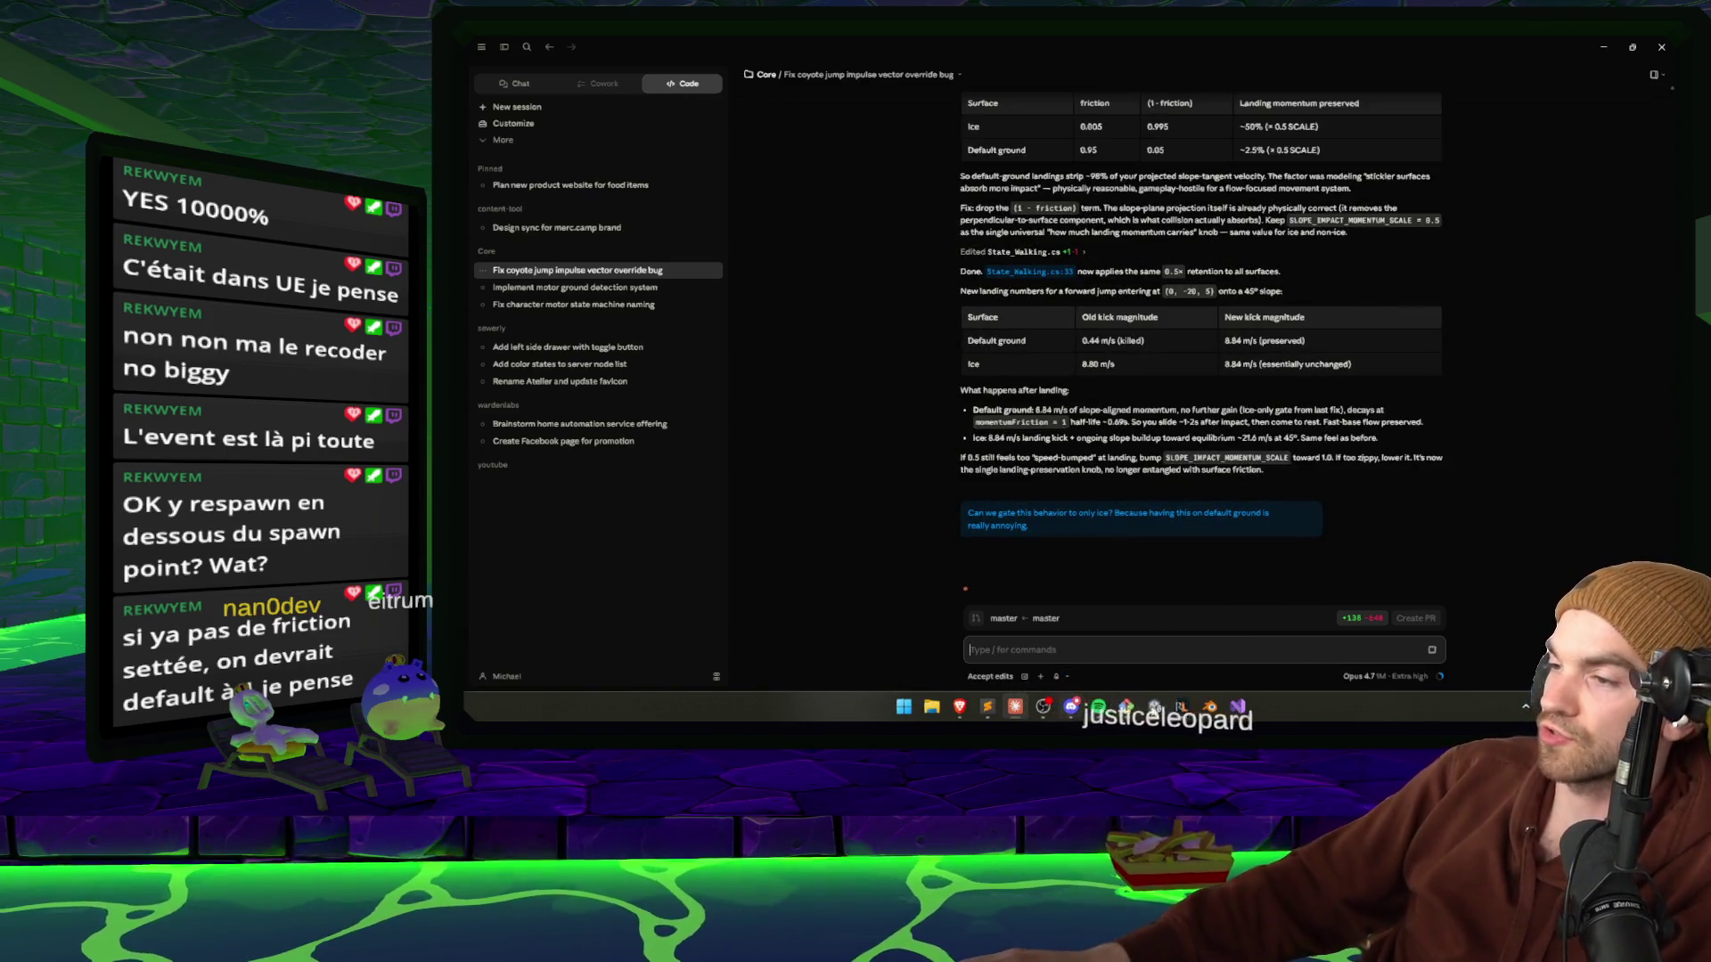
{"action": "key", "text": "alt+Tab"}
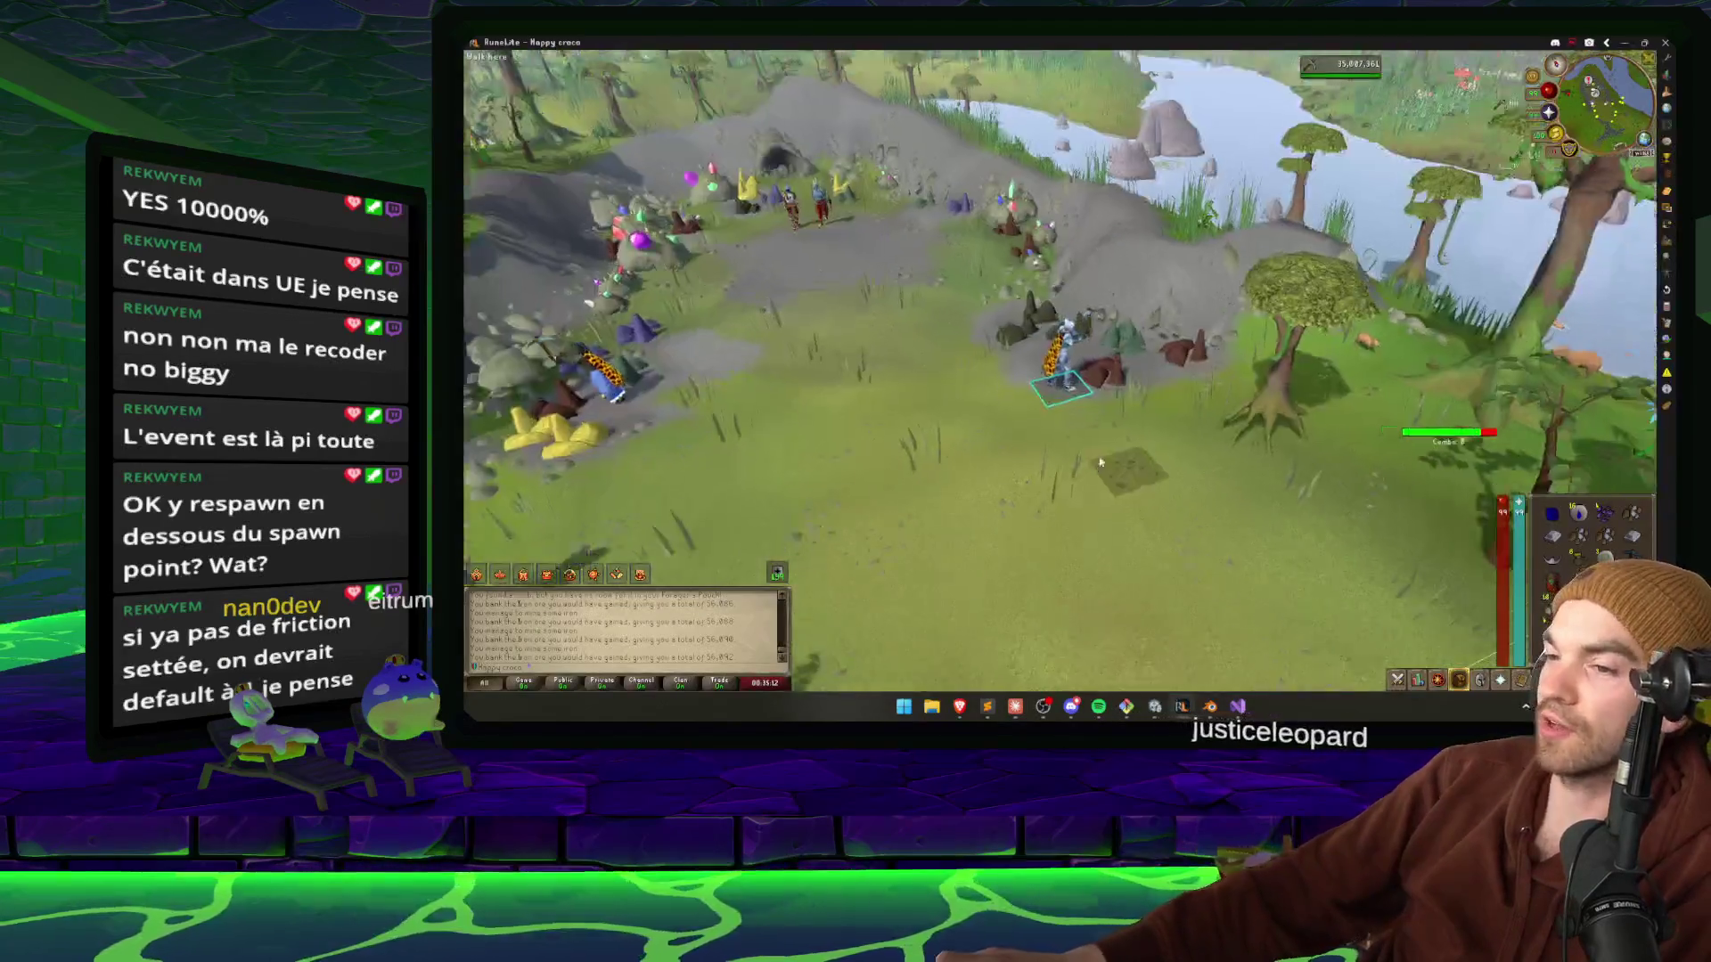
Rotate the RuneLite camera around the mining area and glance at the Leagues VI panel.
{"action": "key", "text": "Down"}
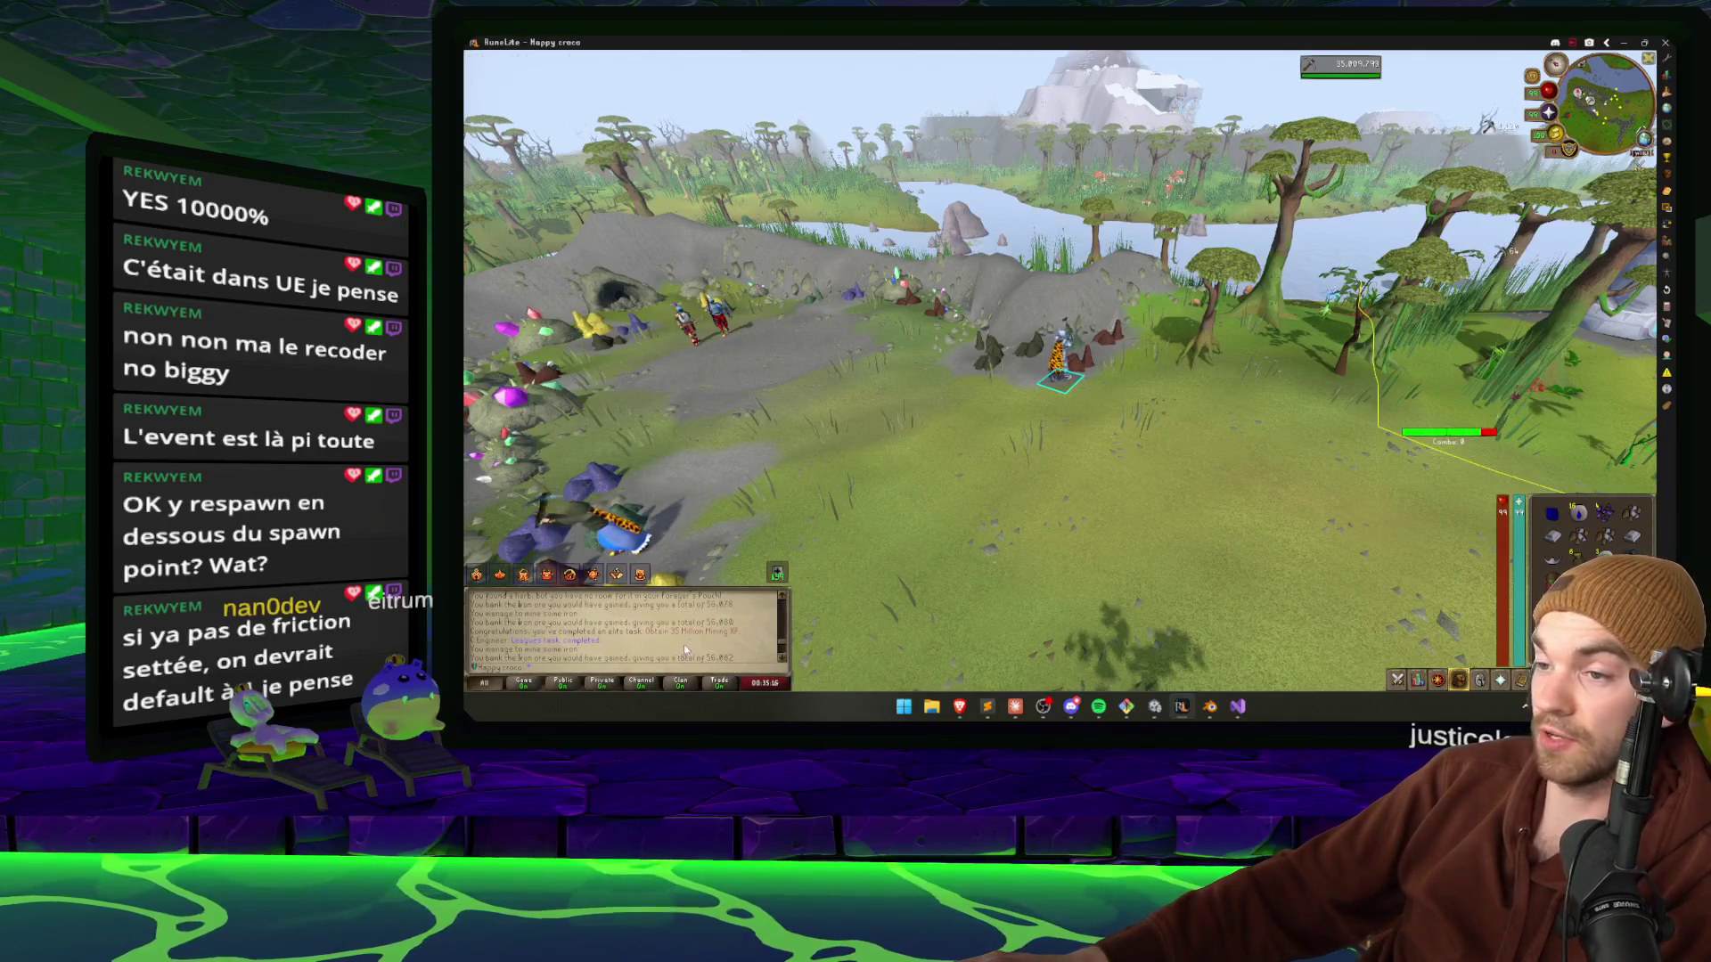
{"action": "key", "text": "Right"}
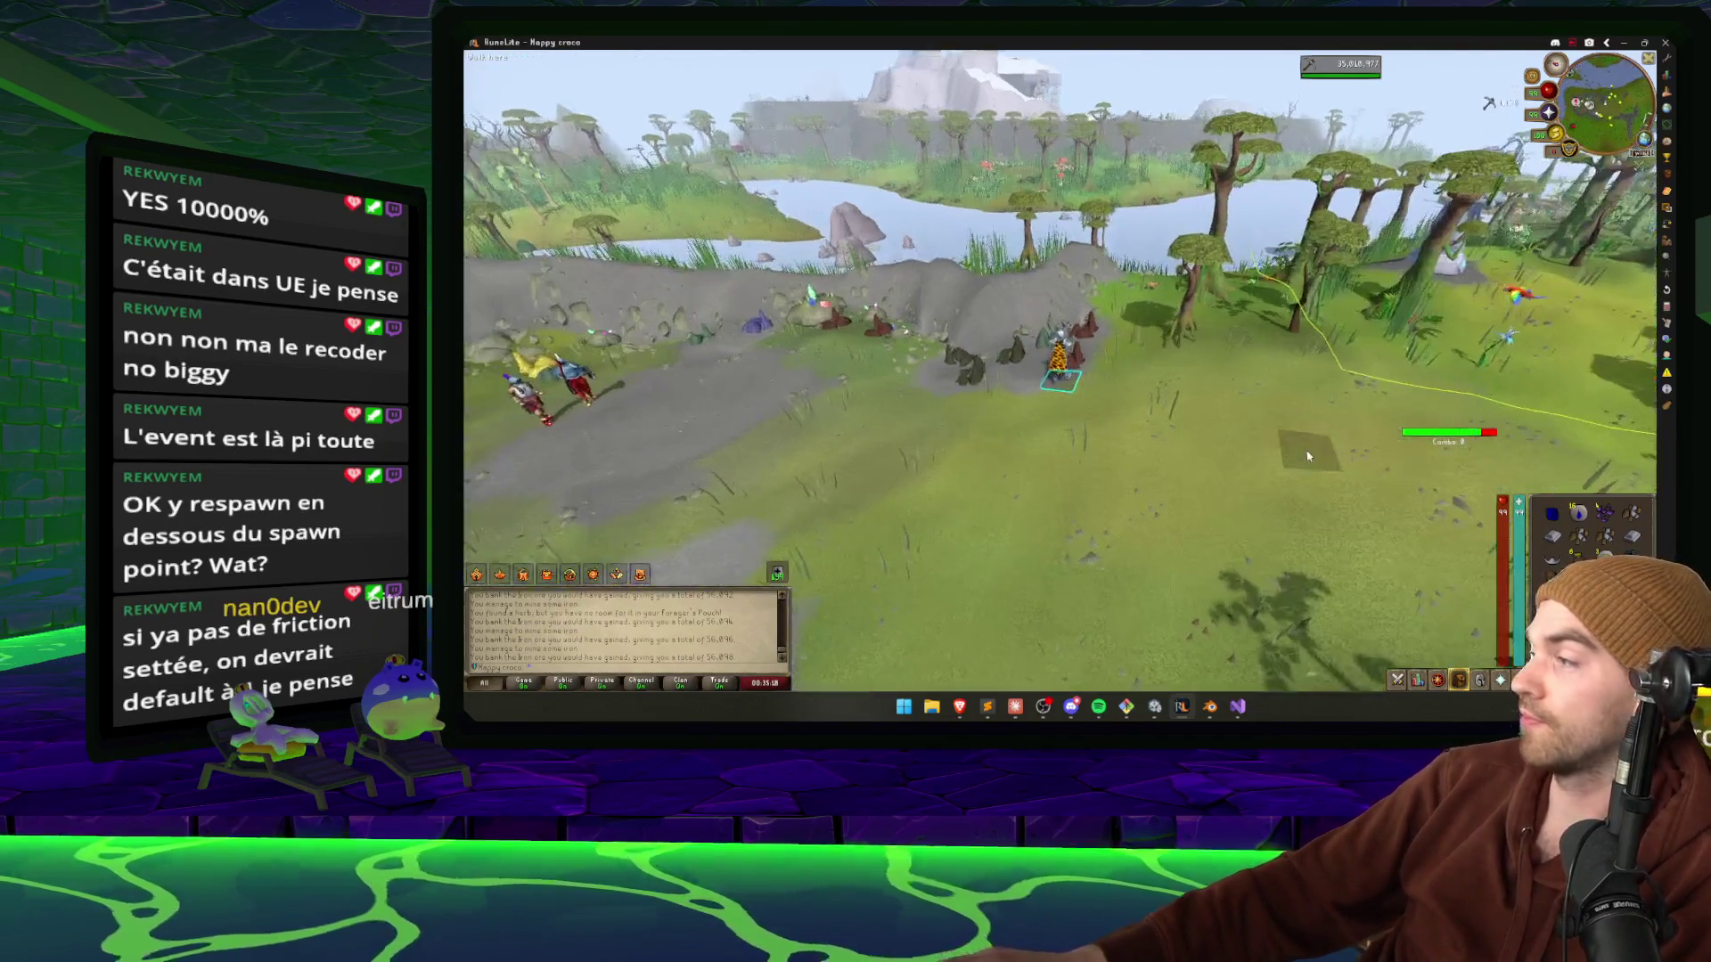
{"action": "left_click", "coordinate": [1435, 680]}
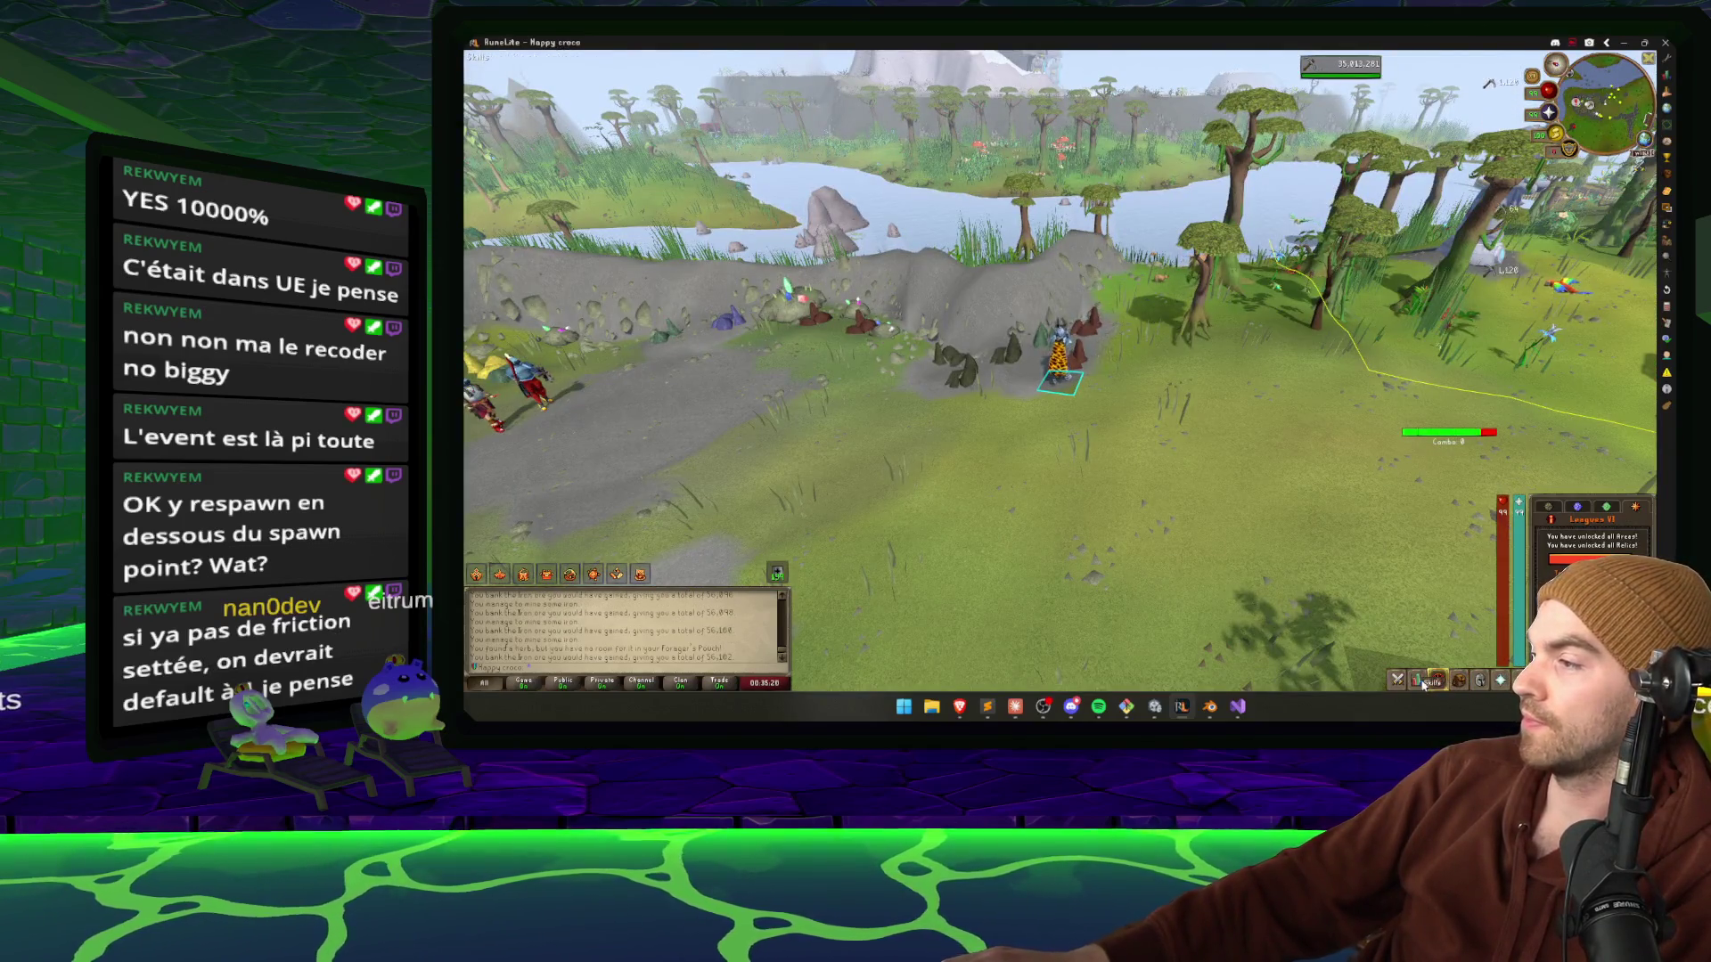
{"action": "left_click", "coordinate": [1459, 680]}
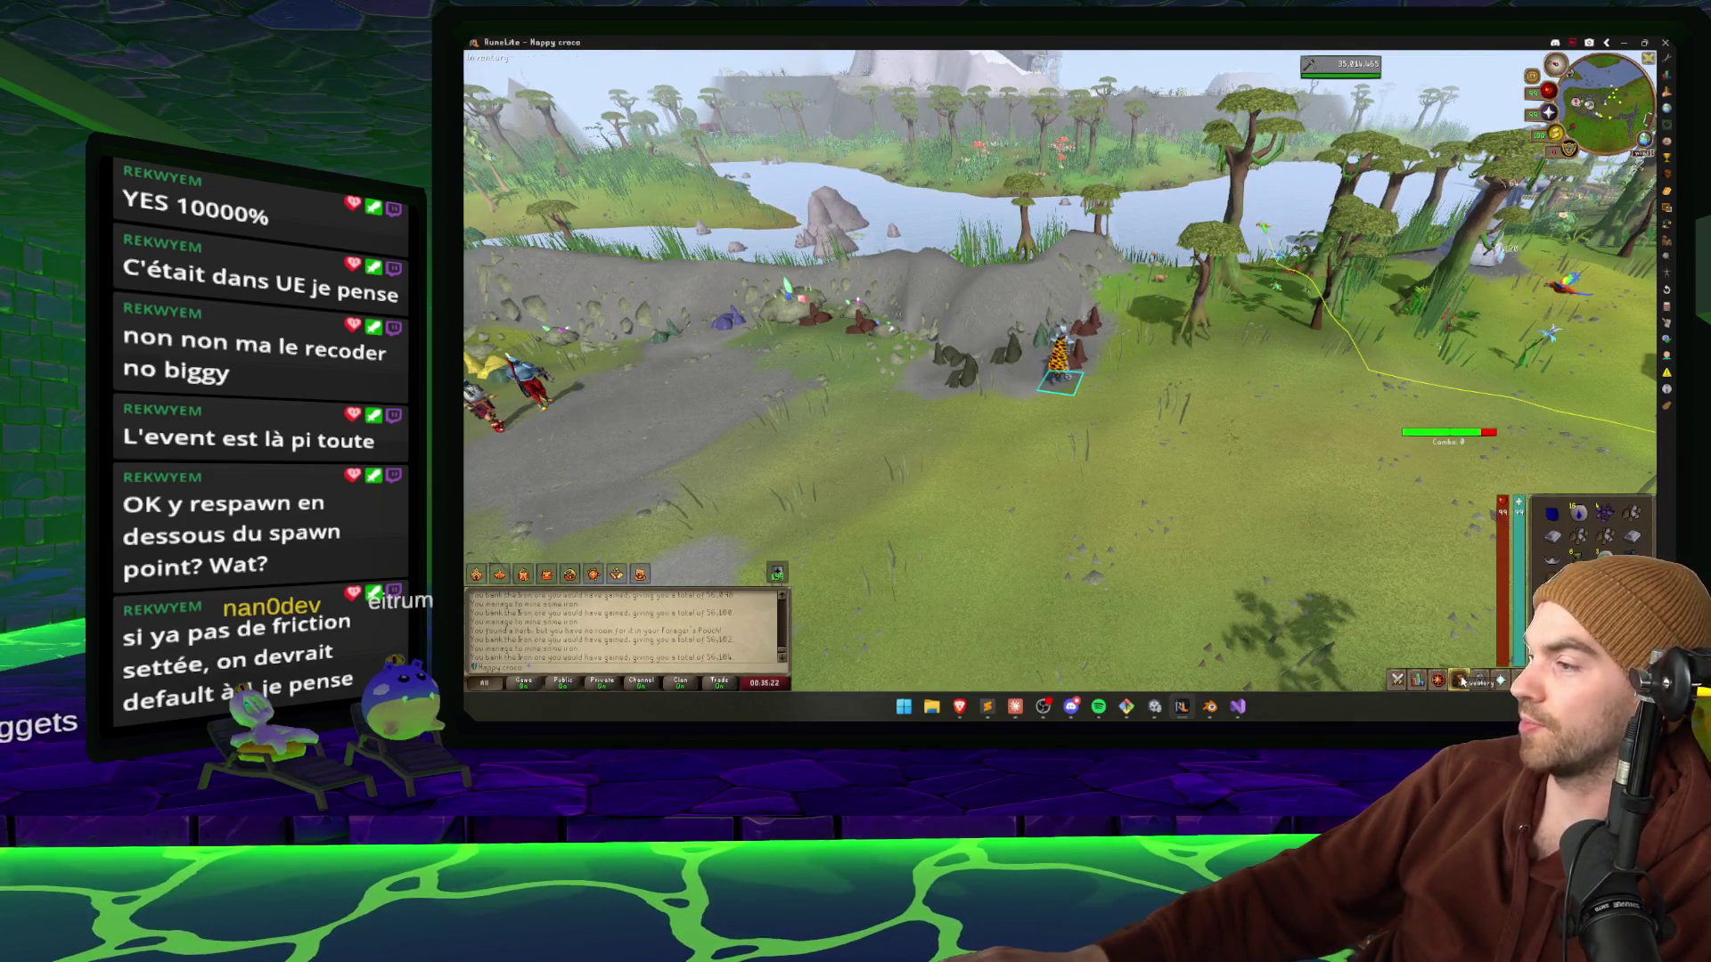
{"action": "key", "text": "Up"}
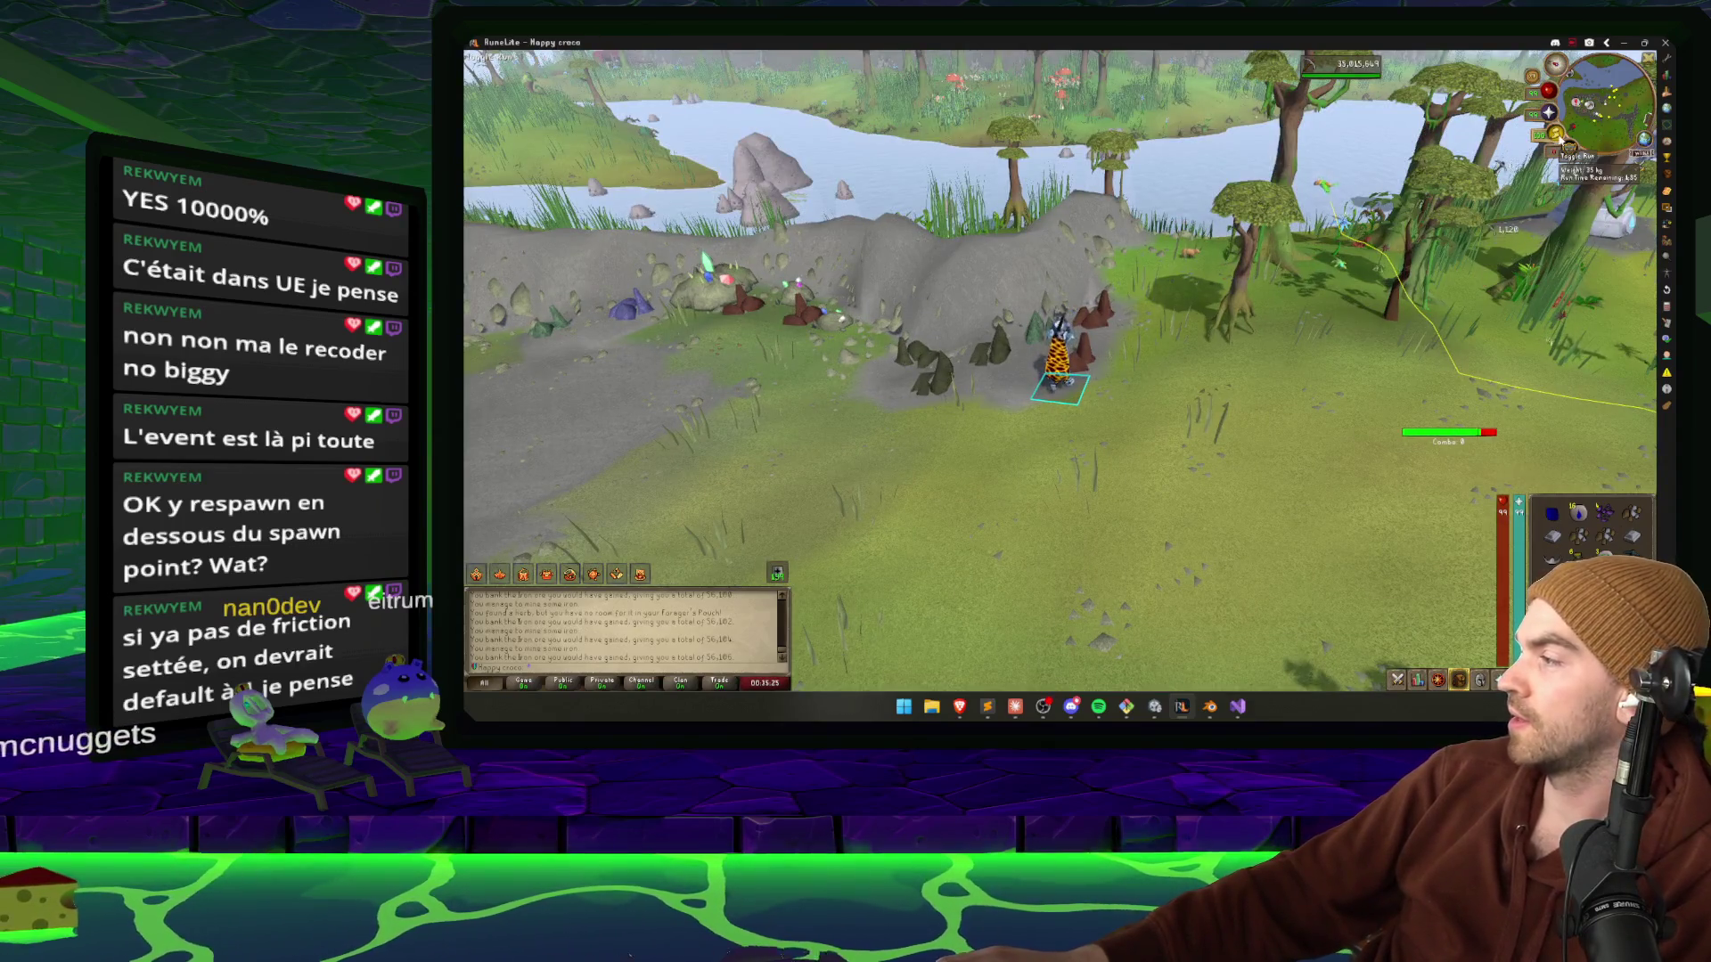
{"action": "key", "text": "alt+Tab"}
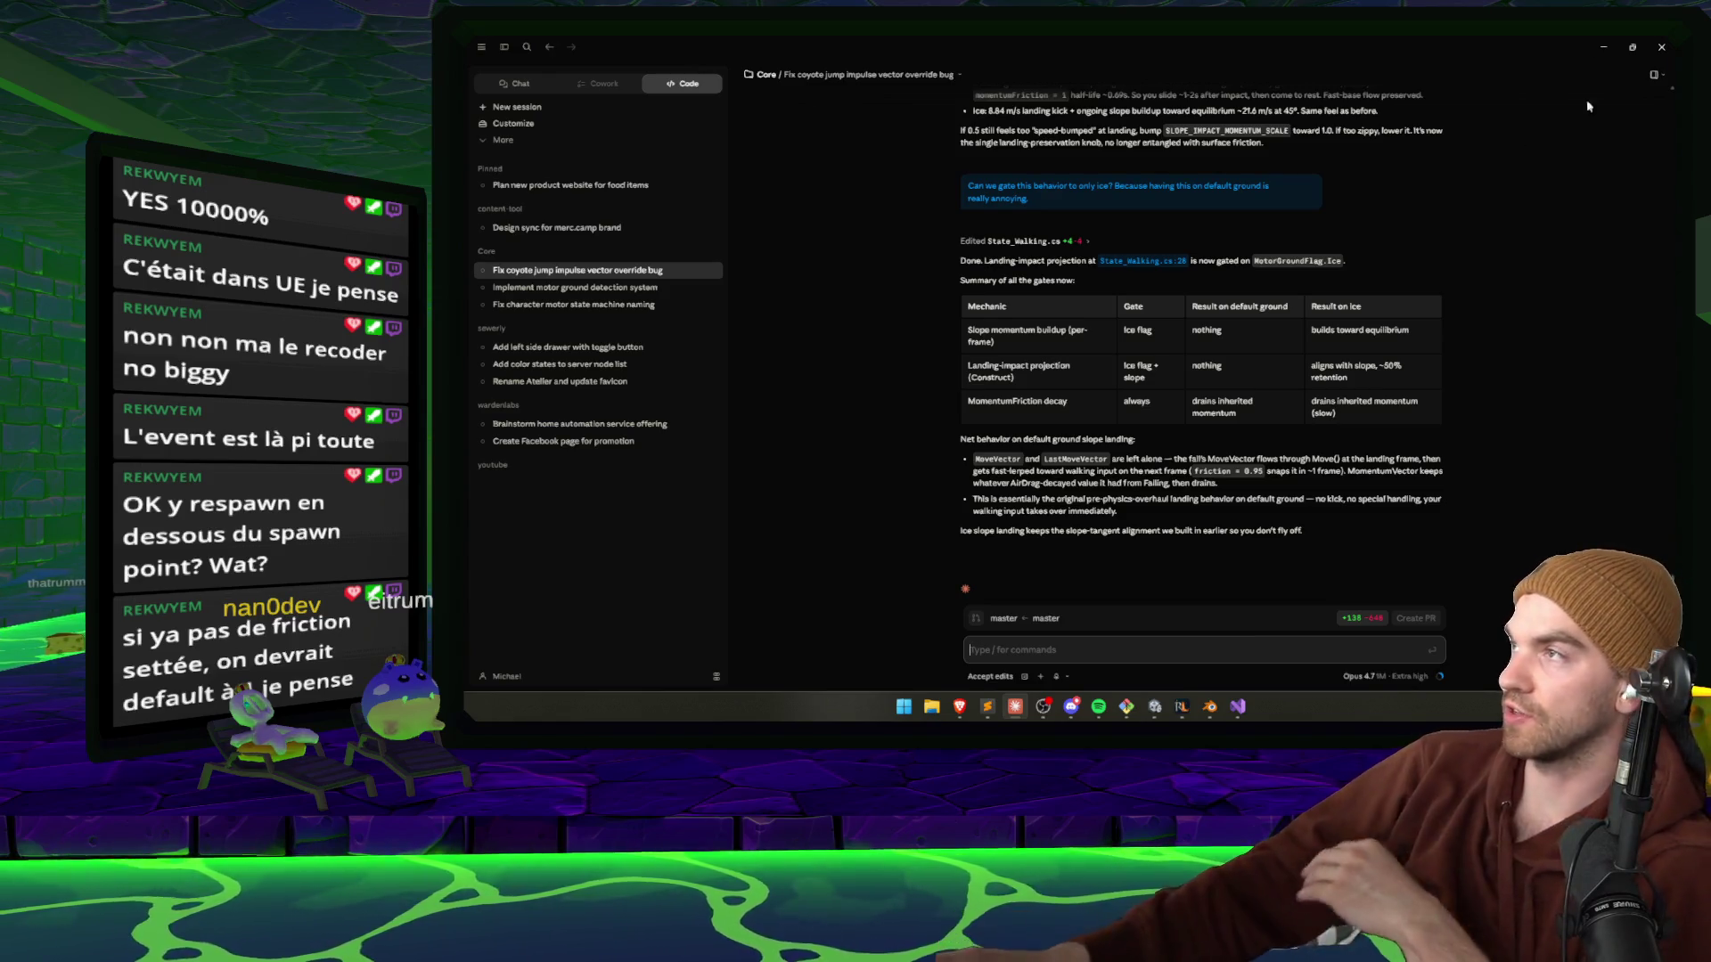
Minimize the Claude window to reveal the Unity editor with the paused game.
{"action": "left_click", "coordinate": [1604, 47]}
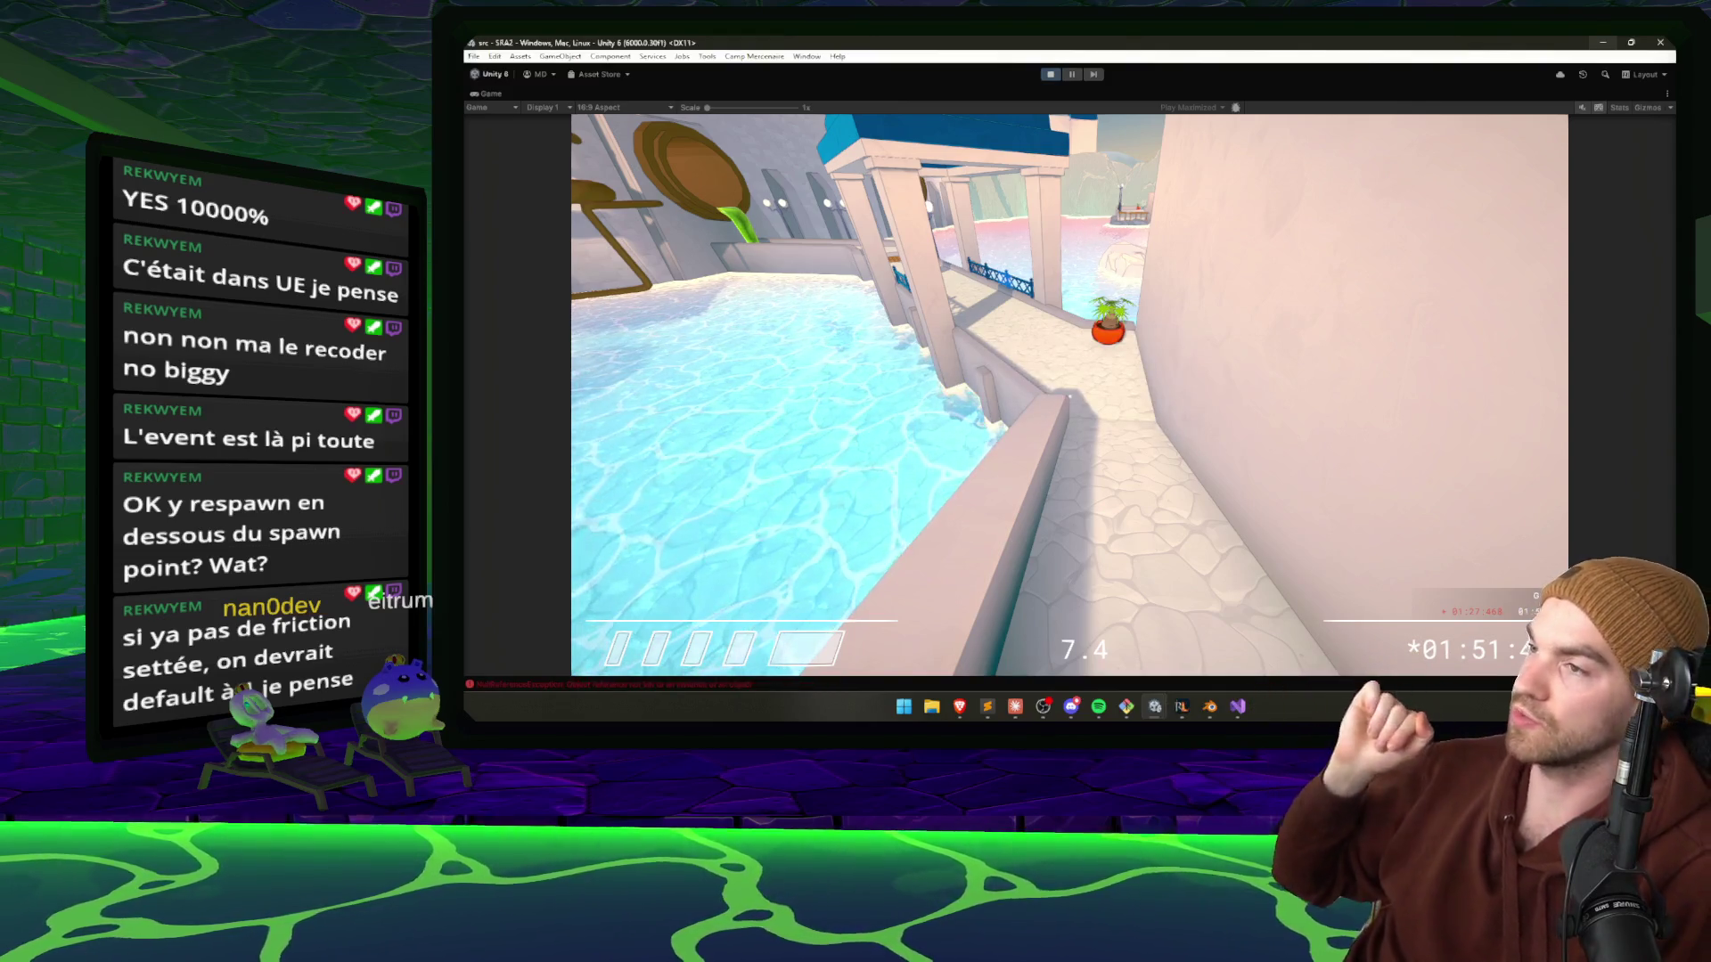
Playtest the ice-gated landing along the blue wall with the F1 debug overlay, then stop Play mode.
{"action": "left_click", "coordinate": [1051, 74]}
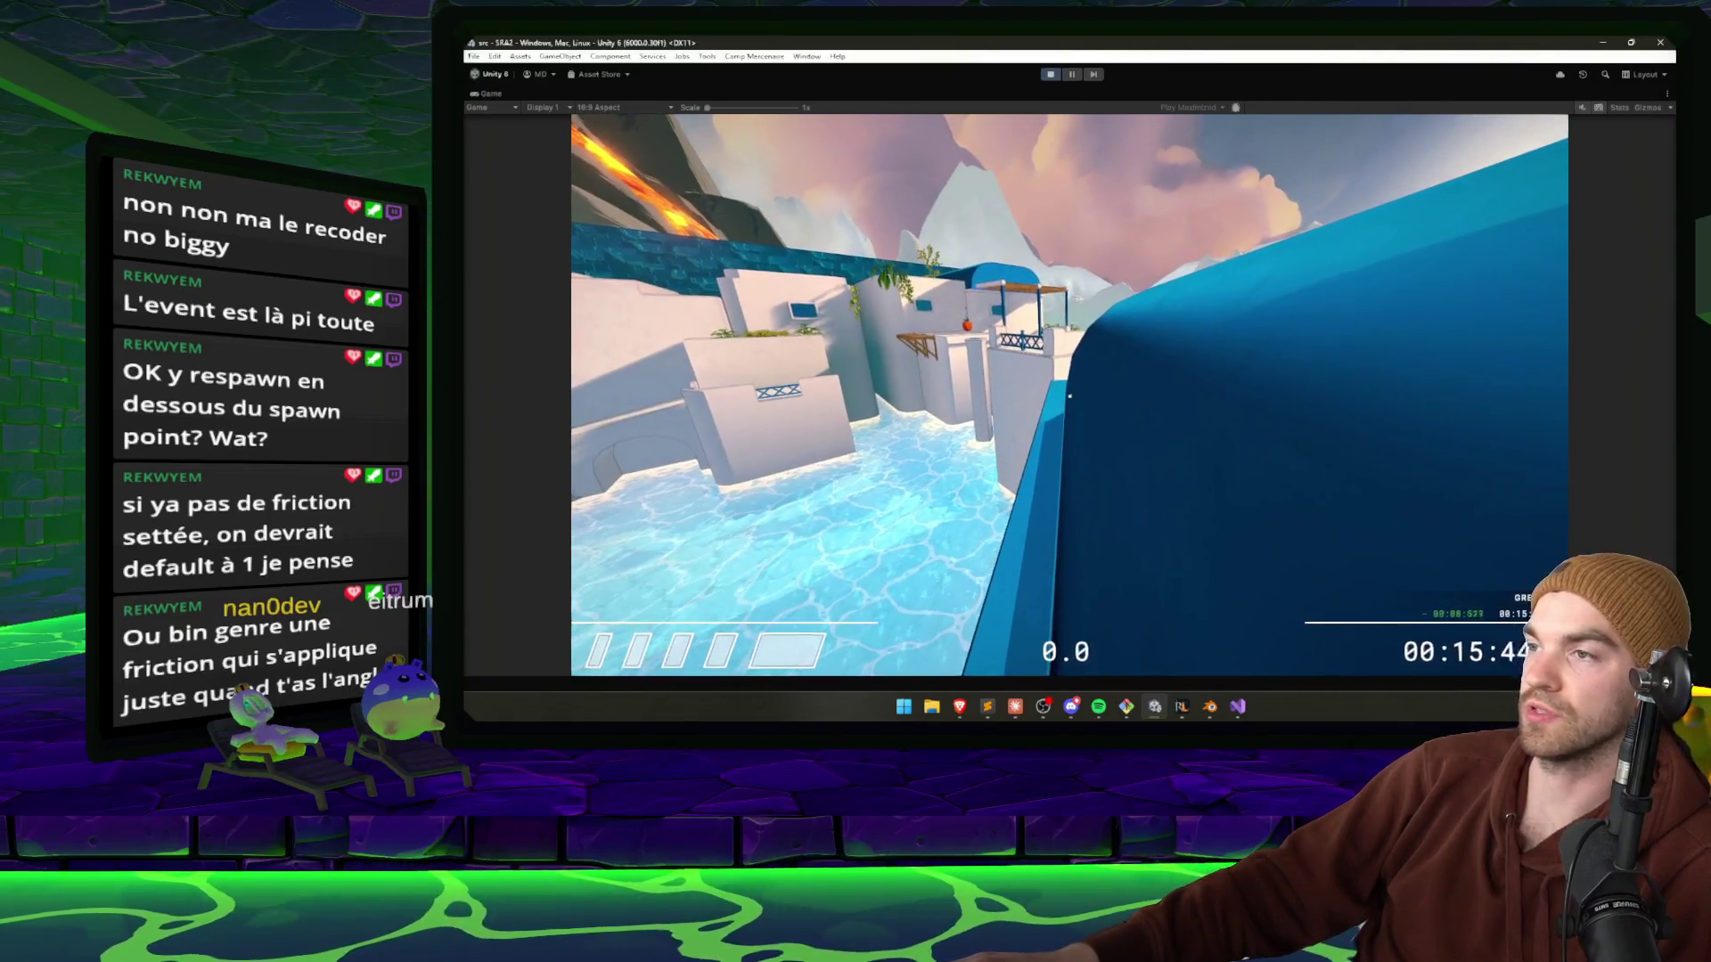
{"action": "key", "text": "F1"}
{"action": "key", "text": "w"}
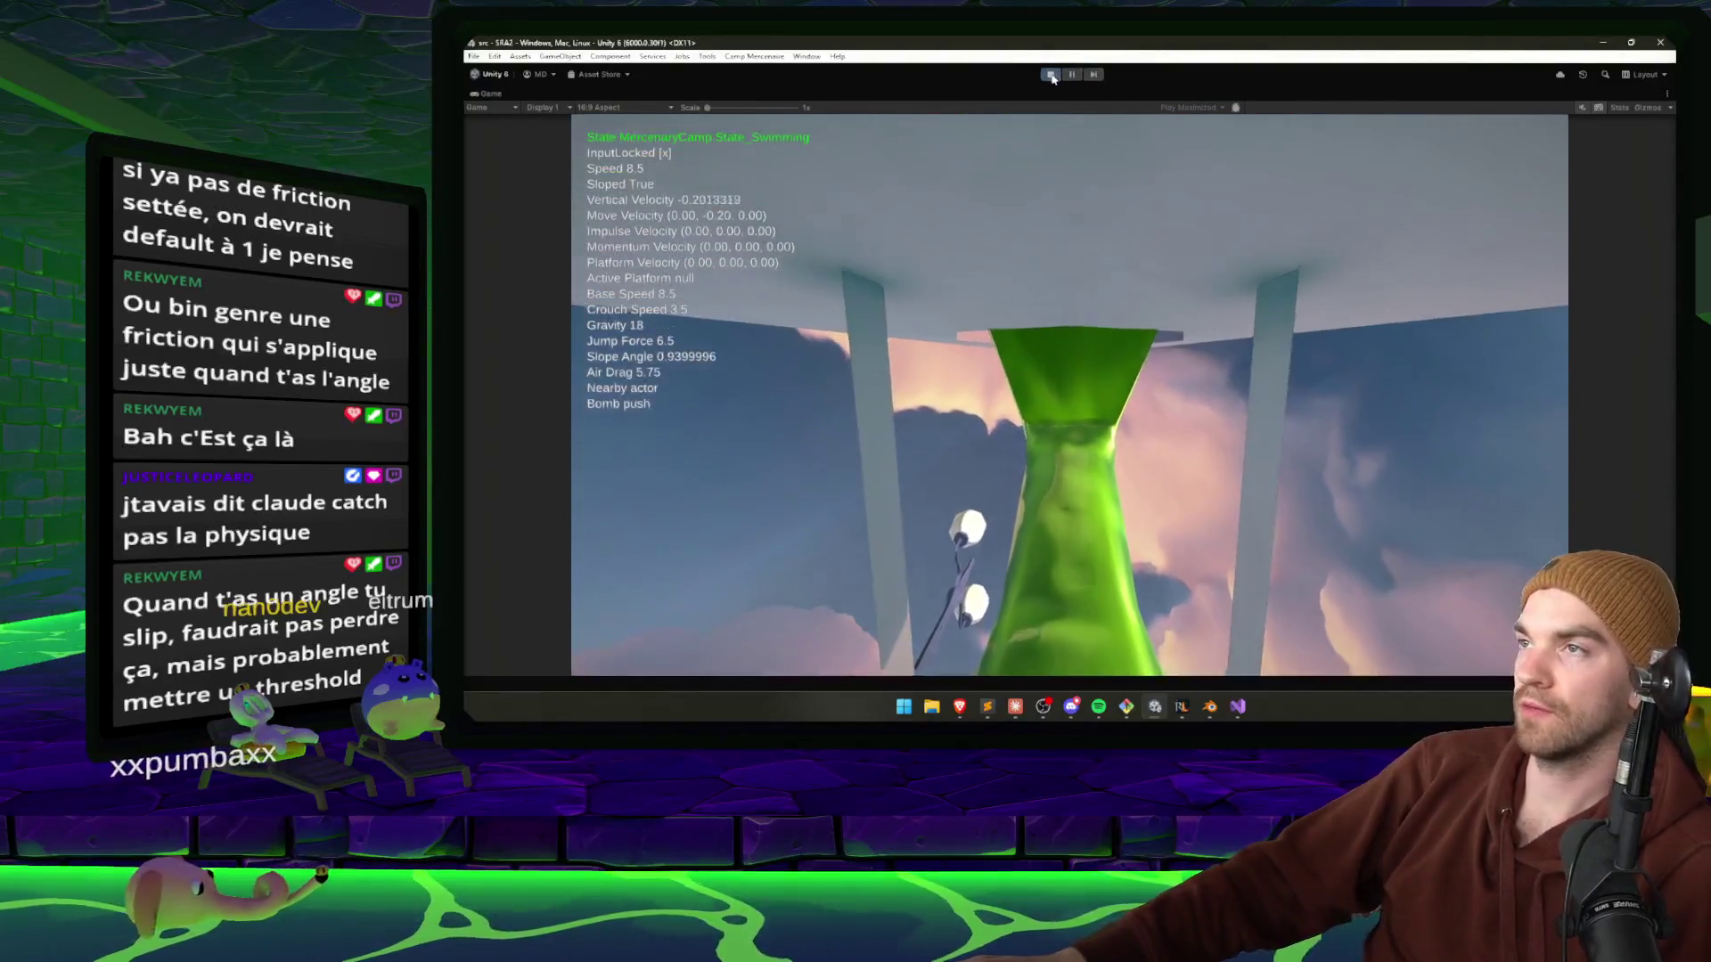
{"action": "key", "text": "ctrl+p"}
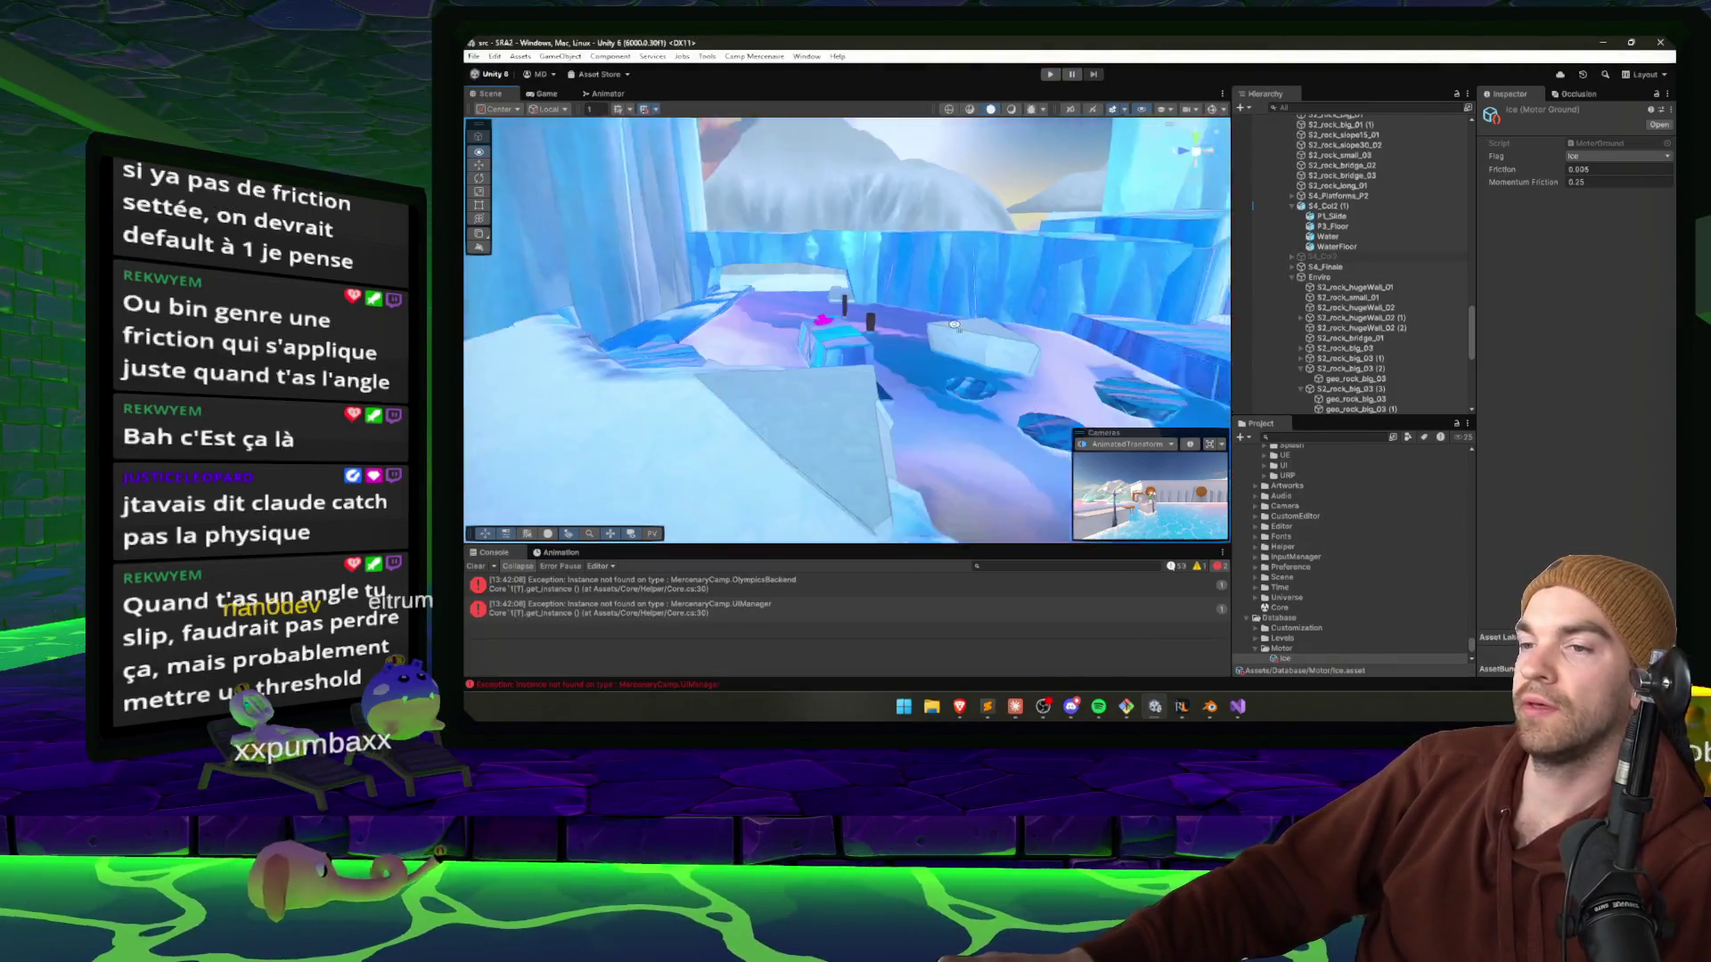
{"action": "mouse_move", "coordinate": [977, 326]}
{"action": "left_mouse_down"}
{"action": "mouse_move", "coordinate": [931, 339]}
{"action": "mouse_move", "coordinate": [790, 497]}
{"action": "mouse_move", "coordinate": [1172, 256]}
{"action": "mouse_move", "coordinate": [1119, 293]}
{"action": "mouse_move", "coordinate": [1114, 408]}
{"action": "mouse_move", "coordinate": [1070, 373]}
{"action": "left_mouse_up"}
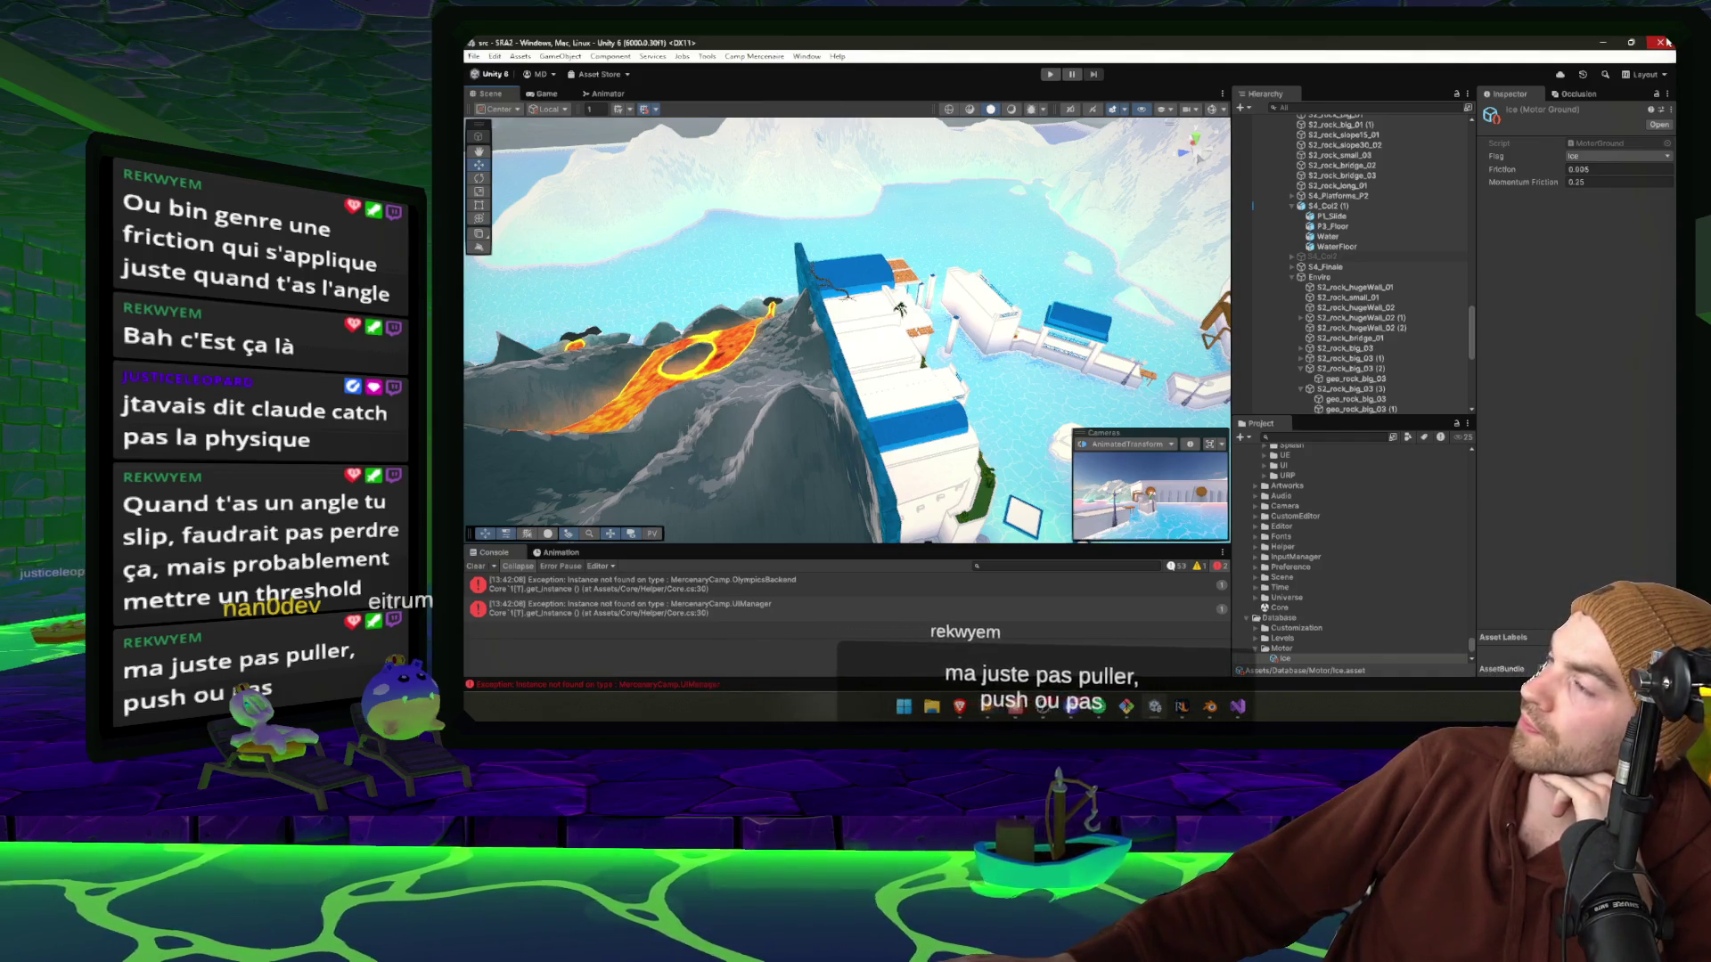
Close Unity, minimize the Claude Design and YouTube windows, and bring Git Bash forward.
{"action": "left_click", "coordinate": [1663, 42]}
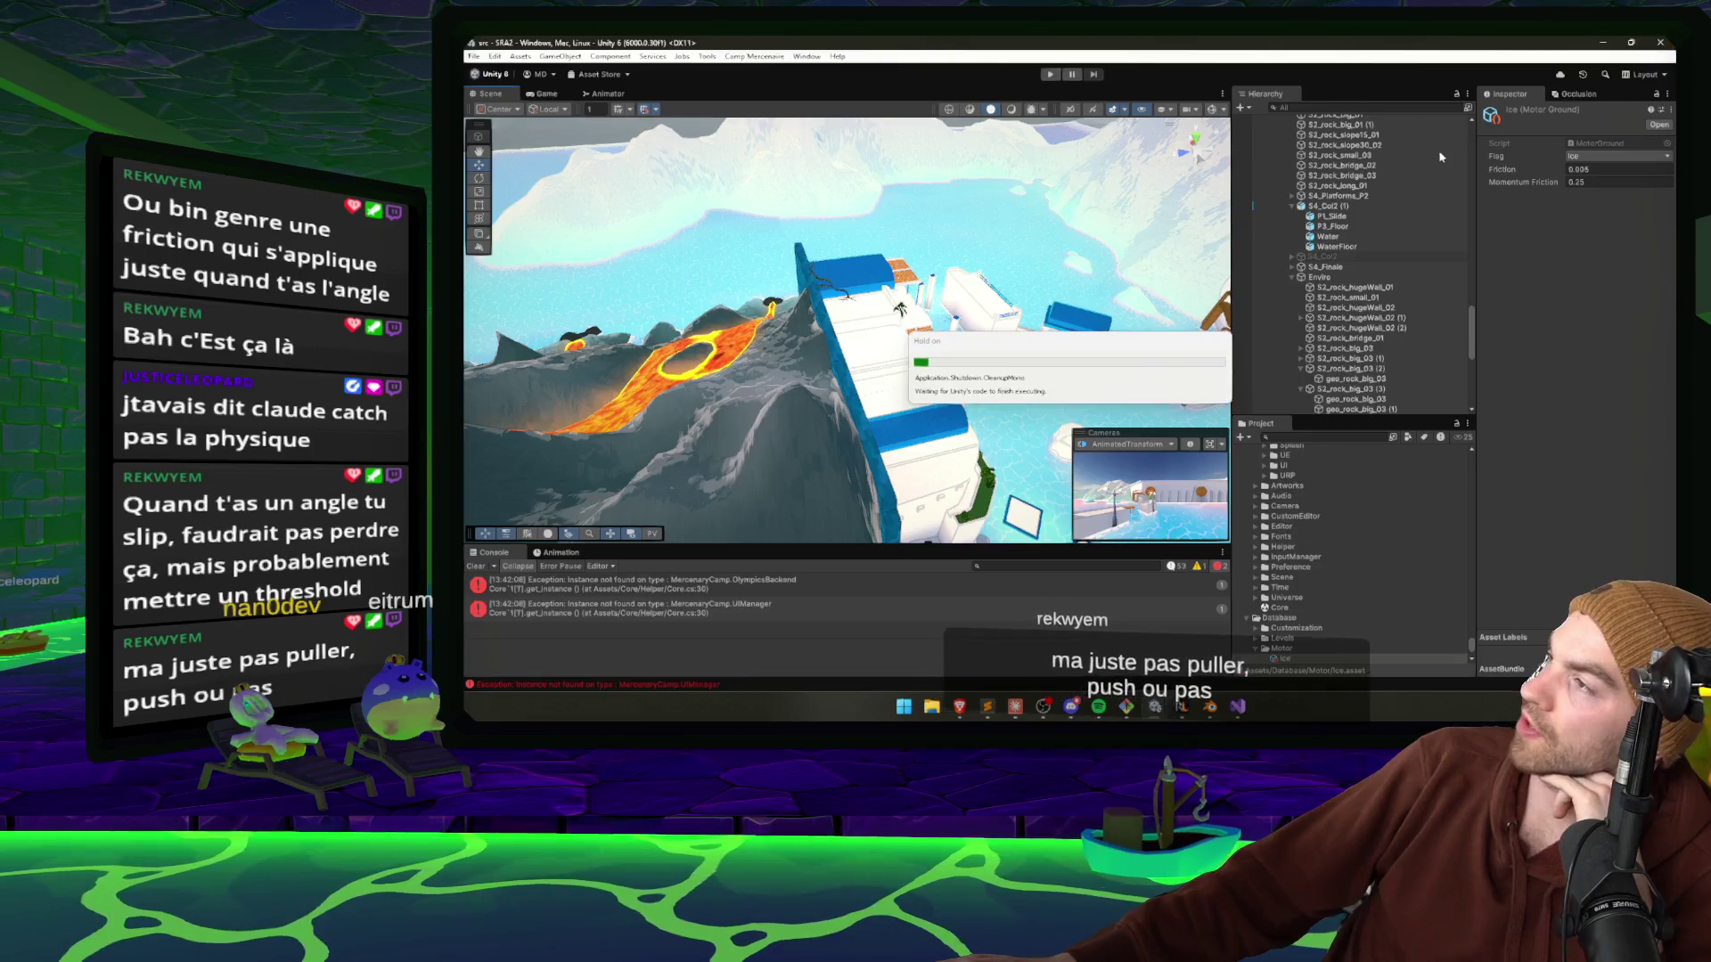
{"action": "left_click", "coordinate": [1604, 48]}
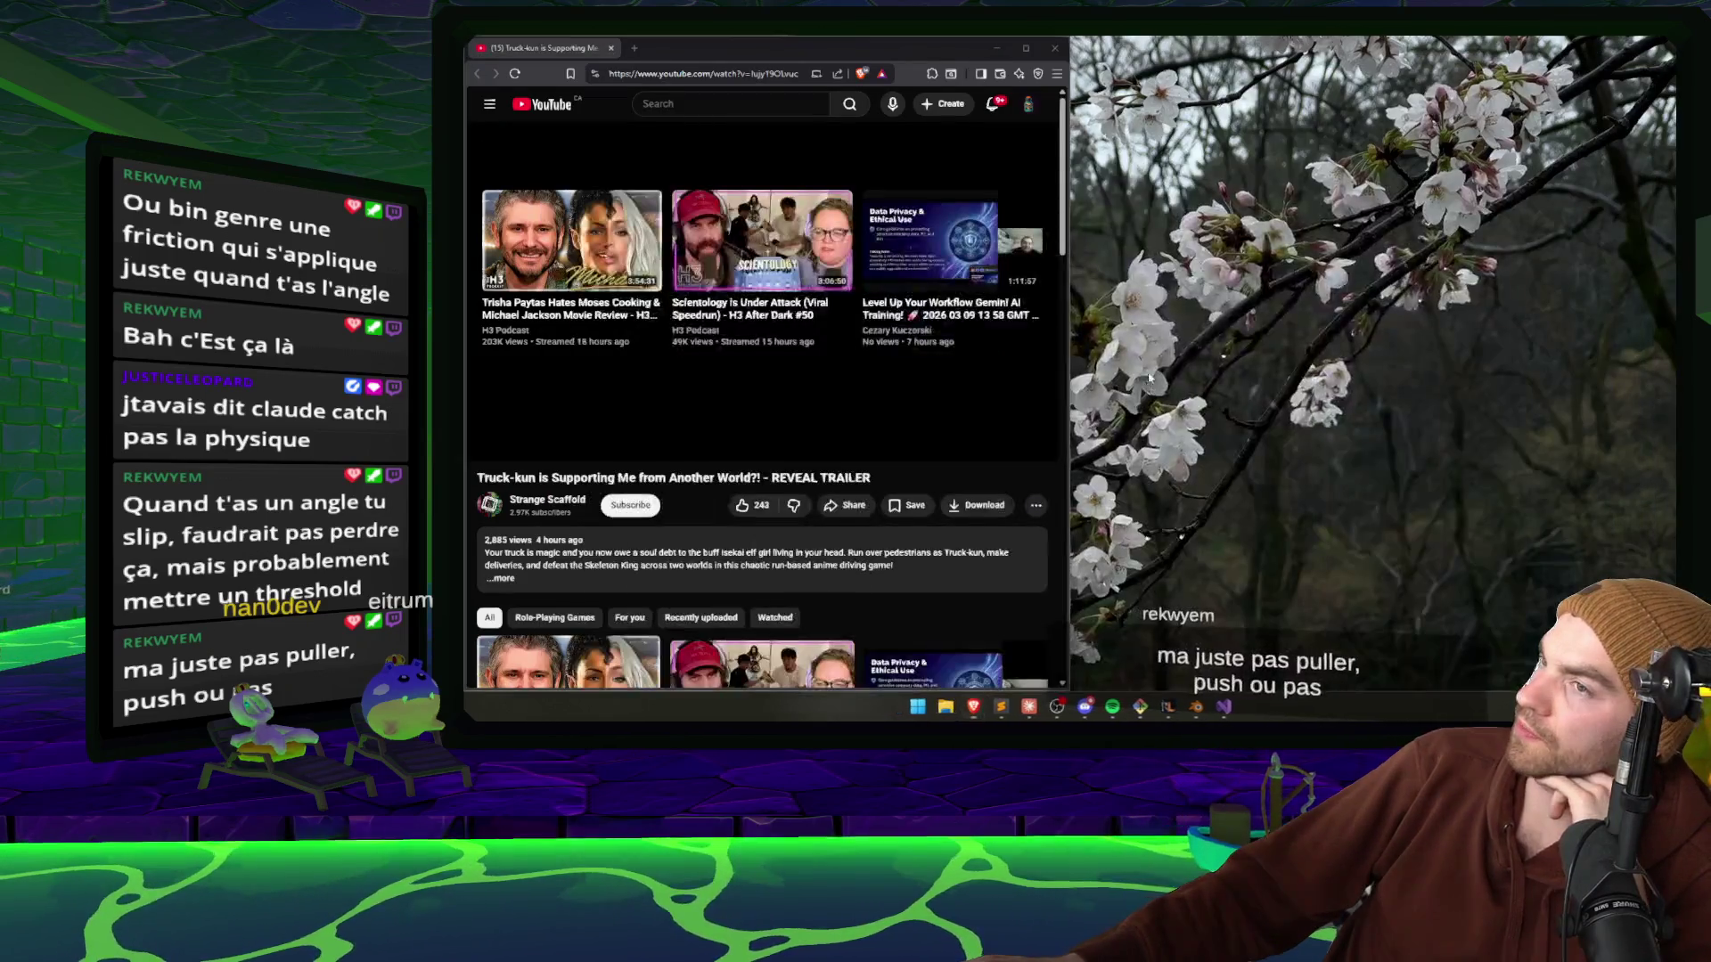
{"action": "left_click", "coordinate": [1000, 50]}
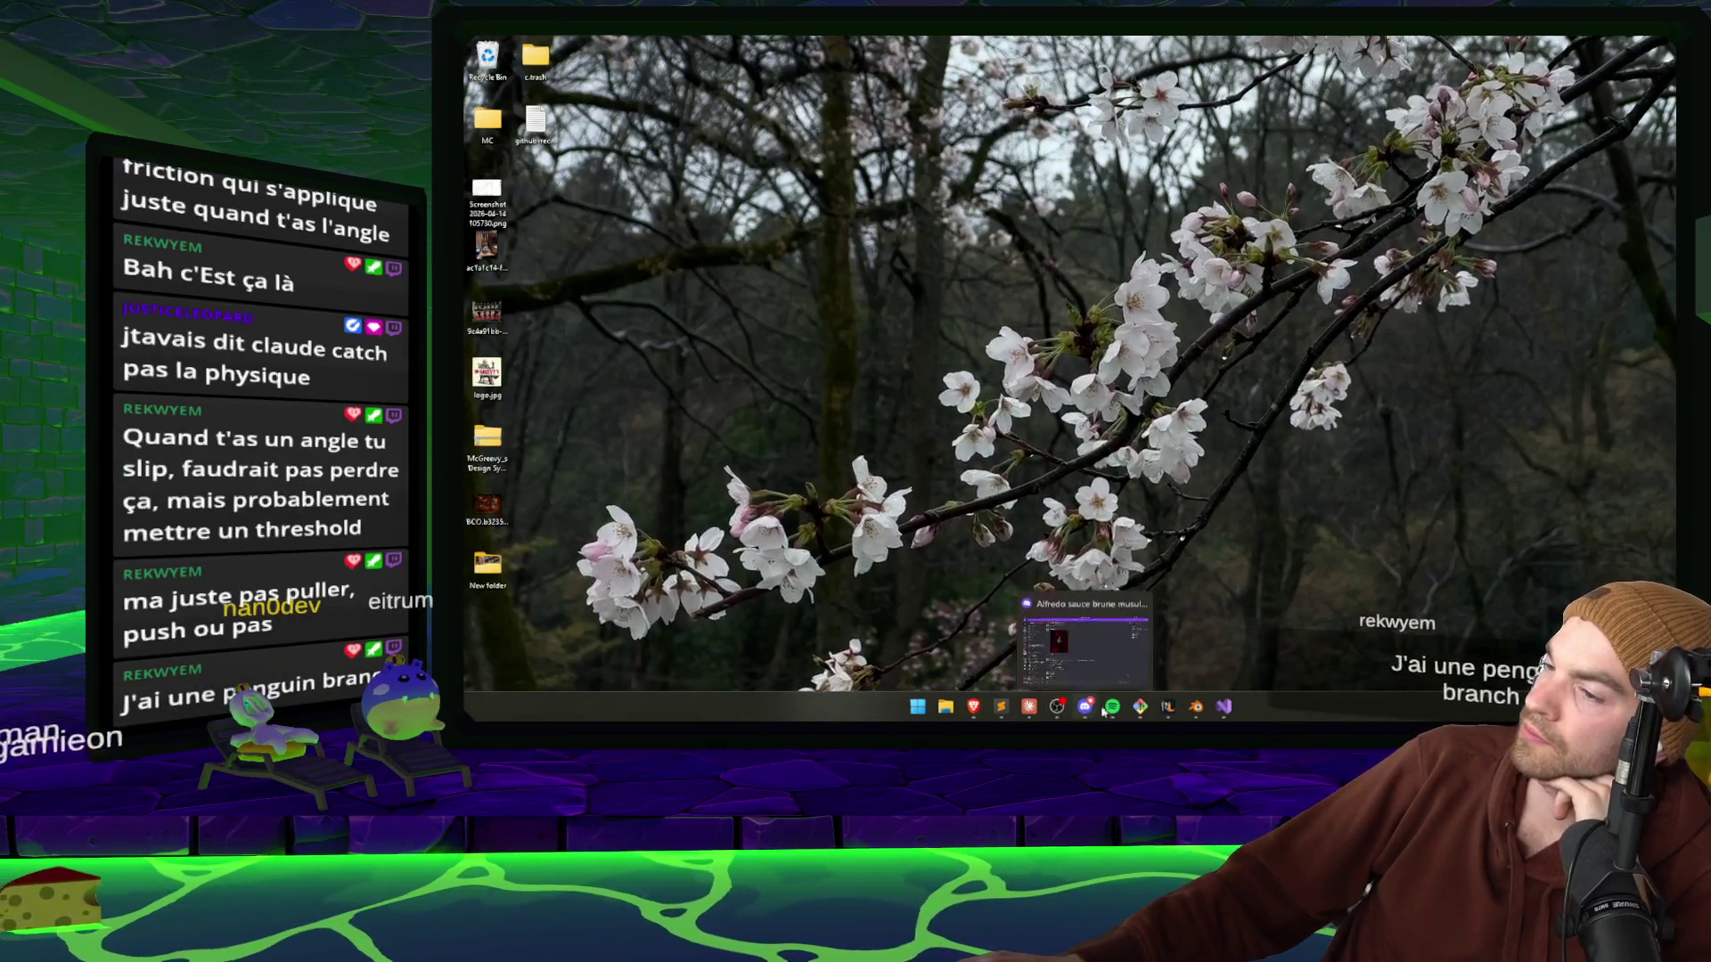
{"action": "left_click", "coordinate": [1140, 706]}
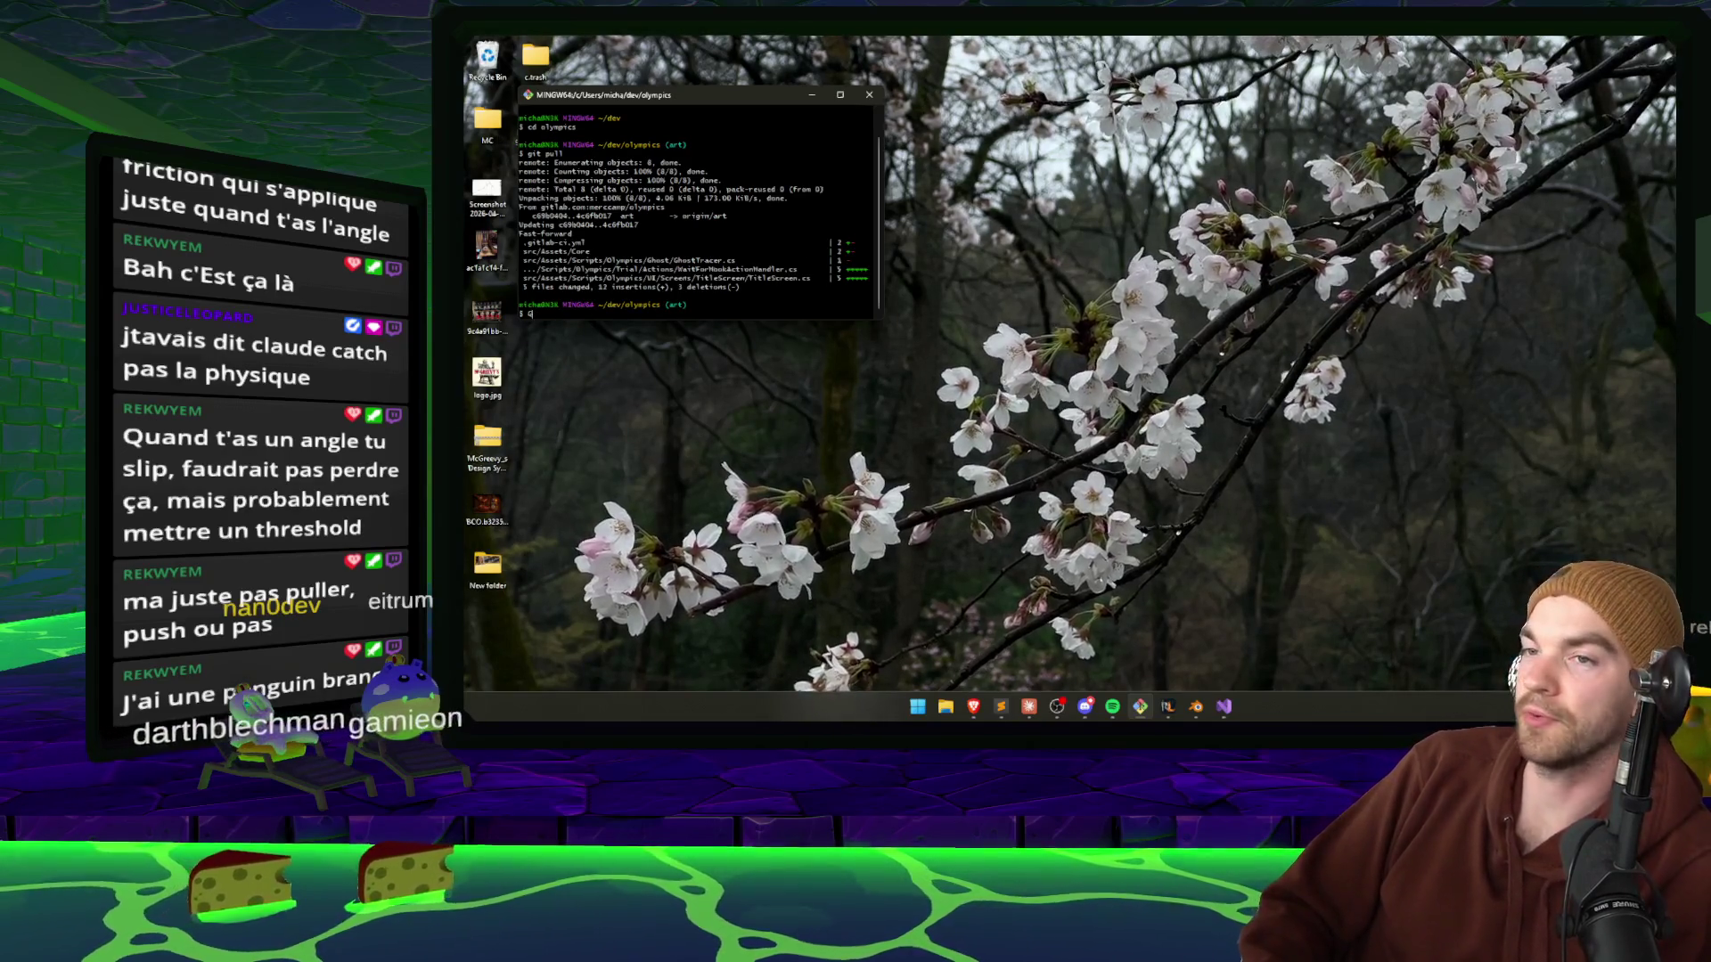
Check git status and stage all project changes with git add.
{"action": "type", "text": "git status"}
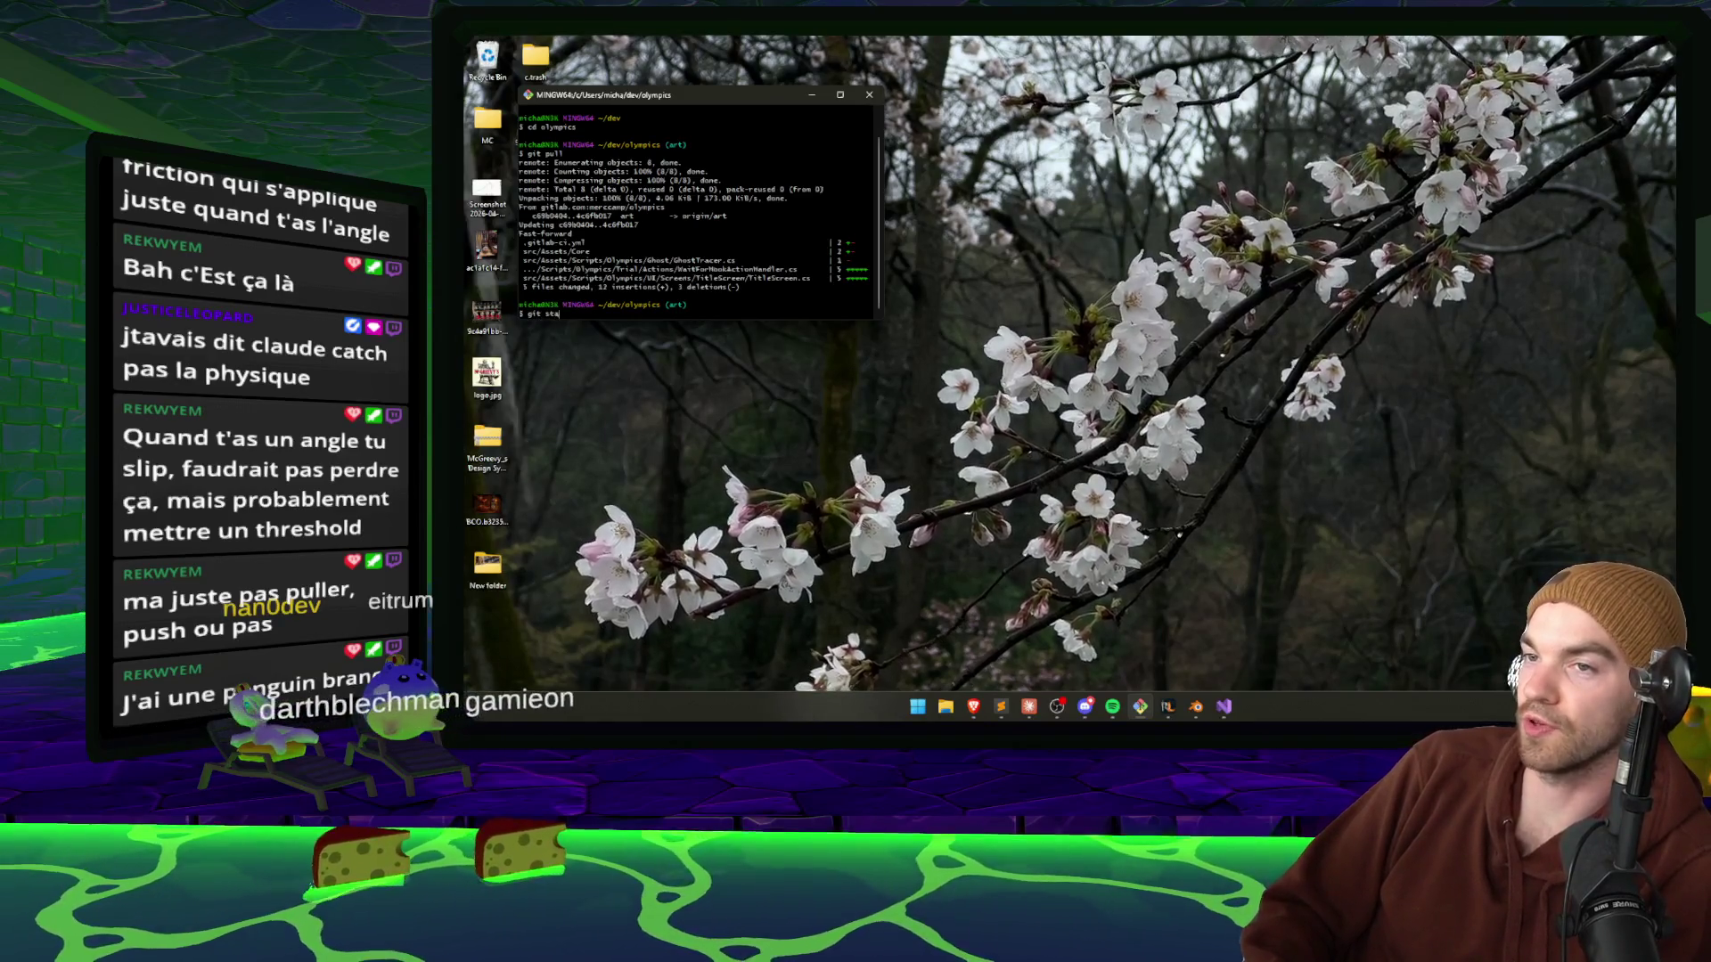
{"action": "key", "text": "Return"}
{"action": "type", "text": "git add ."}
{"action": "key", "text": "Return"}
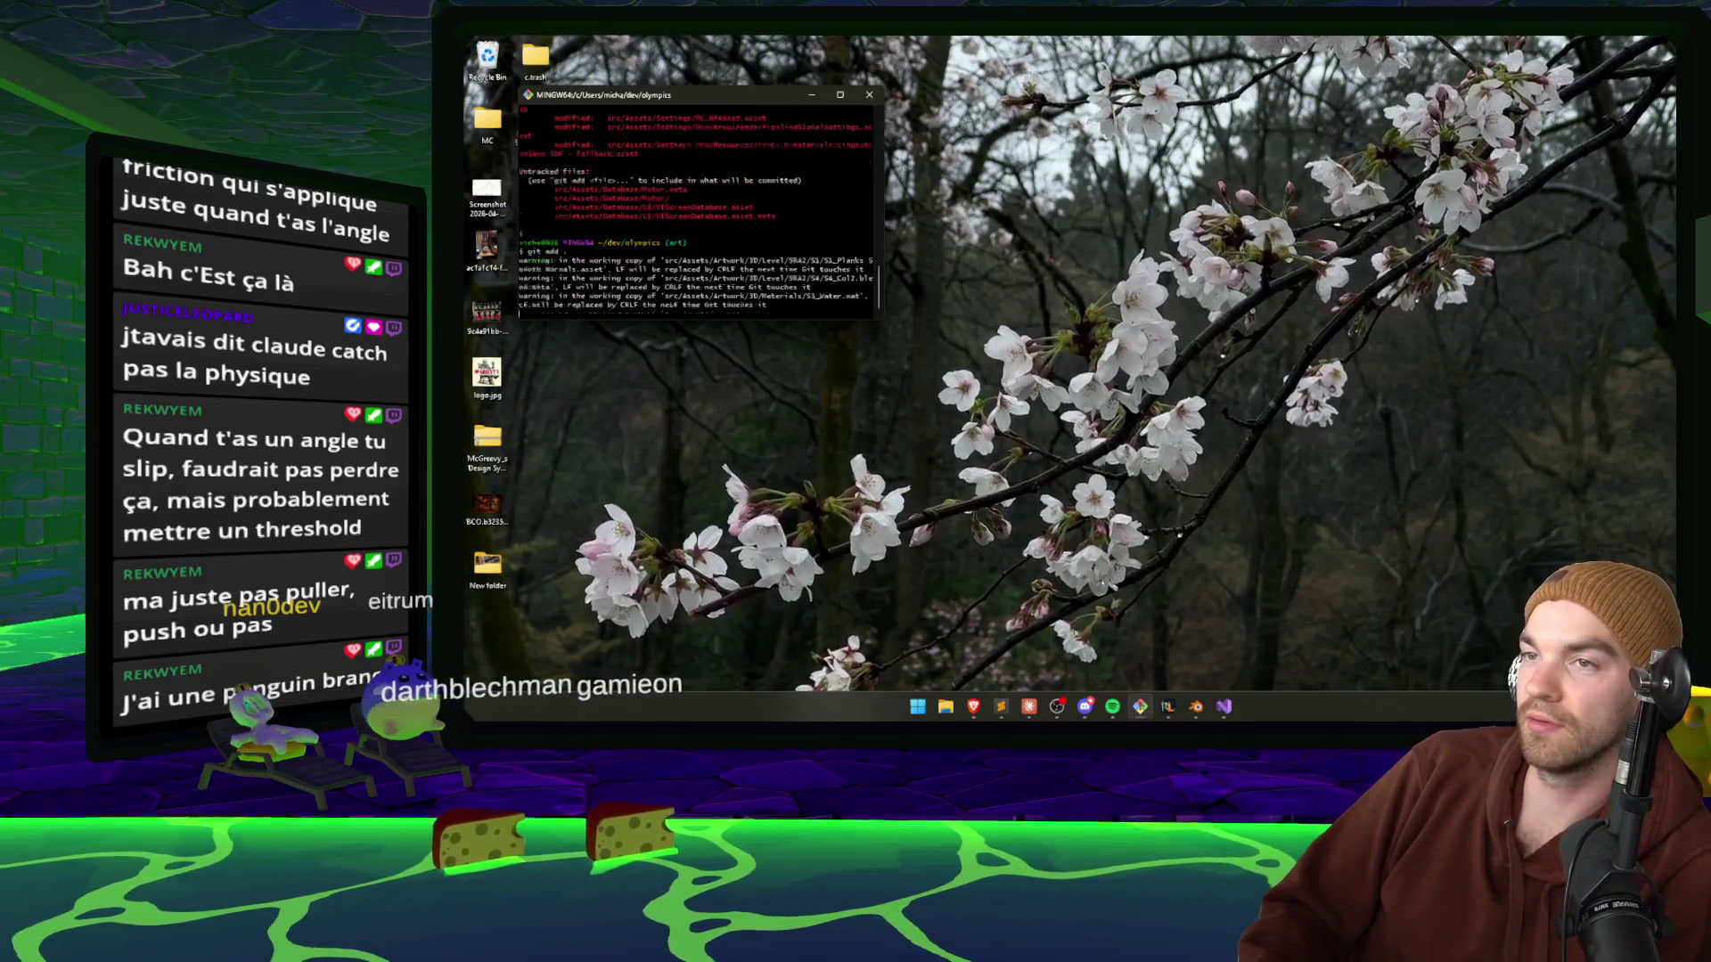
{"action": "scroll", "coordinate": [710, 229], "scroll_direction": "up", "scroll_amount": 10}
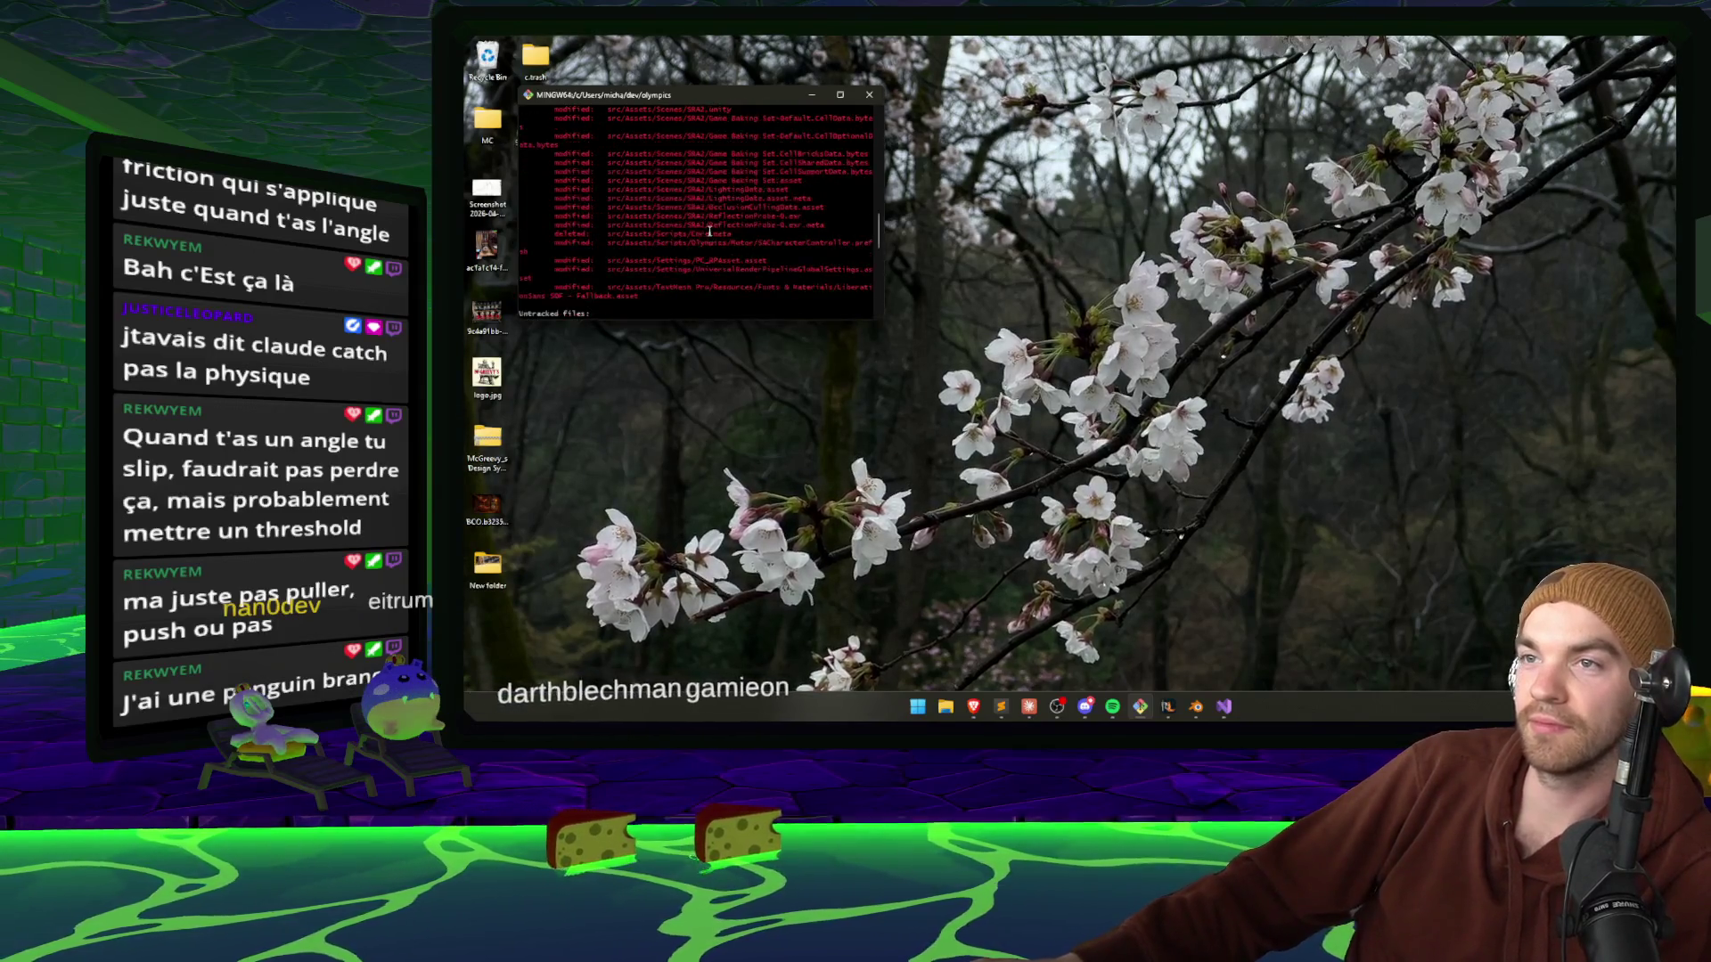
{"action": "scroll", "coordinate": [711, 229], "scroll_direction": "up", "scroll_amount": 2}
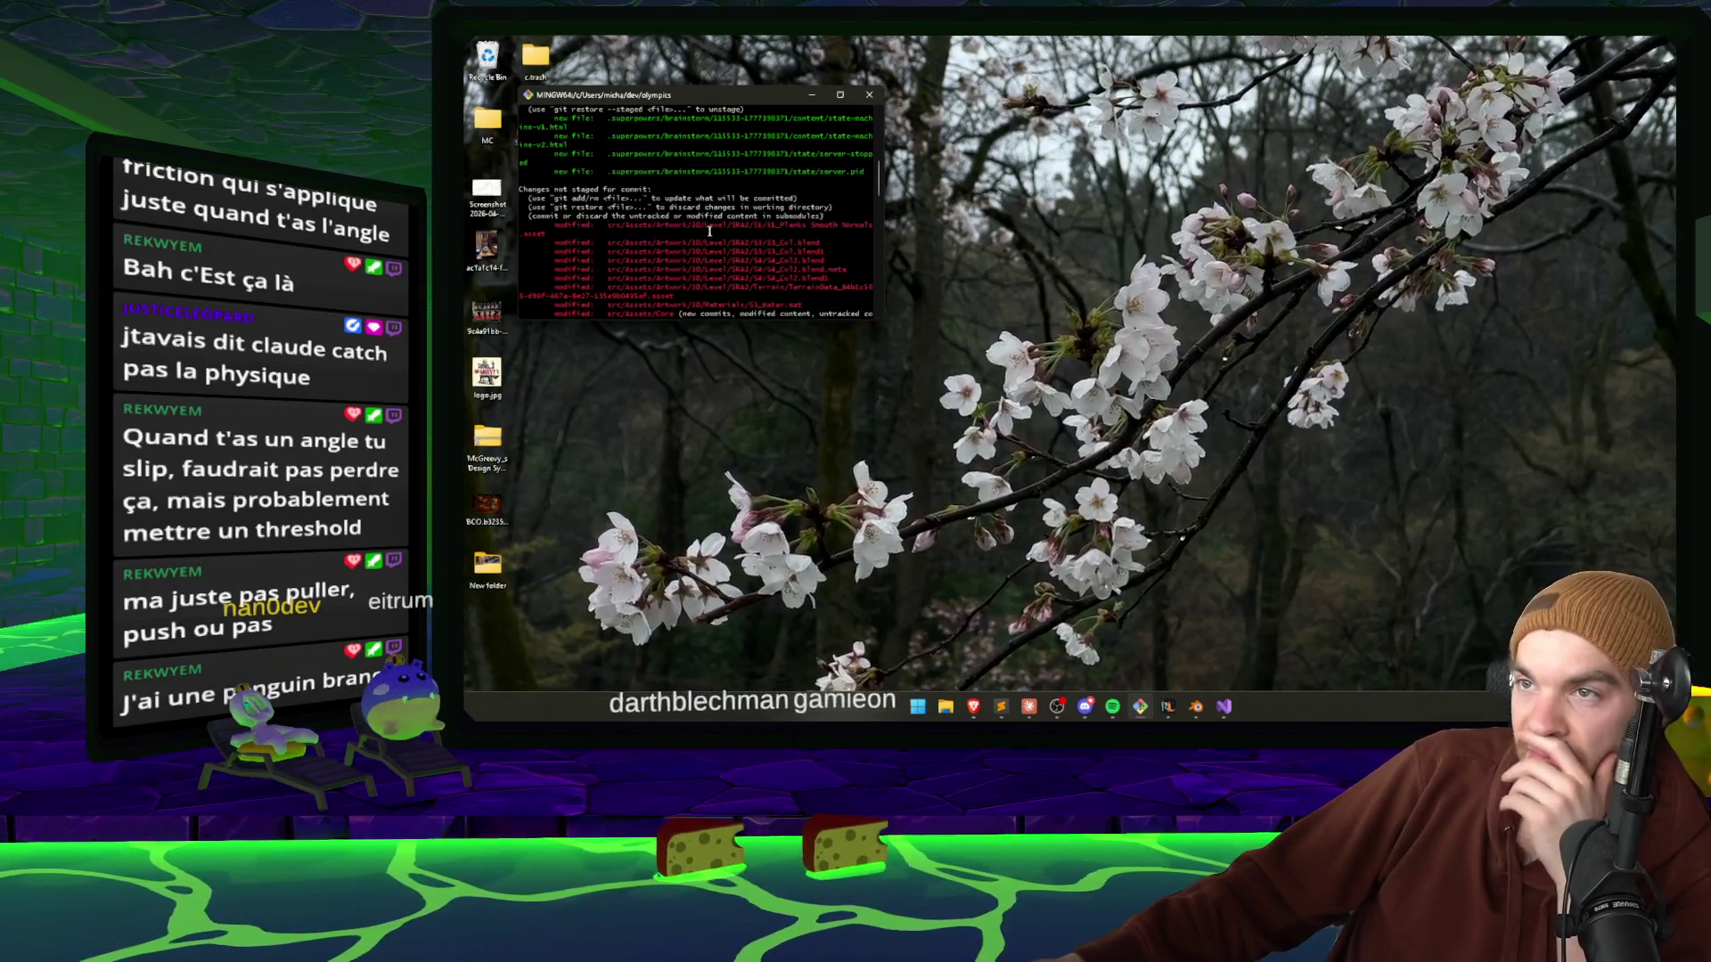
{"action": "scroll", "coordinate": [711, 230], "scroll_direction": "up", "scroll_amount": 2}
{"action": "scroll", "coordinate": [710, 229], "scroll_direction": "down", "scroll_amount": 5}
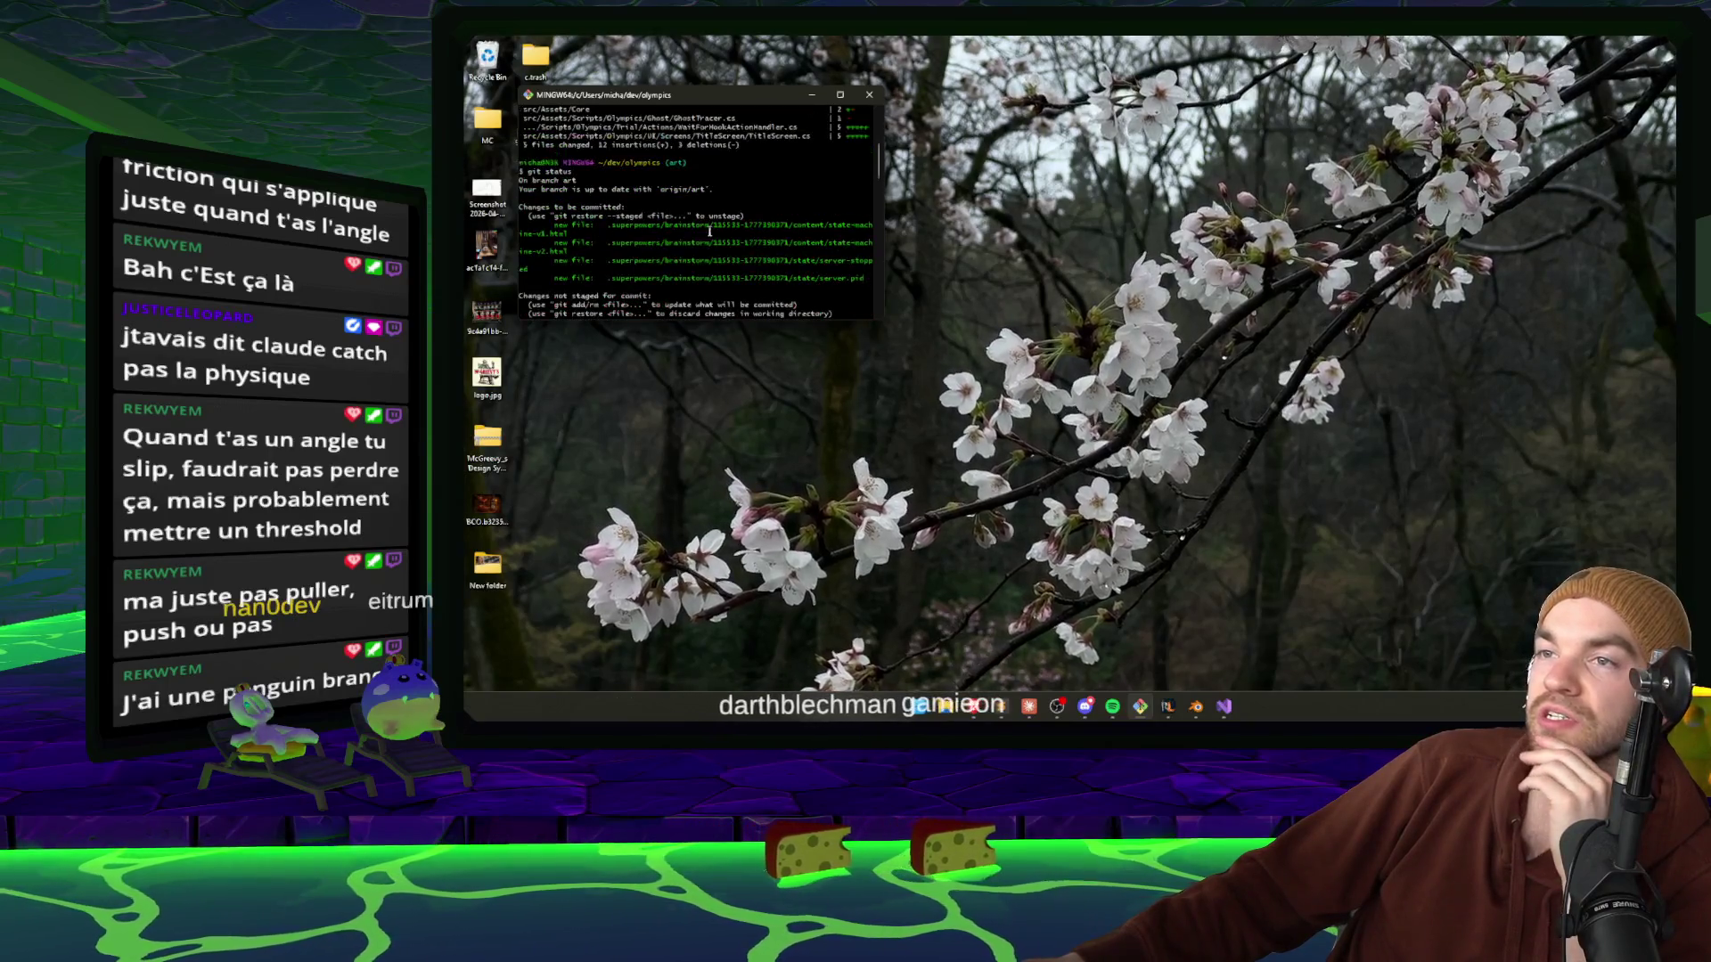
{"action": "scroll", "coordinate": [710, 230], "scroll_direction": "down", "scroll_amount": 5}
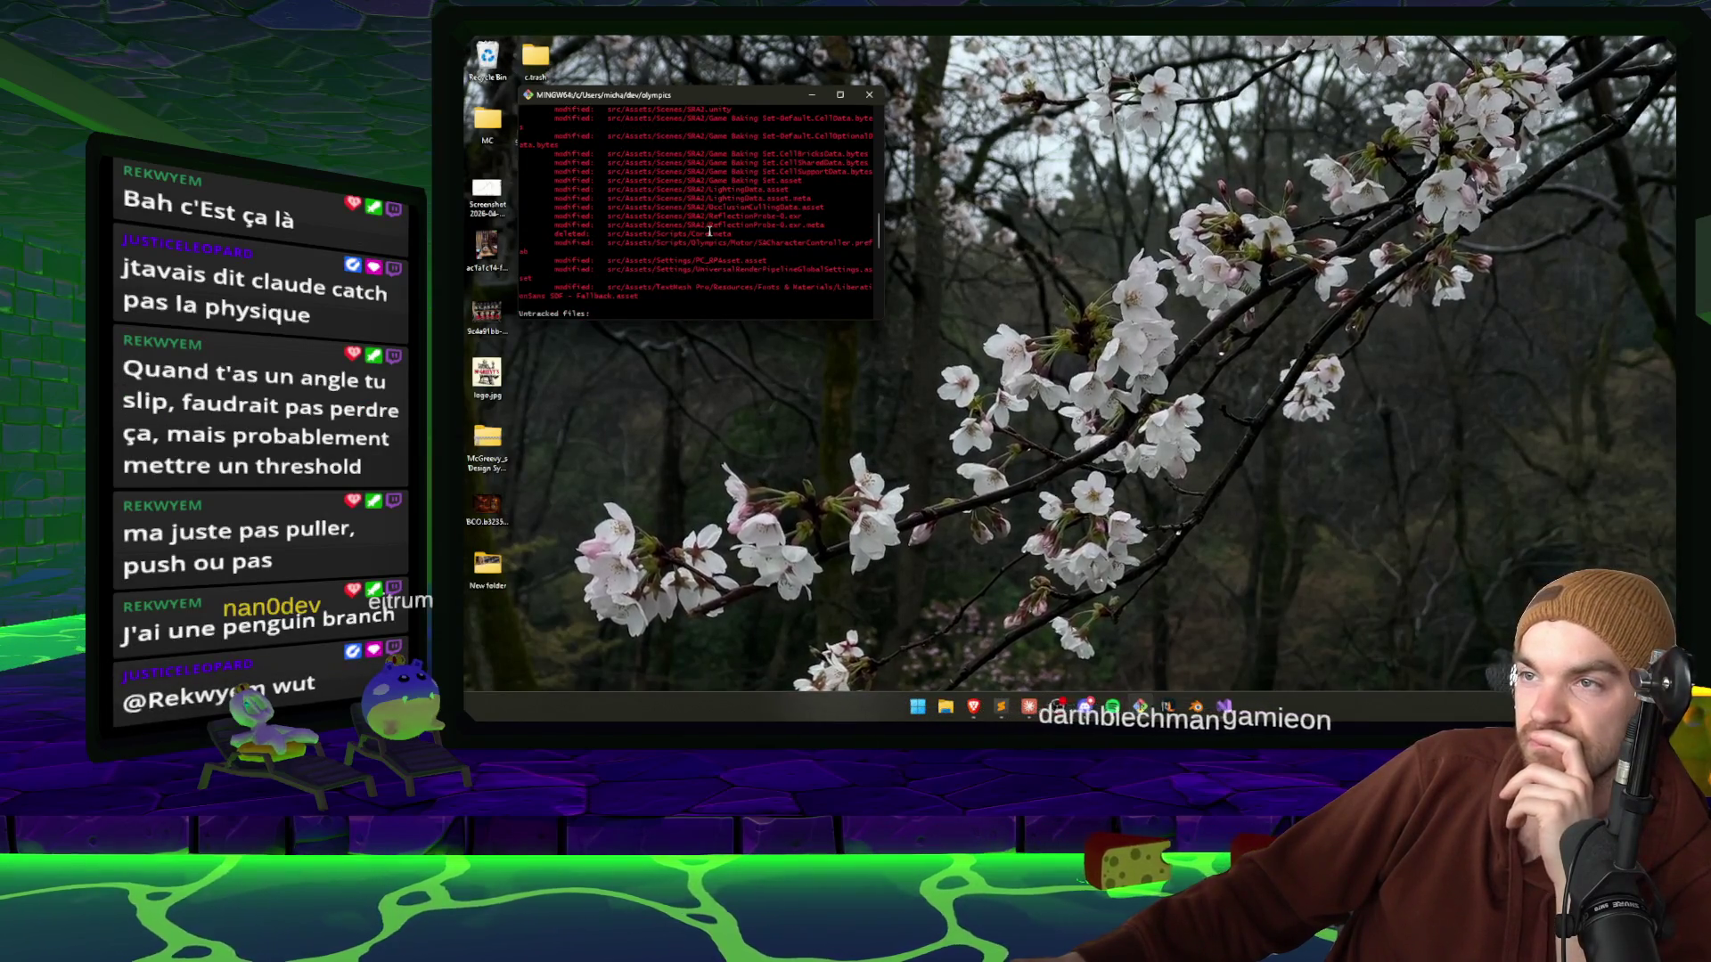
{"action": "type", "text": "git add ."}
{"action": "key", "text": "Return"}
Commit as 'Motor controller change, requires core update' and push to the art branch.
{"action": "type", "text": "git commit -m"}
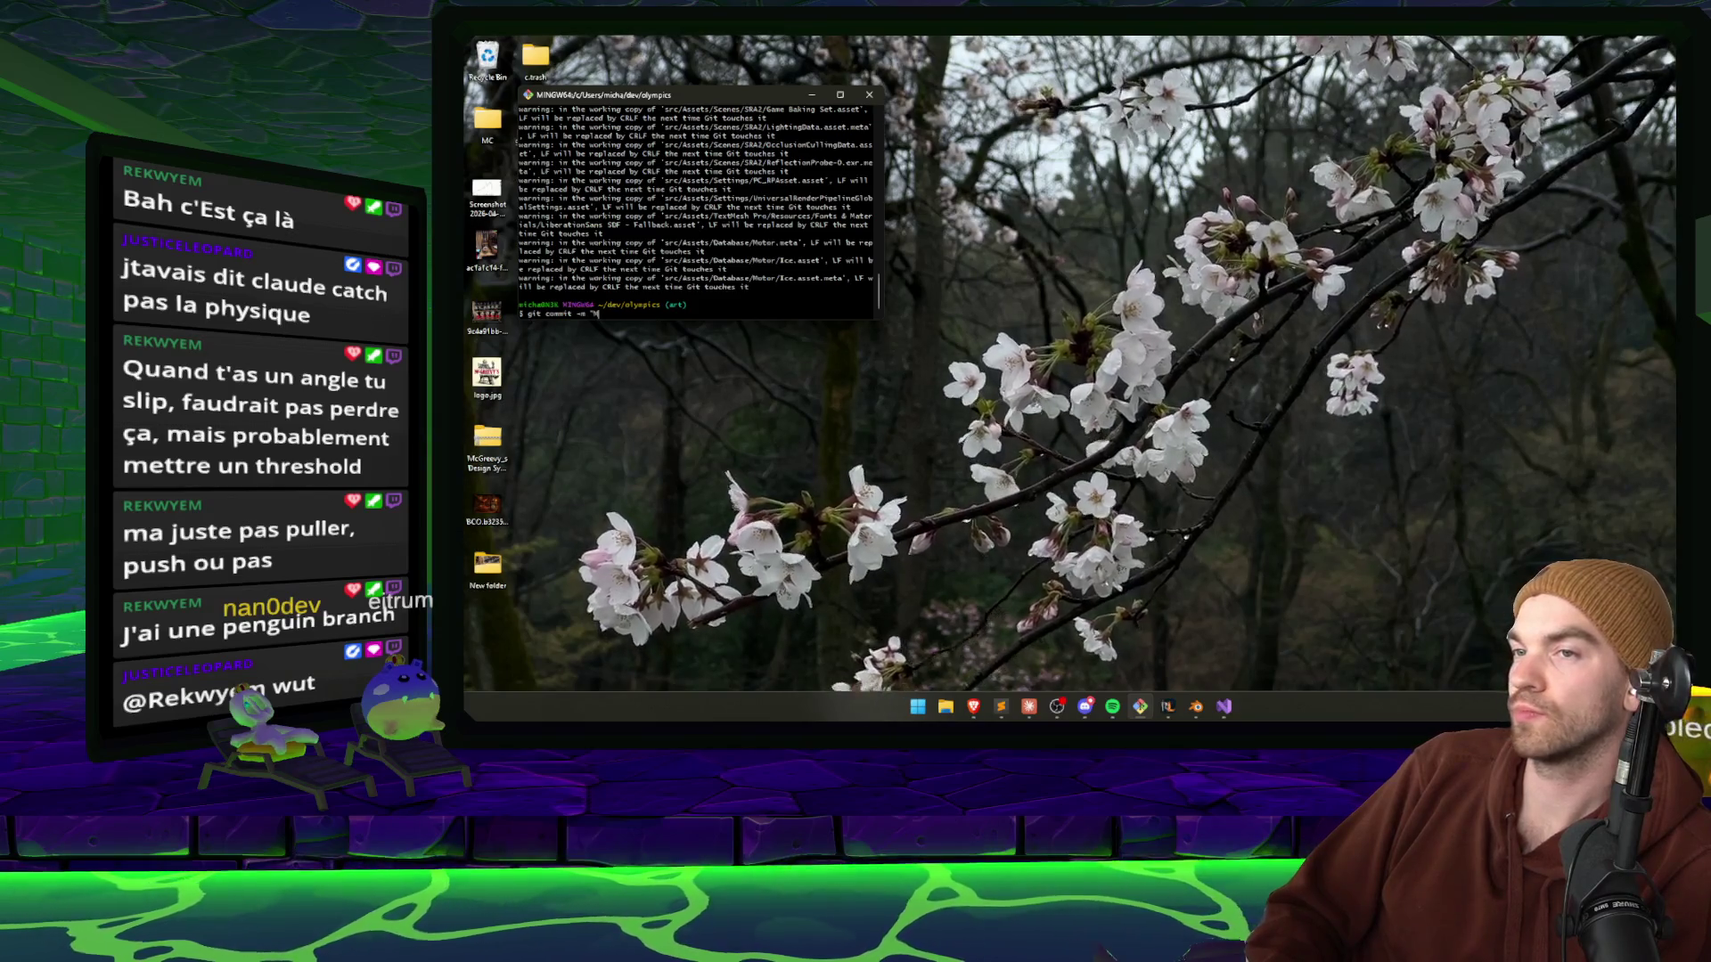
{"action": "type", "text": "or controller change, requires core update"}
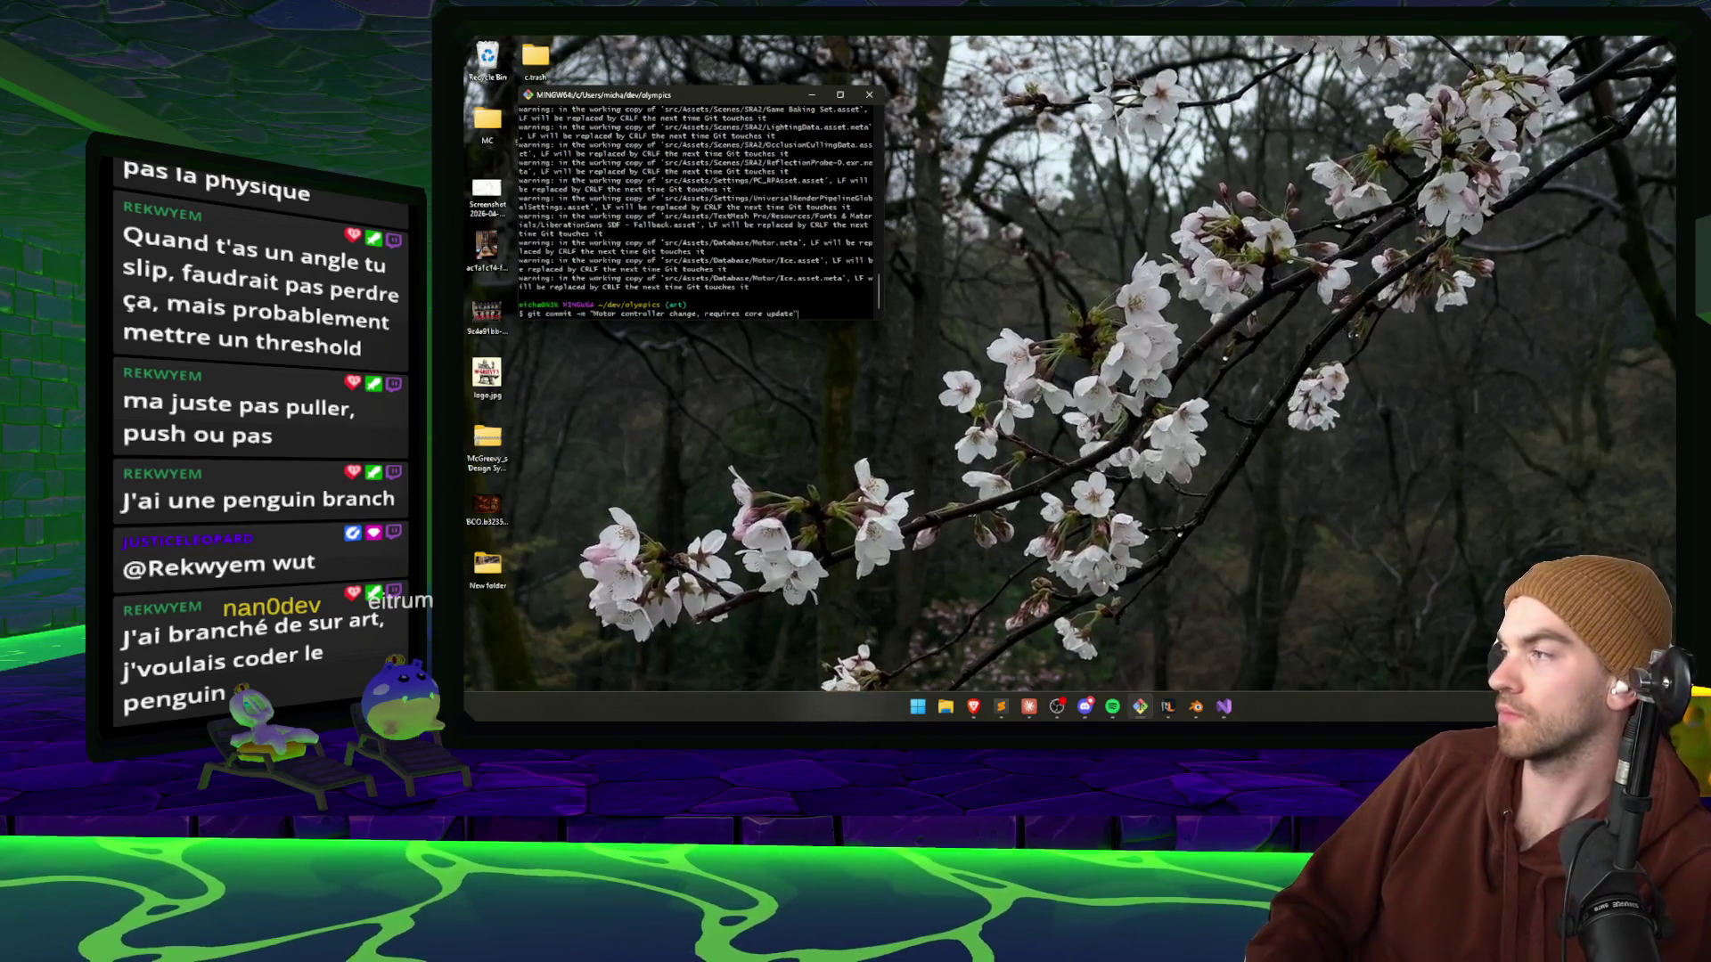
{"action": "key", "text": "Return"}
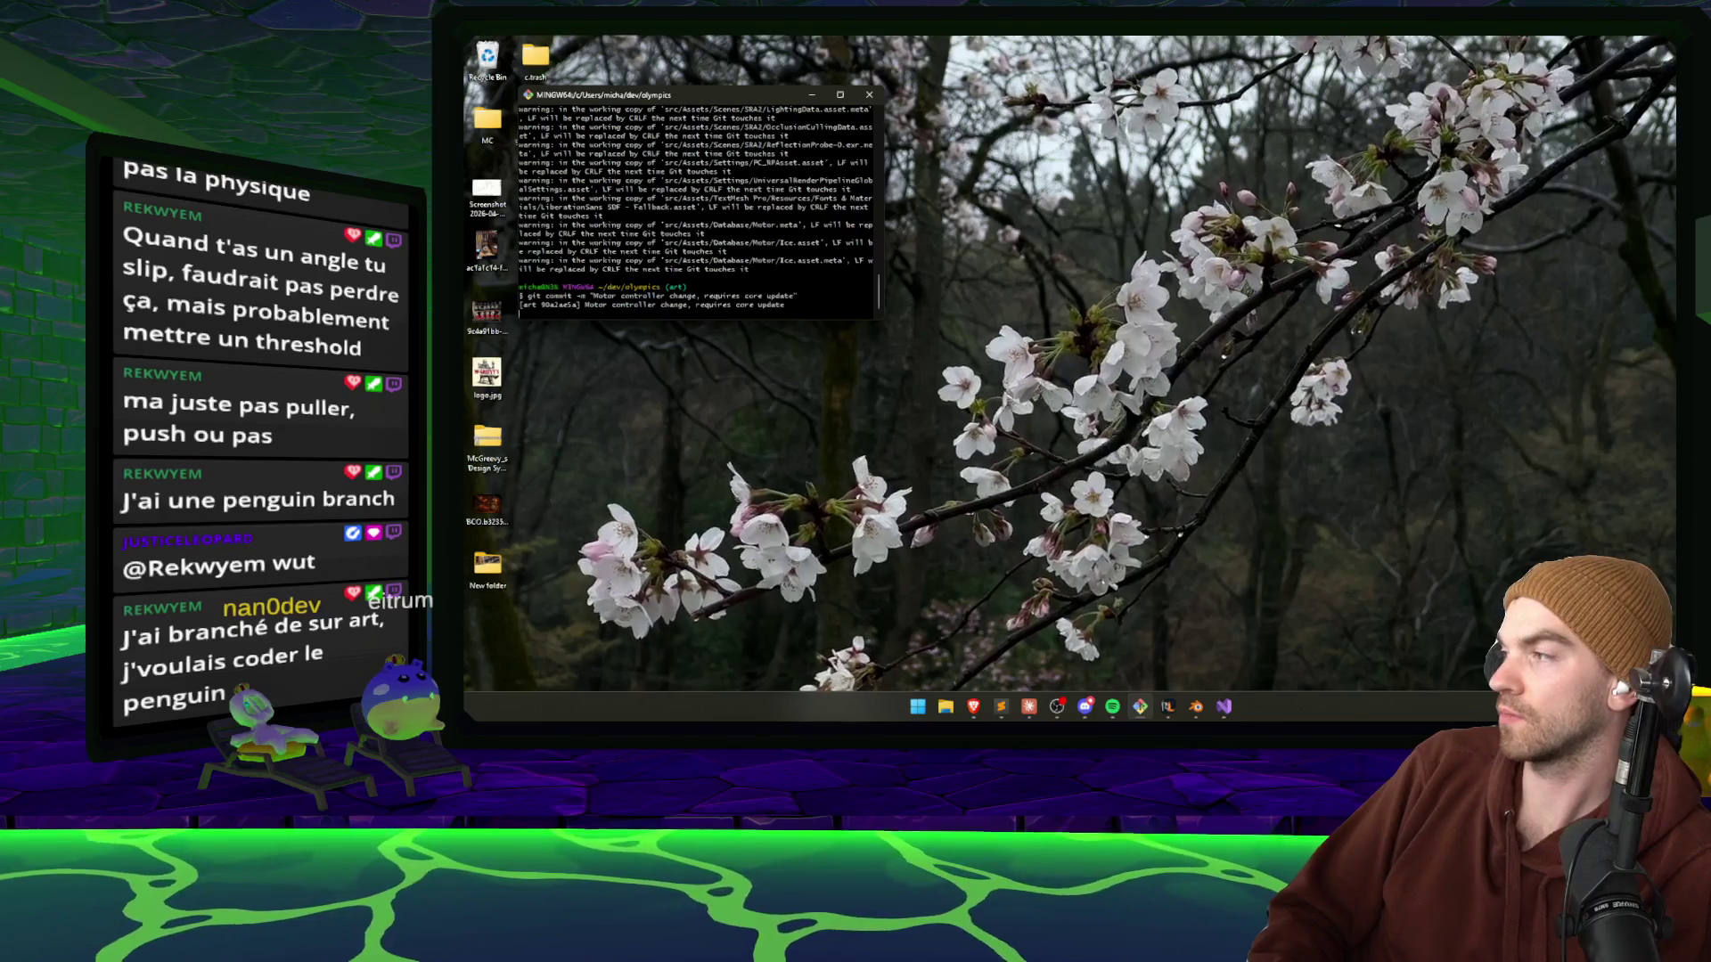
{"action": "type", "text": "git push"}
{"action": "key", "text": "Return"}
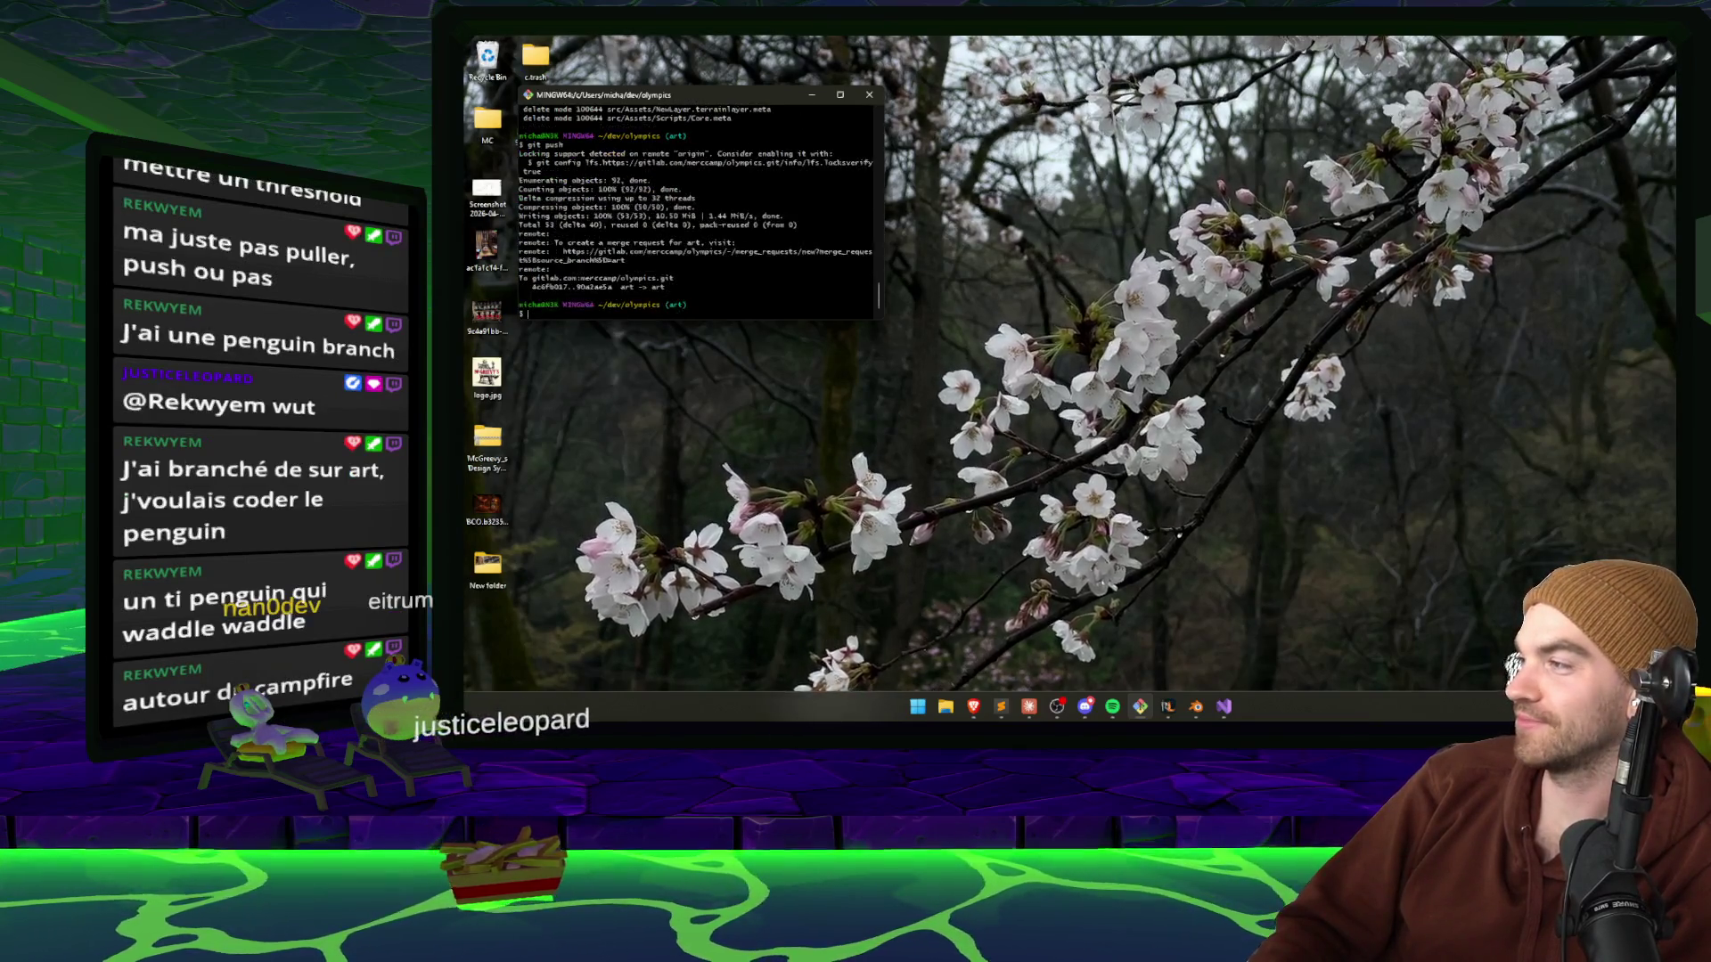
Navigate into the project's src folder and list its contents.
{"action": "type", "text": "cd"}
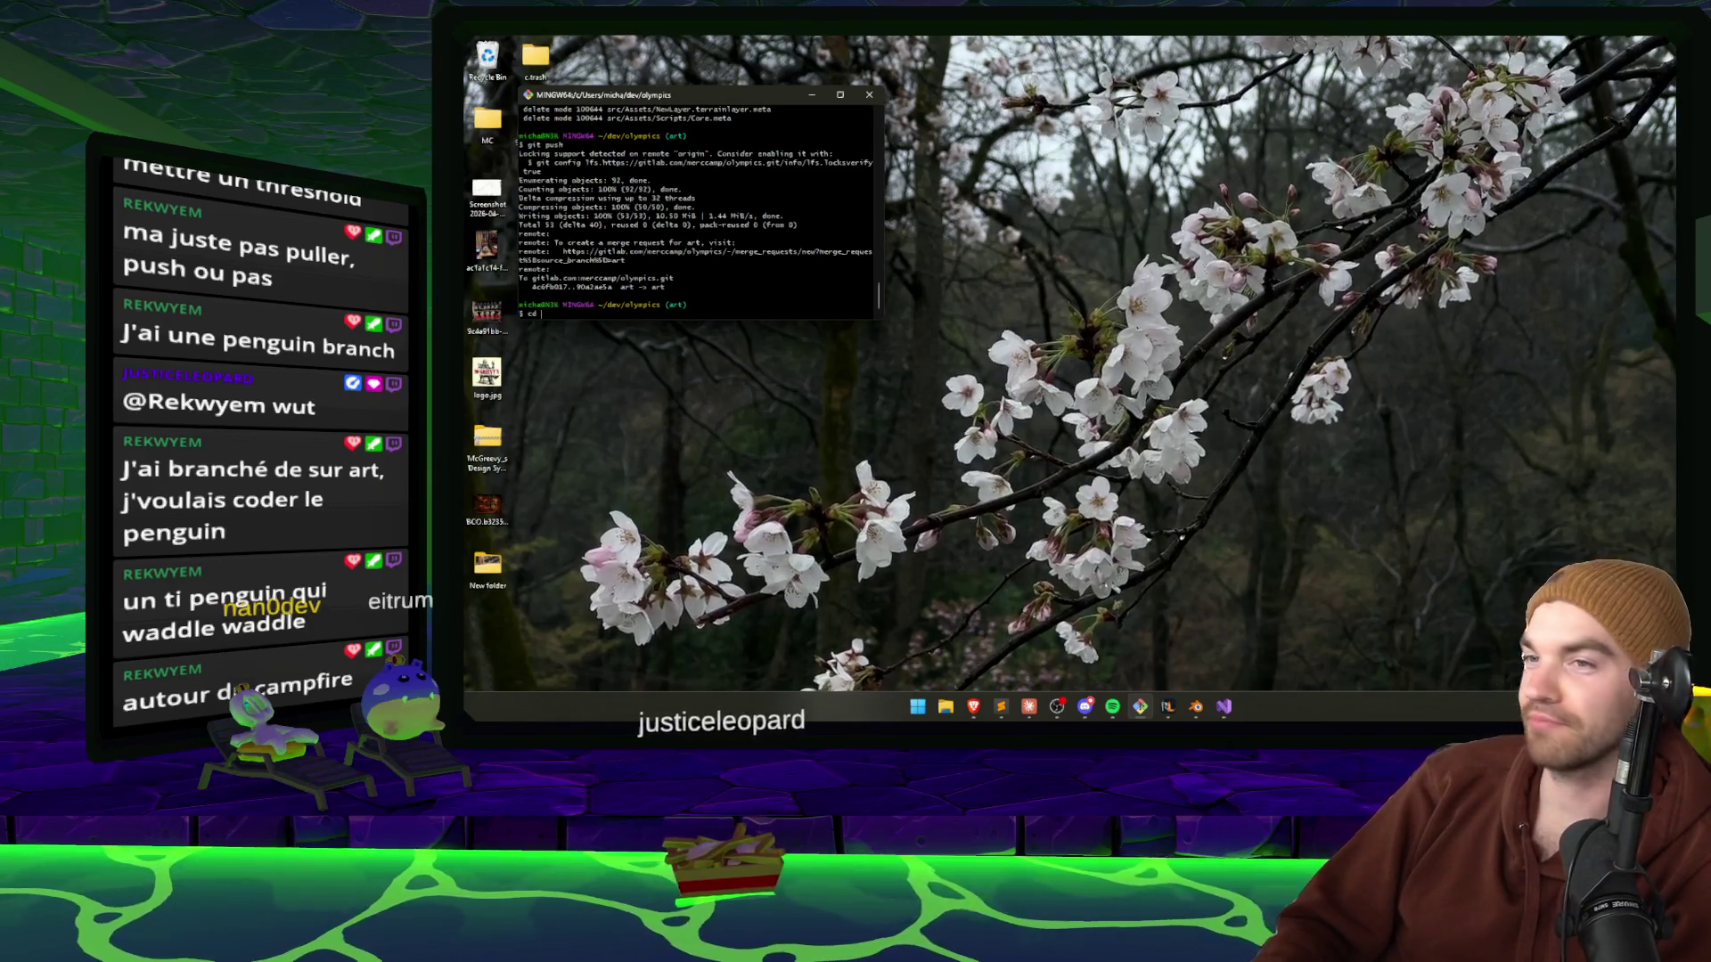
{"action": "key", "text": "BackSpace"}
{"action": "key", "text": "BackSpace"}
{"action": "key", "text": "BackSpace"}
{"action": "type", "text": "ls"}
{"action": "key", "text": "Return"}
{"action": "type", "text": "cd s"}
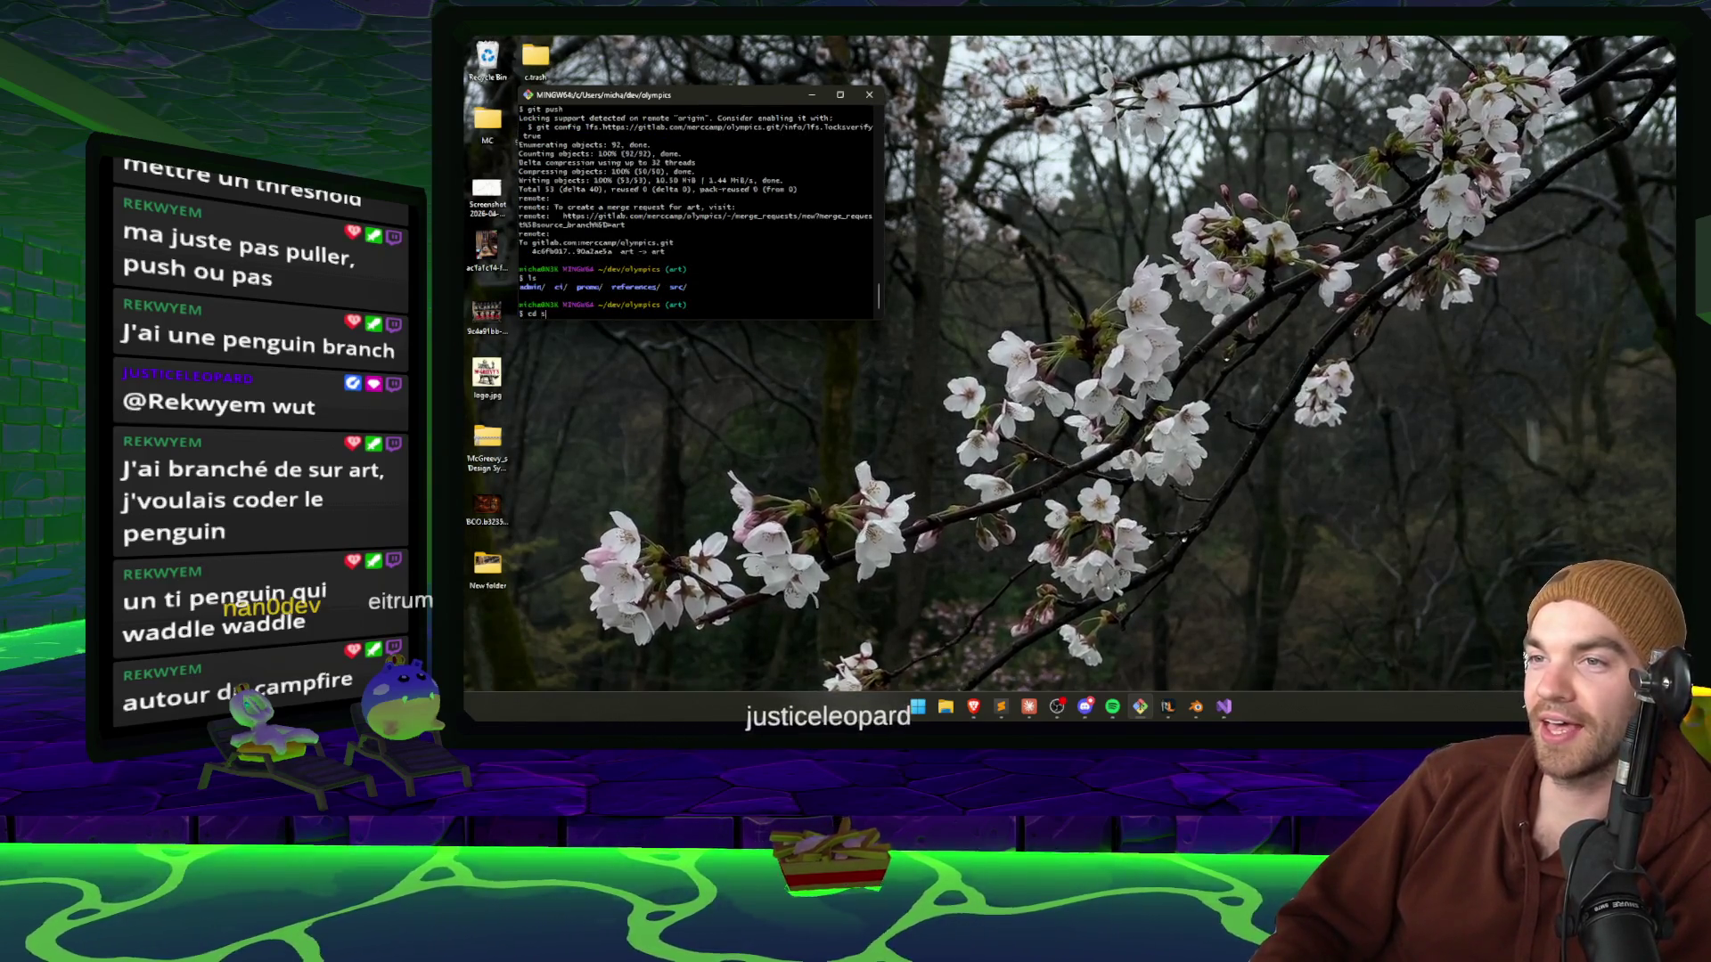
{"action": "type", "text": "rc"}
{"action": "key", "text": "Return"}
{"action": "type", "text": "ls"}
{"action": "key", "text": "Return"}
{"action": "type", "text": "cd Co"}
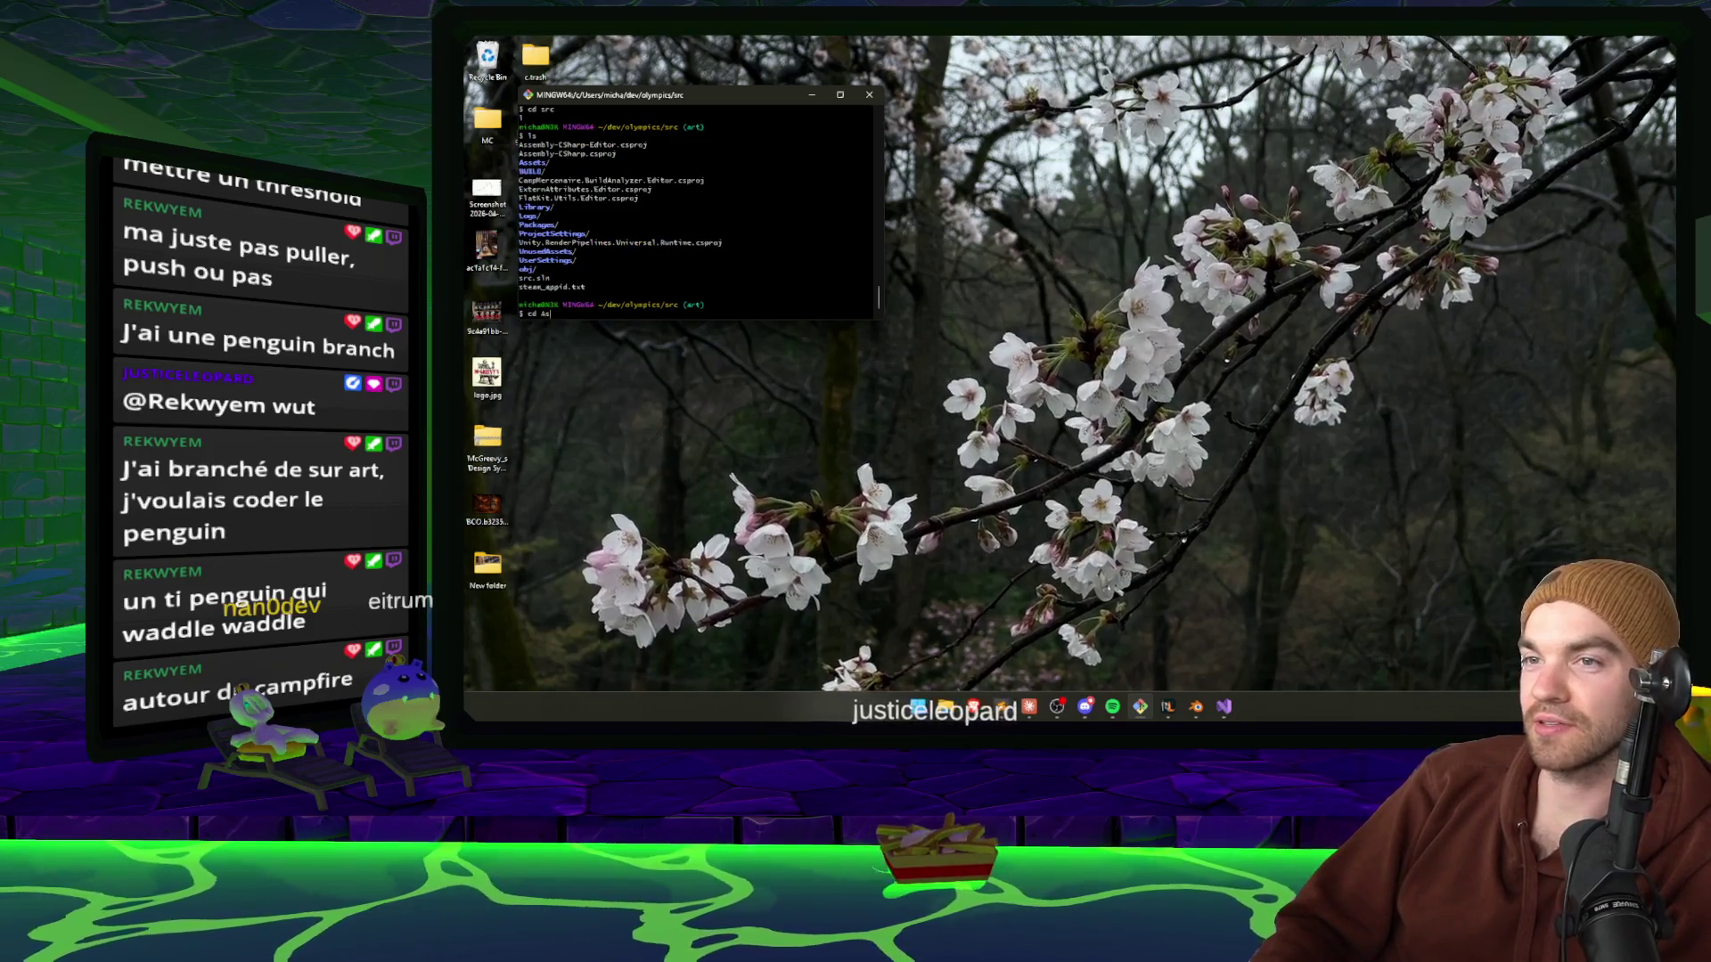
{"action": "key", "text": "Return"}
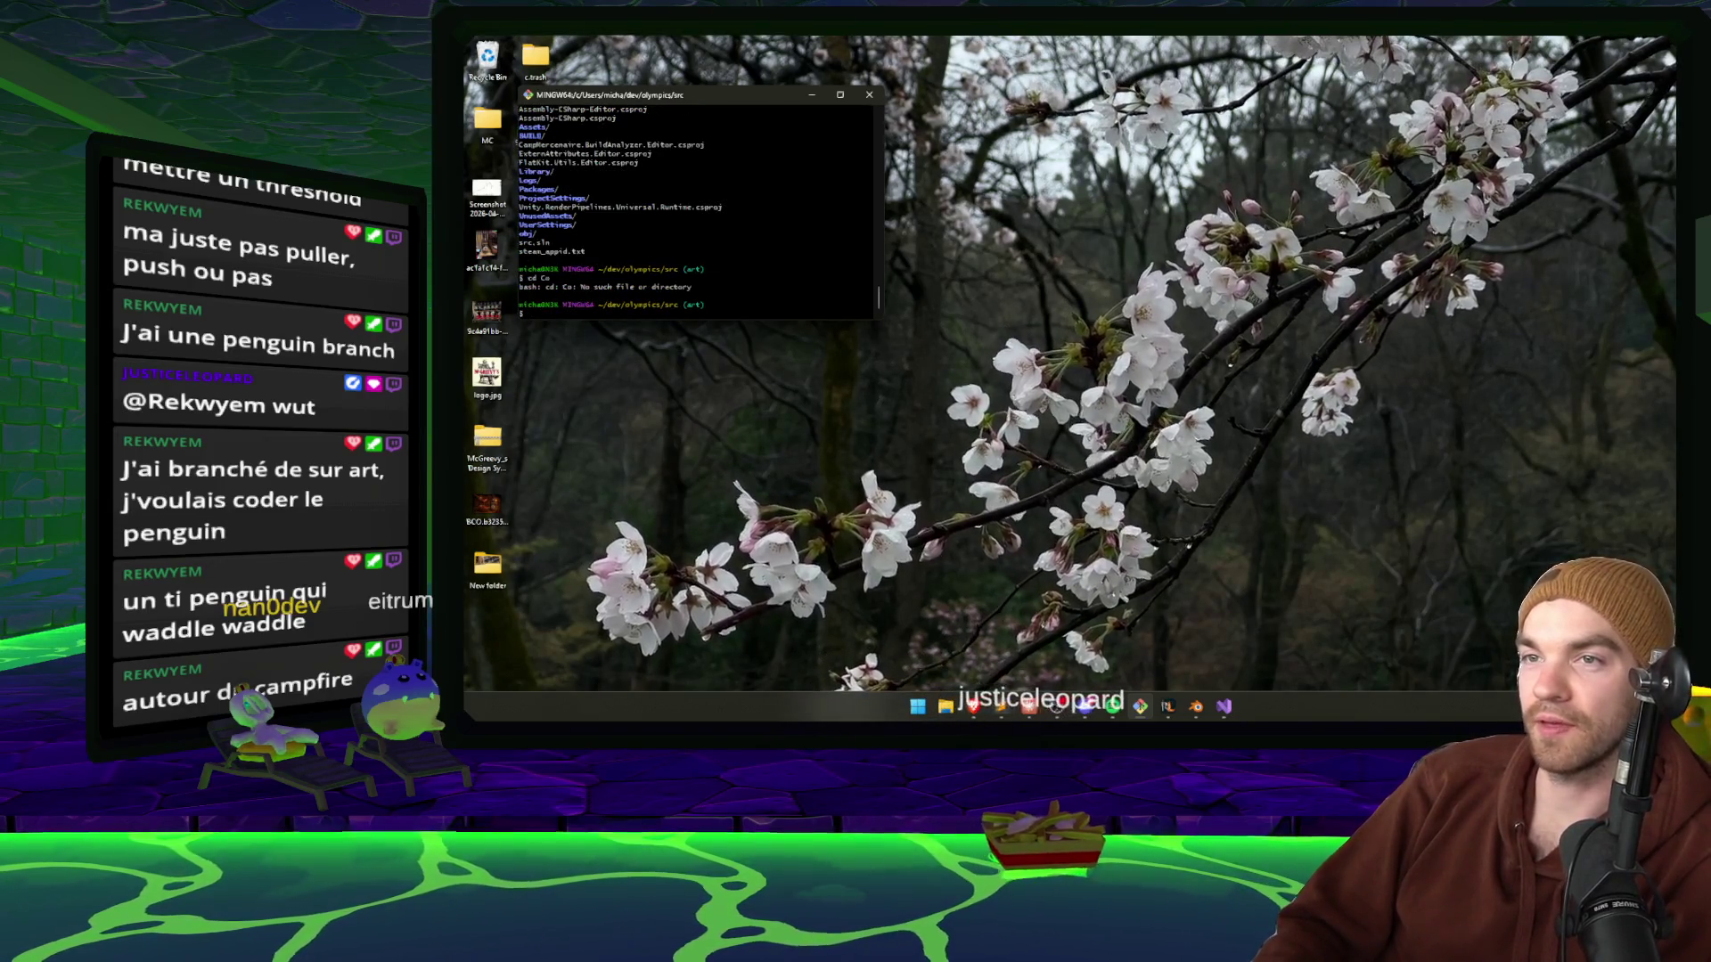
{"action": "type", "text": "ore"}
{"action": "key", "text": "Return"}
{"action": "type", "text": "l"}
{"action": "key", "text": "Return"}
{"action": "type", "text": "sc"}
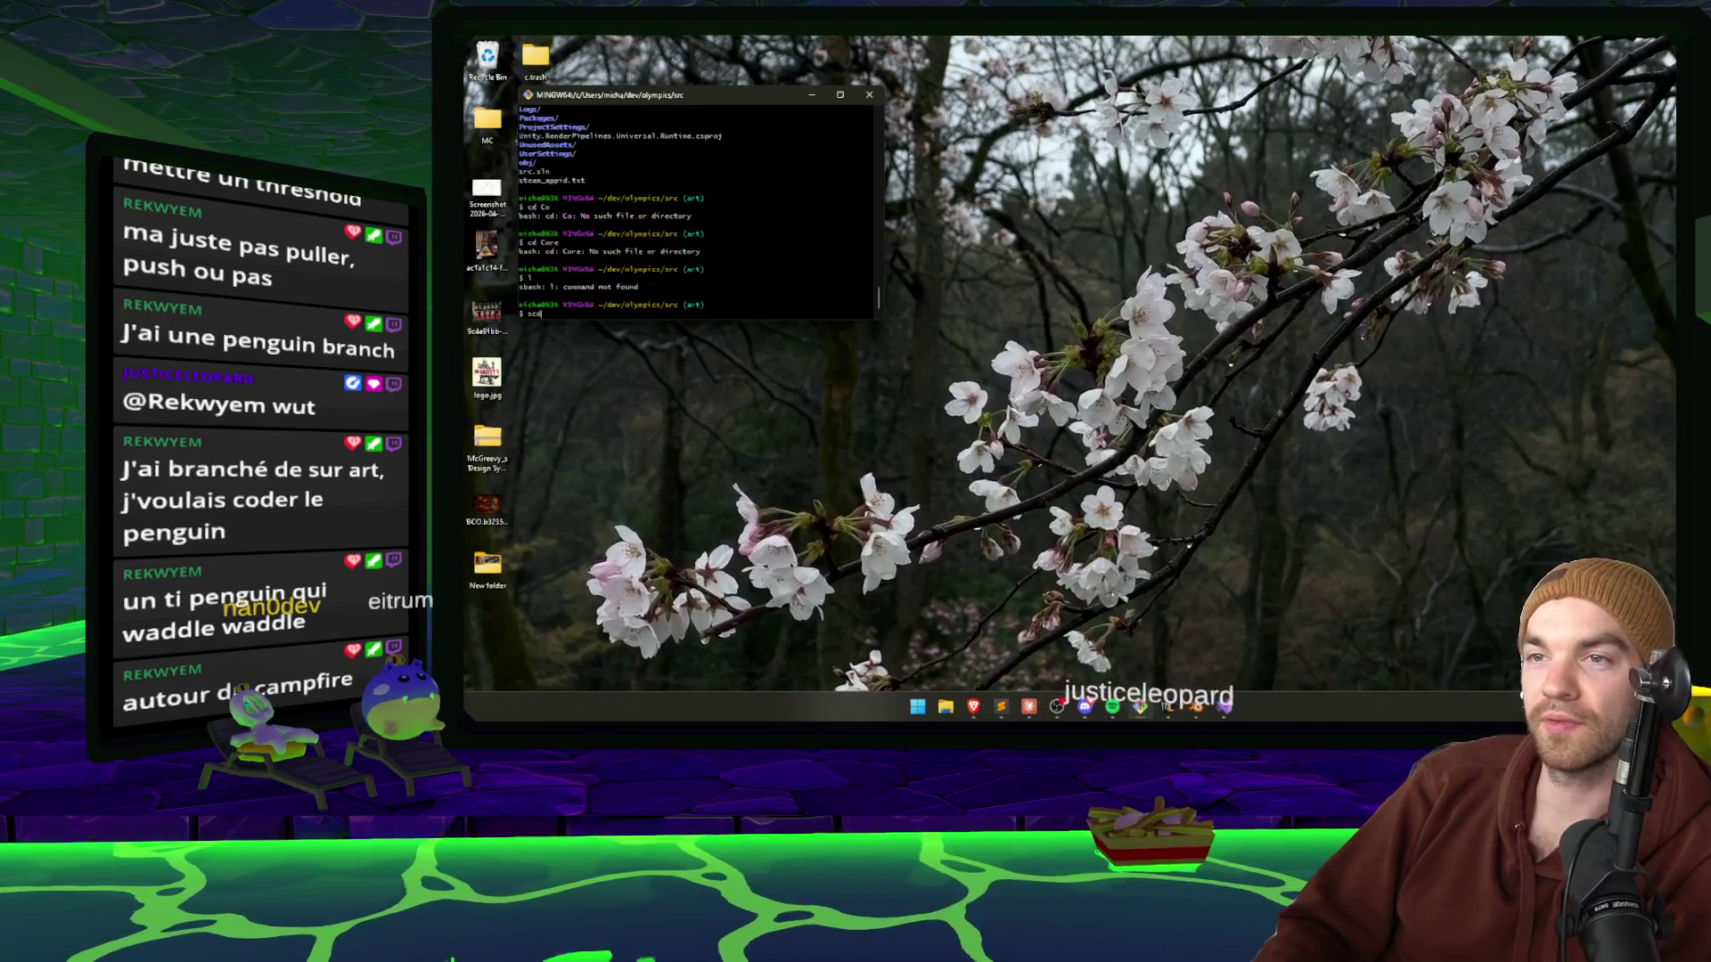
{"action": "key", "text": "BackSpace"}
{"action": "key", "text": "BackSpace"}
{"action": "key", "text": "BackSpace"}
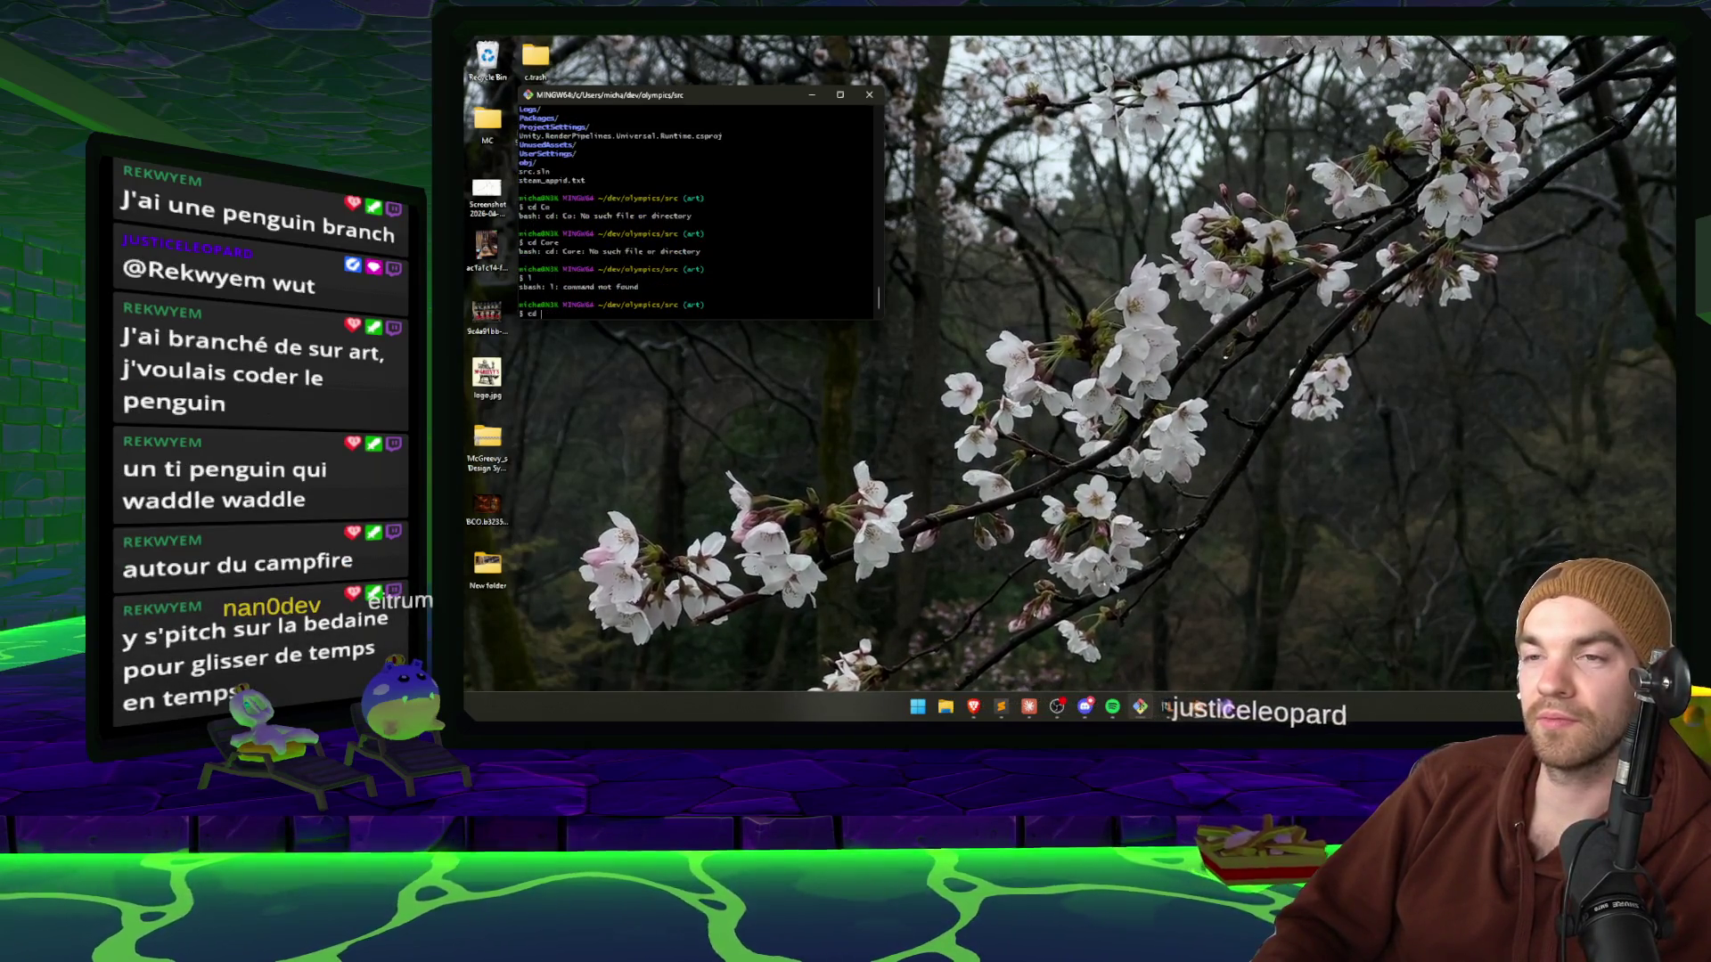
{"action": "type", "text": "core"}
{"action": "key", "text": "Return"}
{"action": "type", "text": "ls"}
{"action": "key", "text": "Return"}
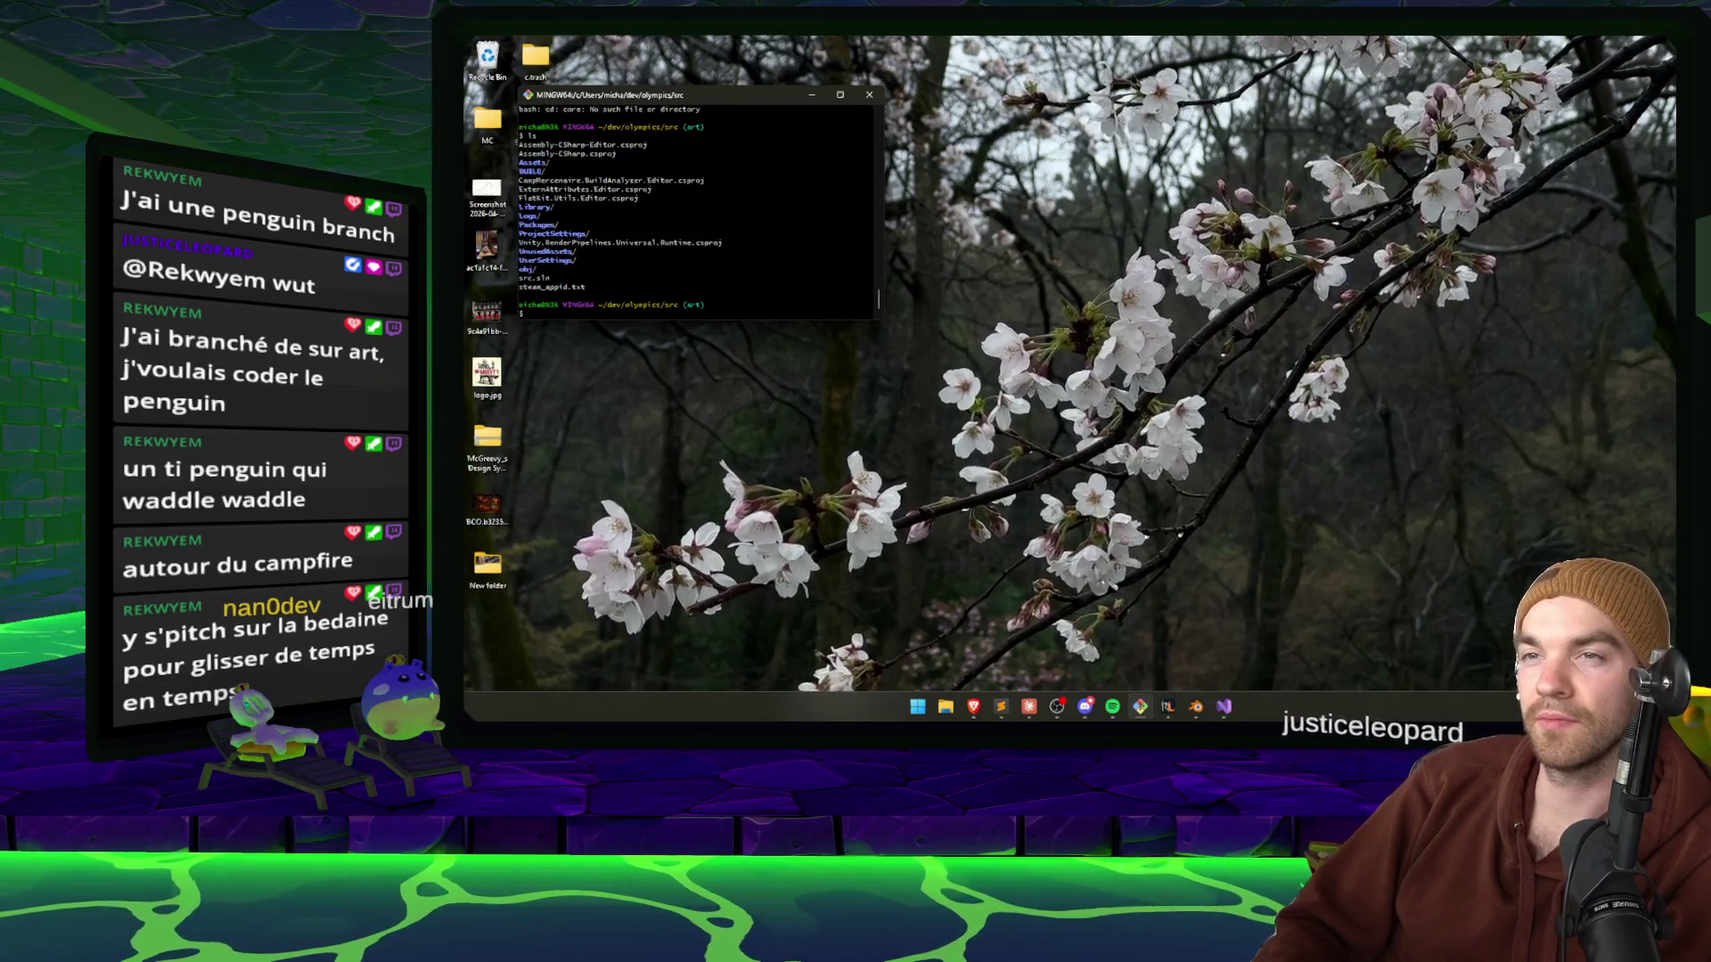
Move into src/Assets/Core and list the Core folder's contents.
{"action": "type", "text": "ets"}
{"action": "key", "text": "Return"}
{"action": "type", "text": "ls"}
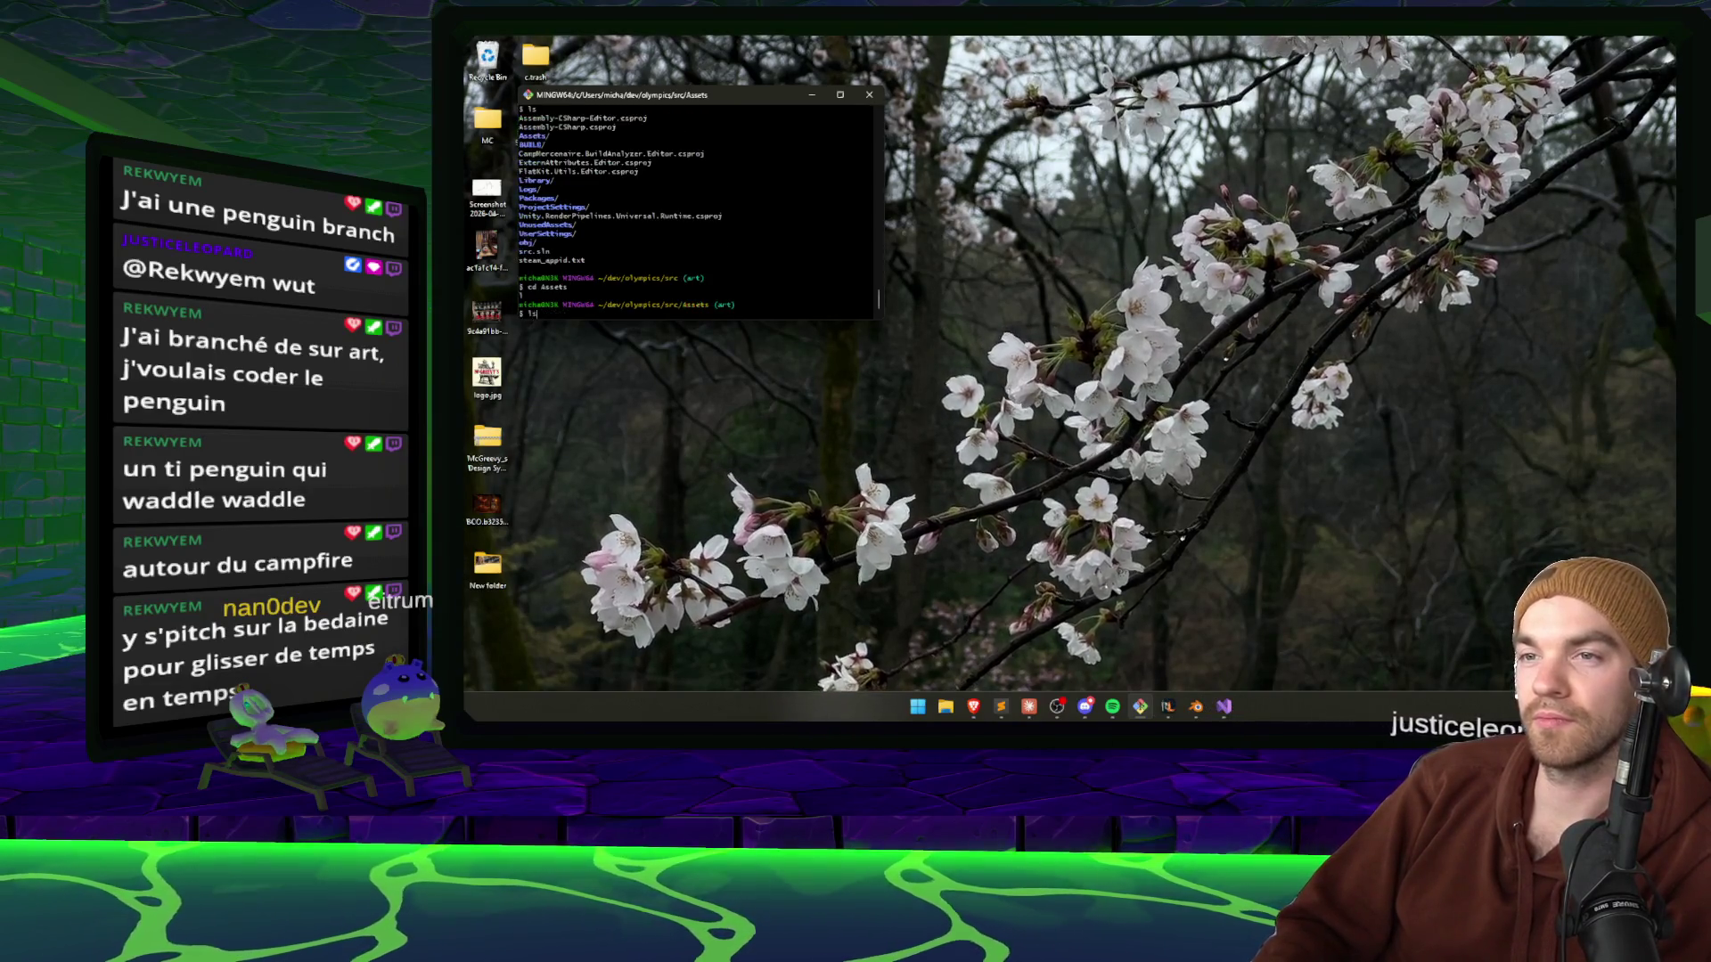
{"action": "key", "text": "Return"}
{"action": "type", "text": "cd Co"}
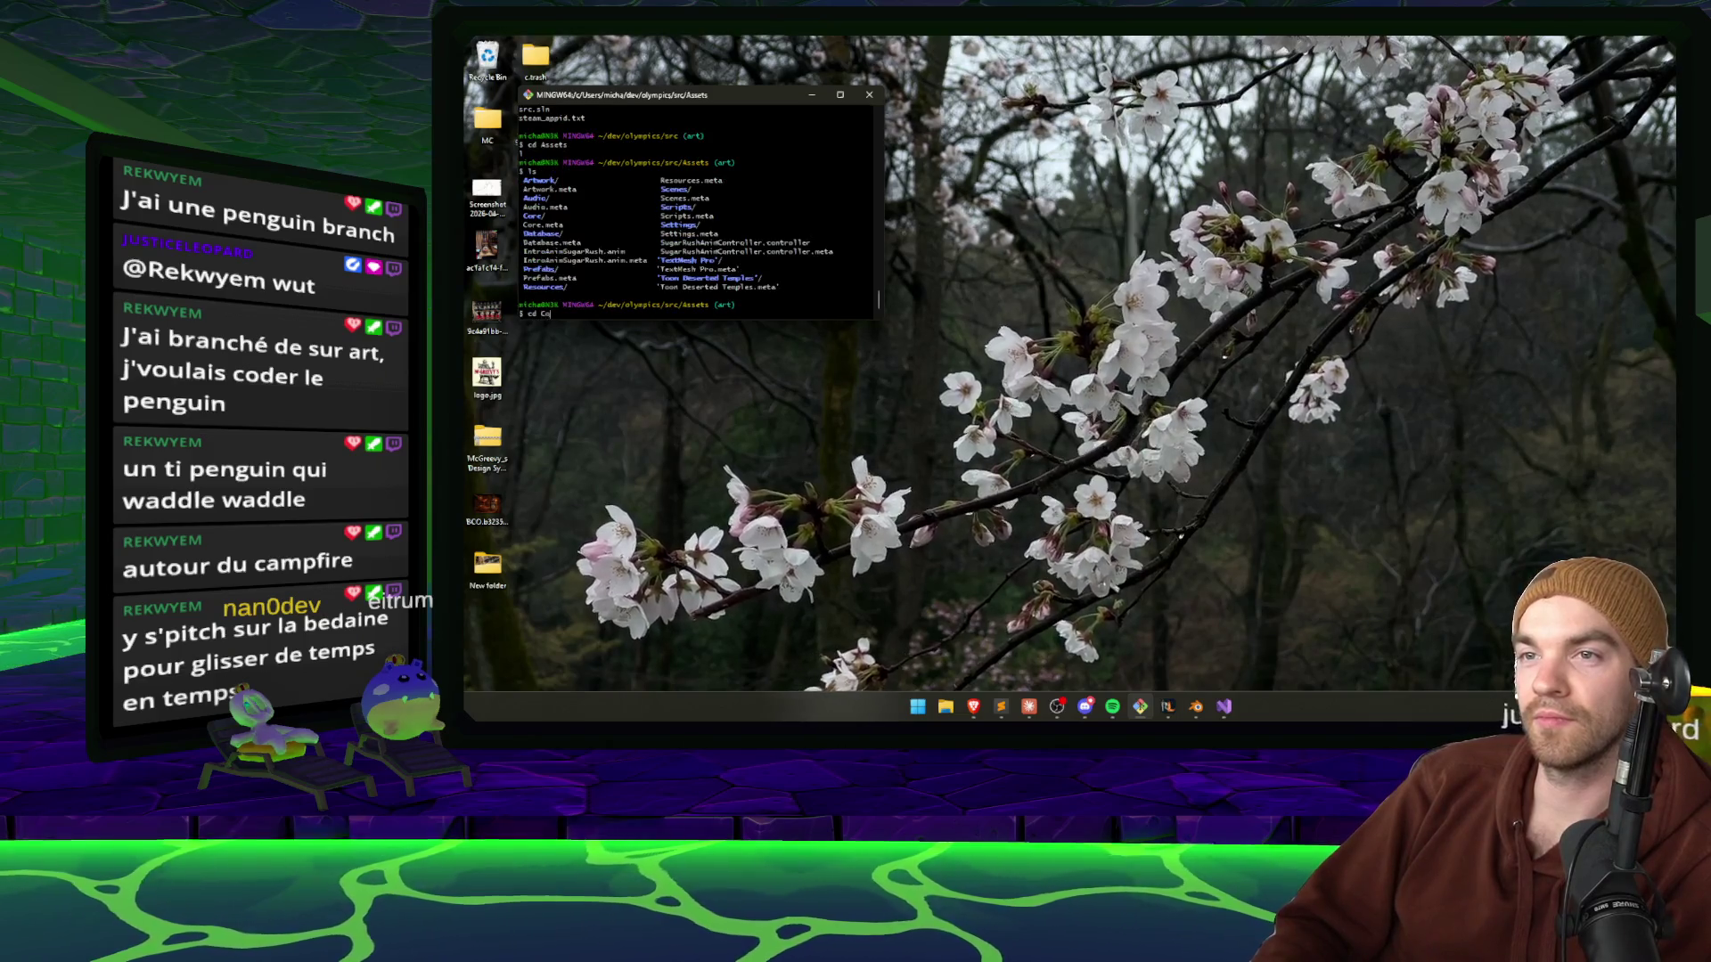
{"action": "type", "text": "re"}
{"action": "key", "text": "Return"}
{"action": "type", "text": "ls"}
{"action": "key", "text": "Return"}
Check Core's git status, stage everything, and commit 'Motor ground tags + changes to sliding behaviour'.
{"action": "type", "text": "git"}
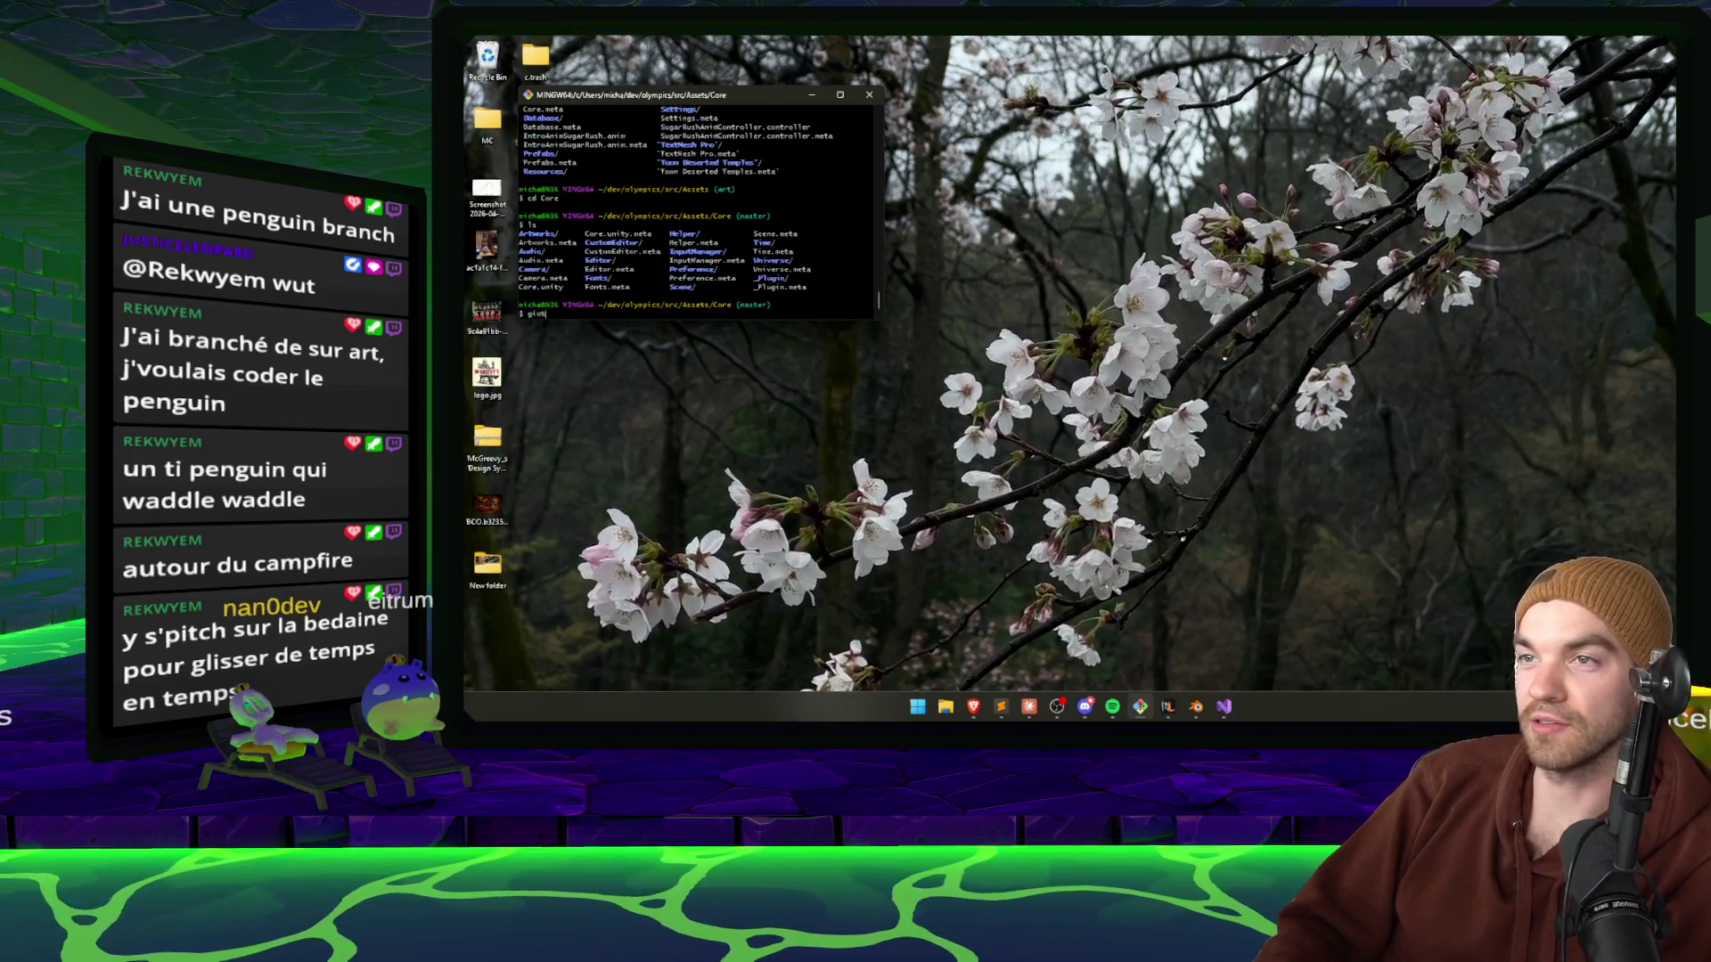
{"action": "key", "text": "BackSpace"}
{"action": "key", "text": "BackSpace"}
{"action": "type", "text": "ust"}
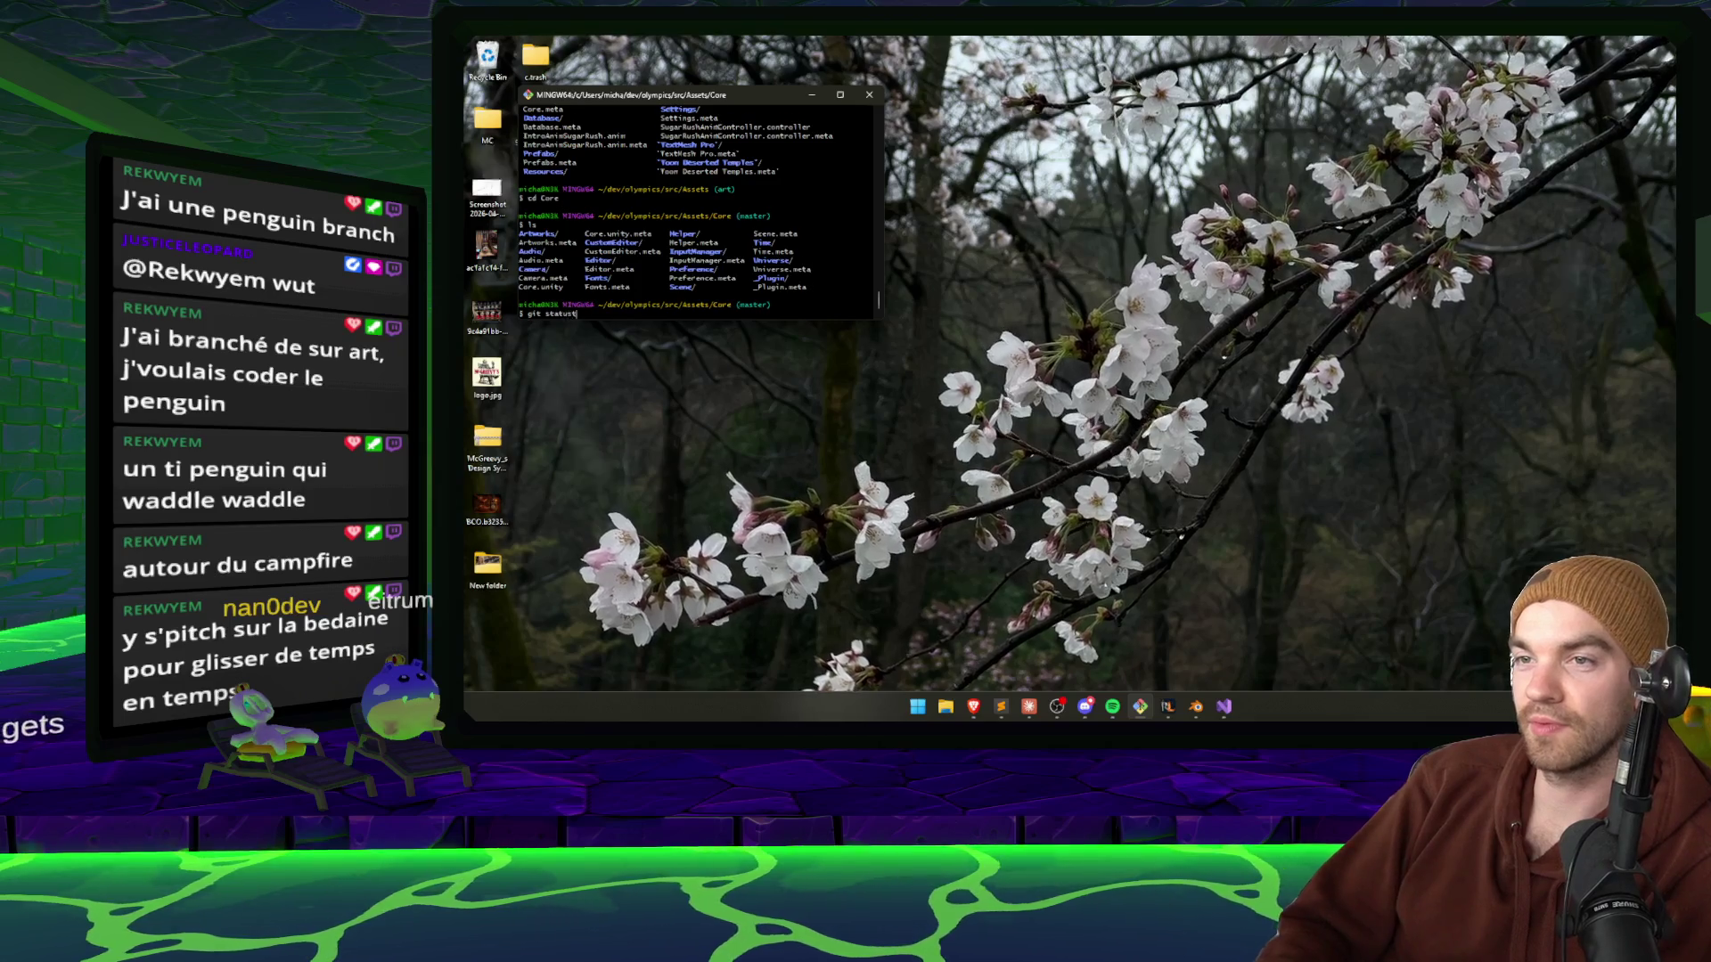
{"action": "key", "text": "Return"}
{"action": "type", "text": "g"}
{"action": "type", "text": " status"}
{"action": "key", "text": "Return"}
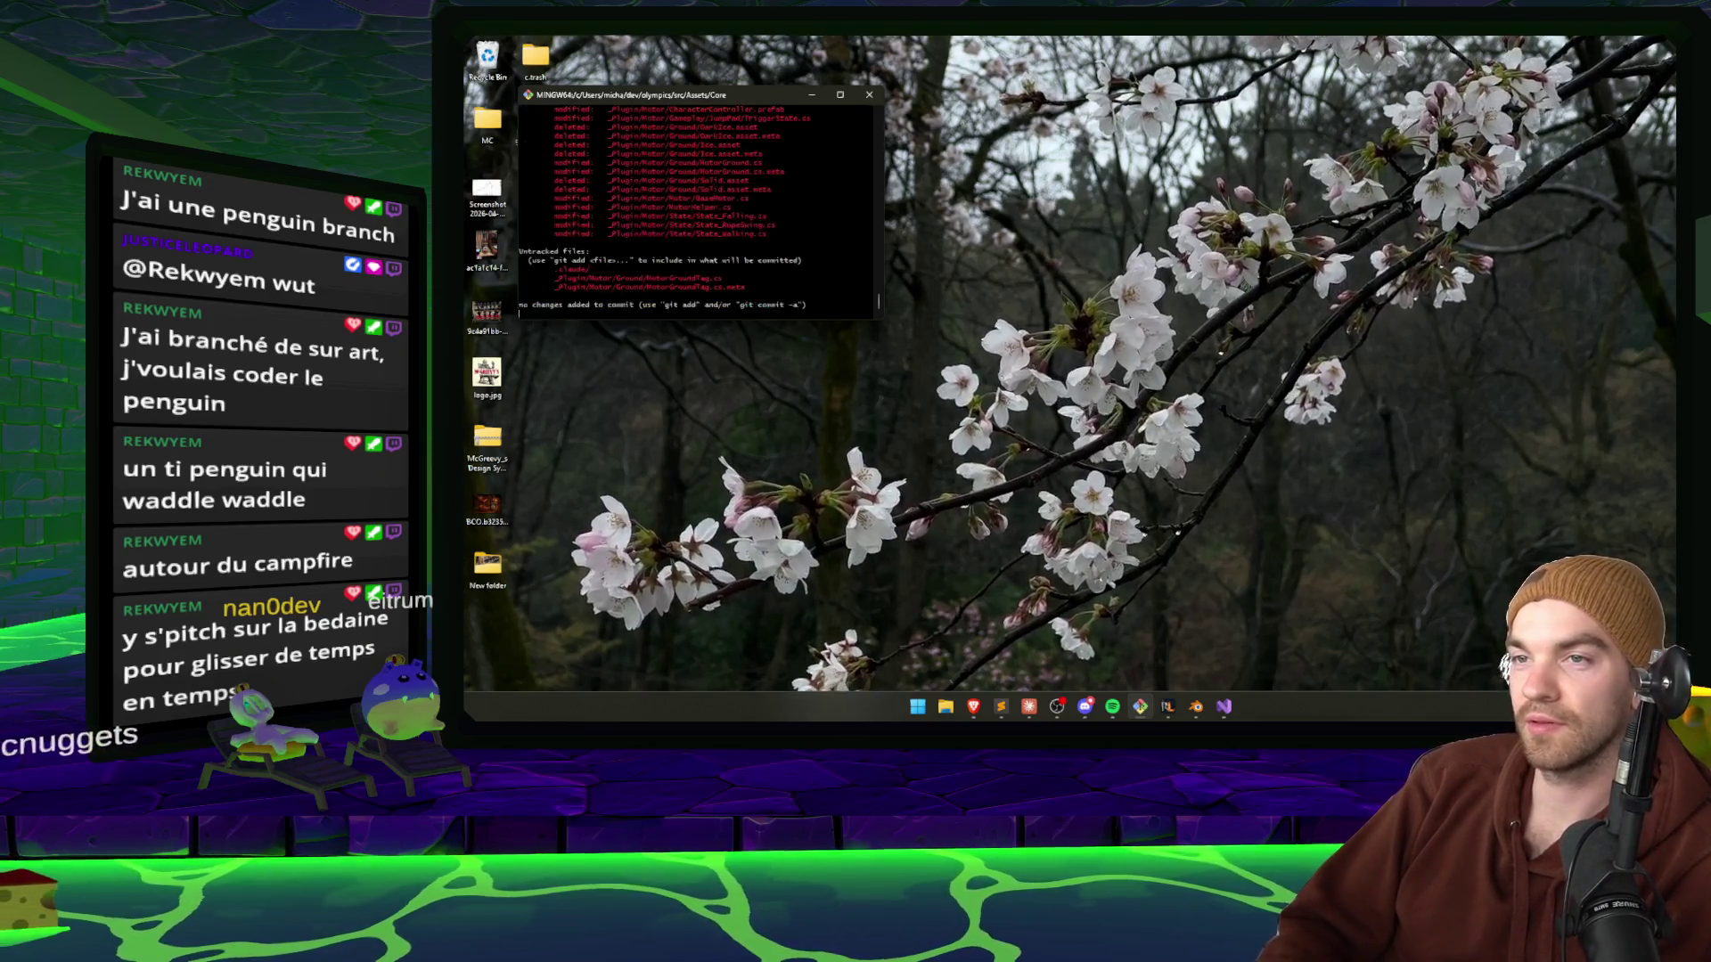
{"action": "type", "text": "git add ."}
{"action": "key", "text": "Return"}
{"action": "type", "text": "git com"}
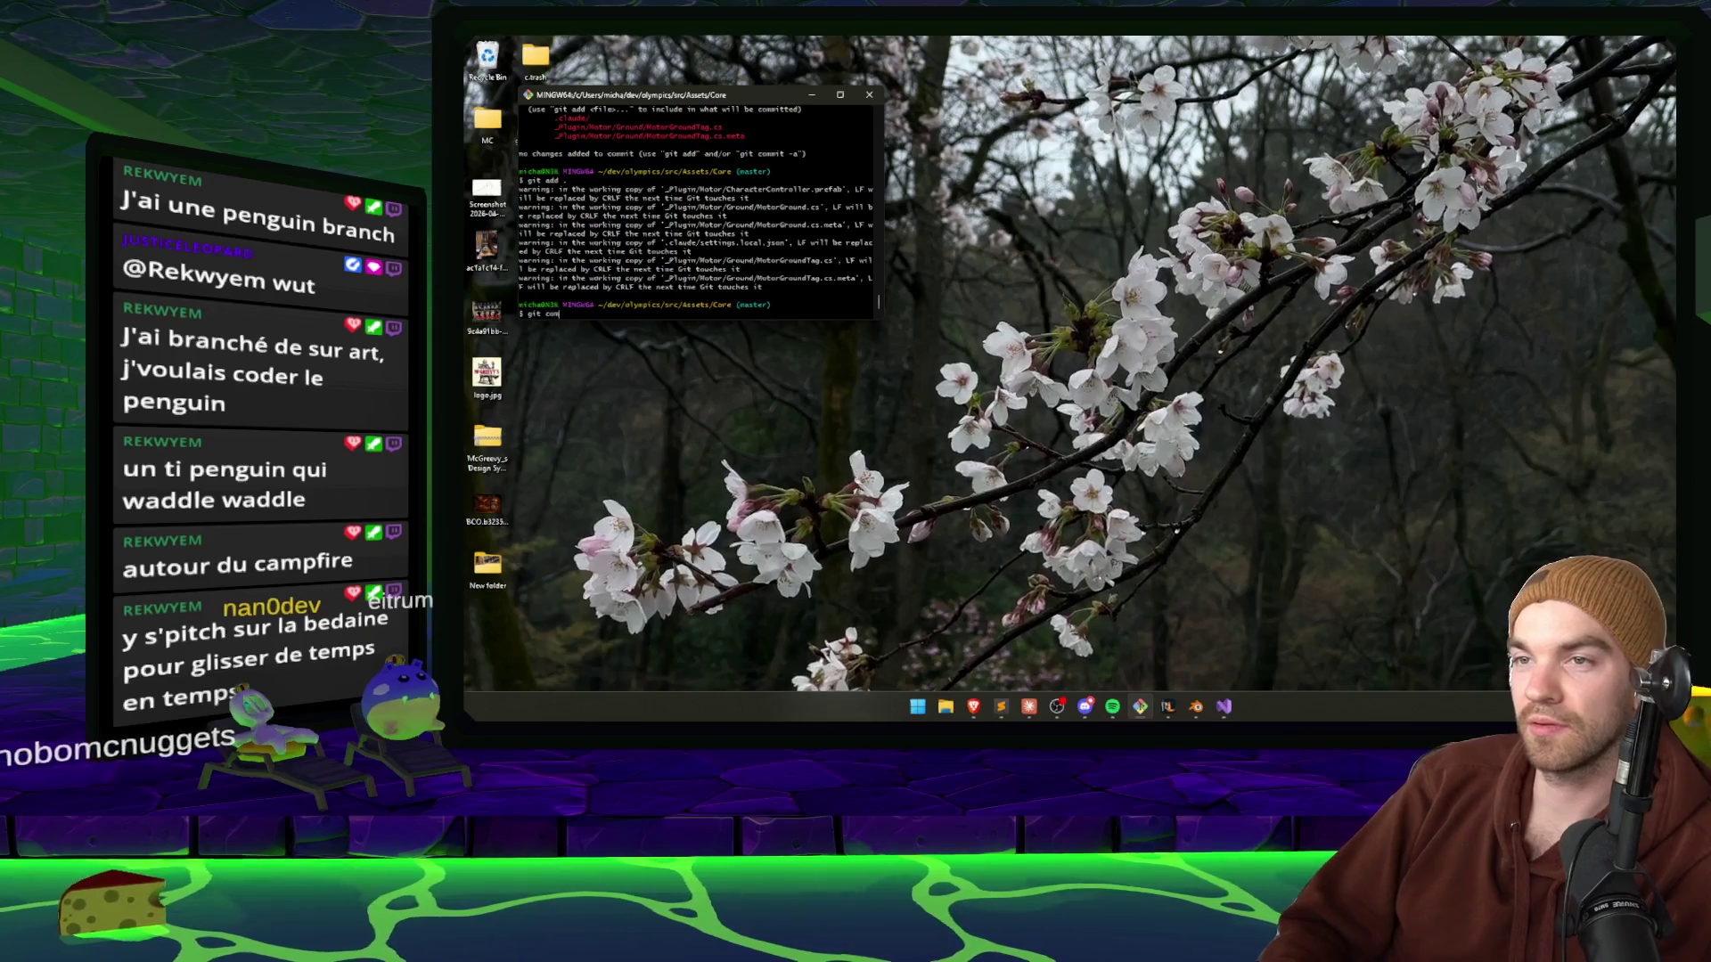
{"action": "type", "text": "mit -m \"Motor ground tags"}
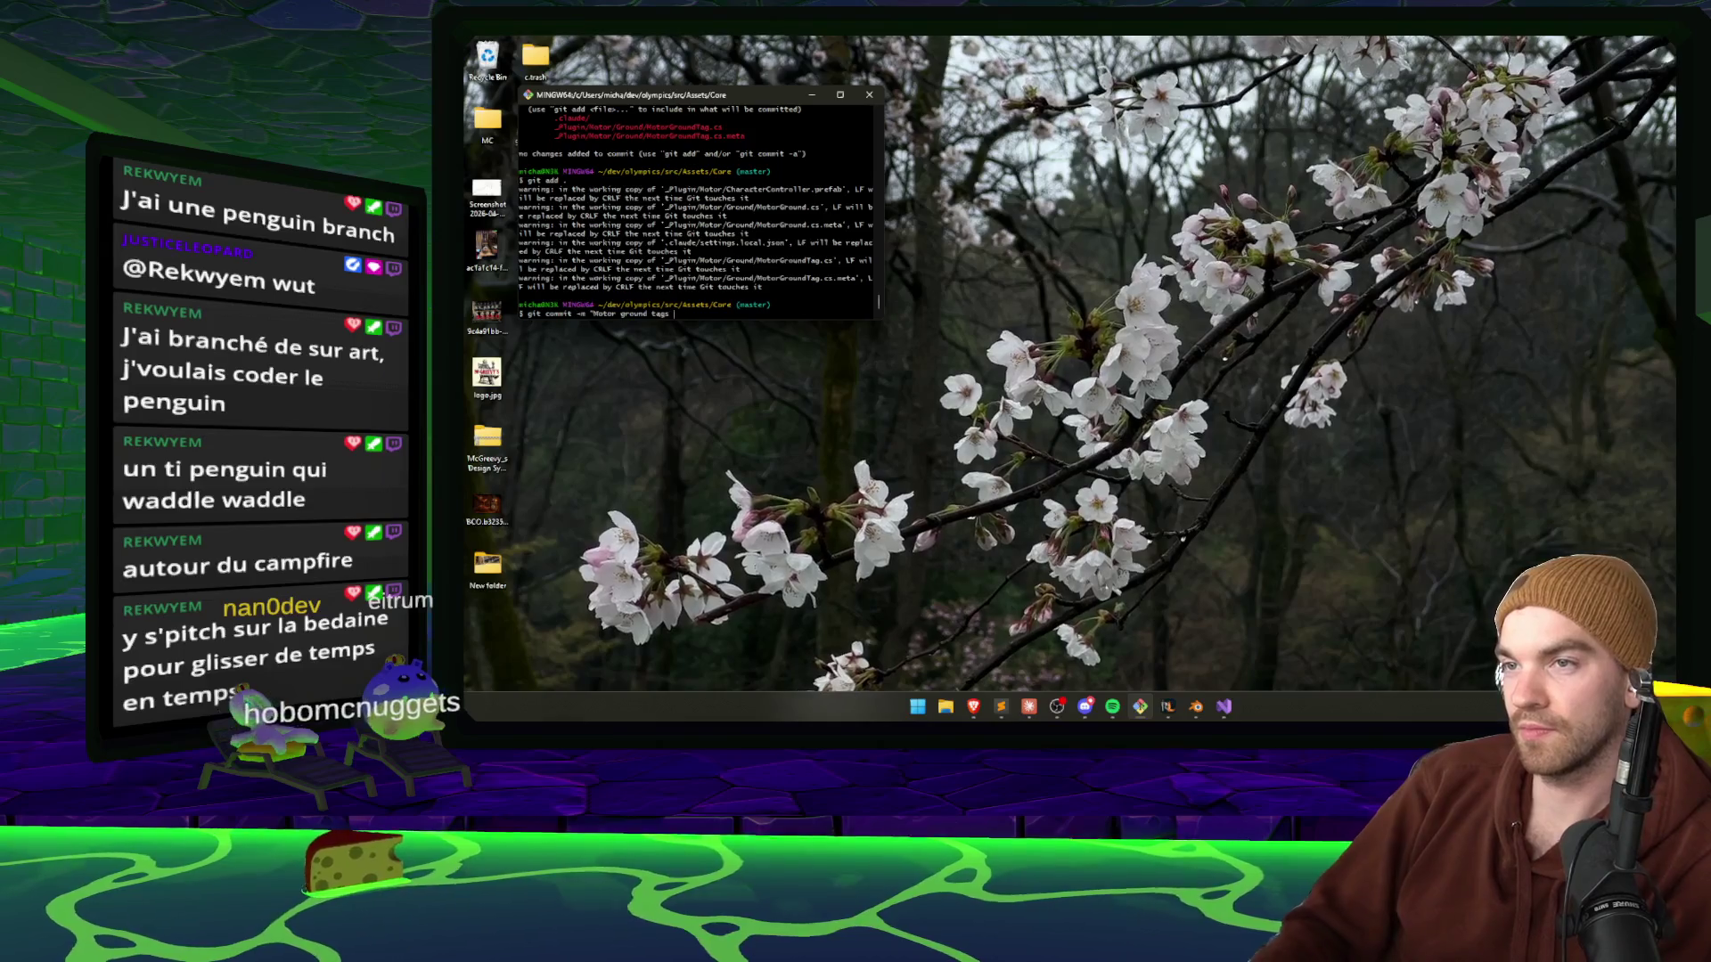
{"action": "type", "text": " + changes to sliding behaviour"}
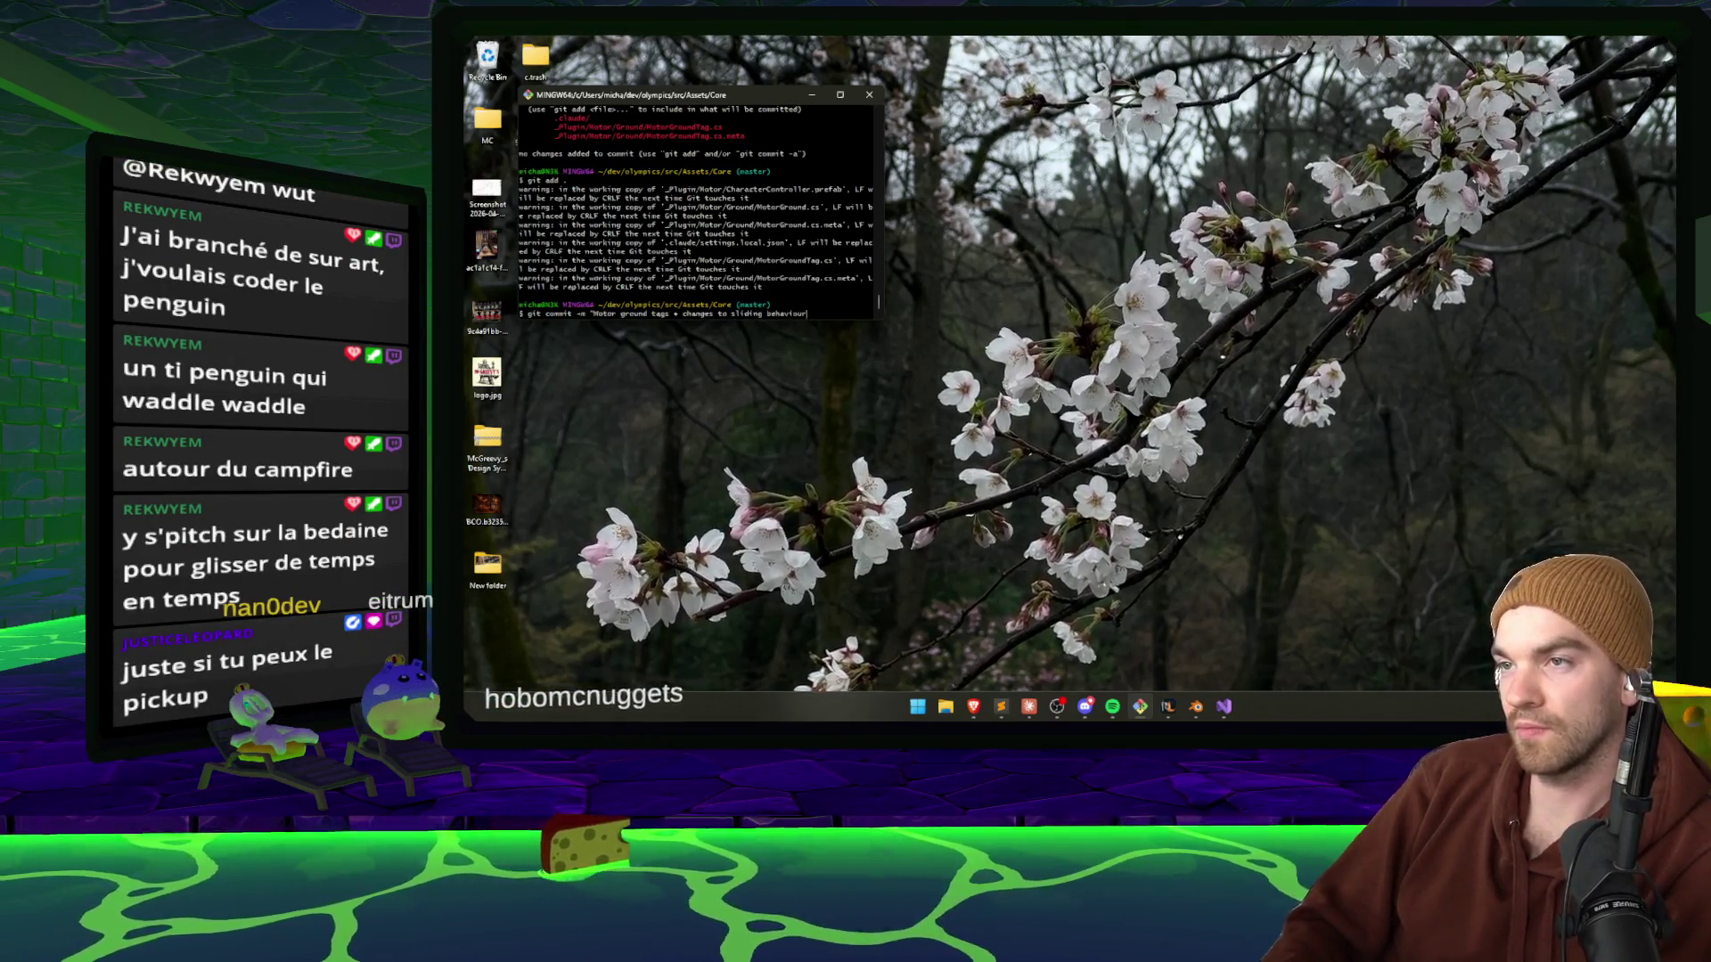
{"action": "type", "text": "\""}
{"action": "key", "text": "Return"}
Push the Core commit to origin master with git push.
{"action": "type", "text": "git push"}
{"action": "key", "text": "Return"}
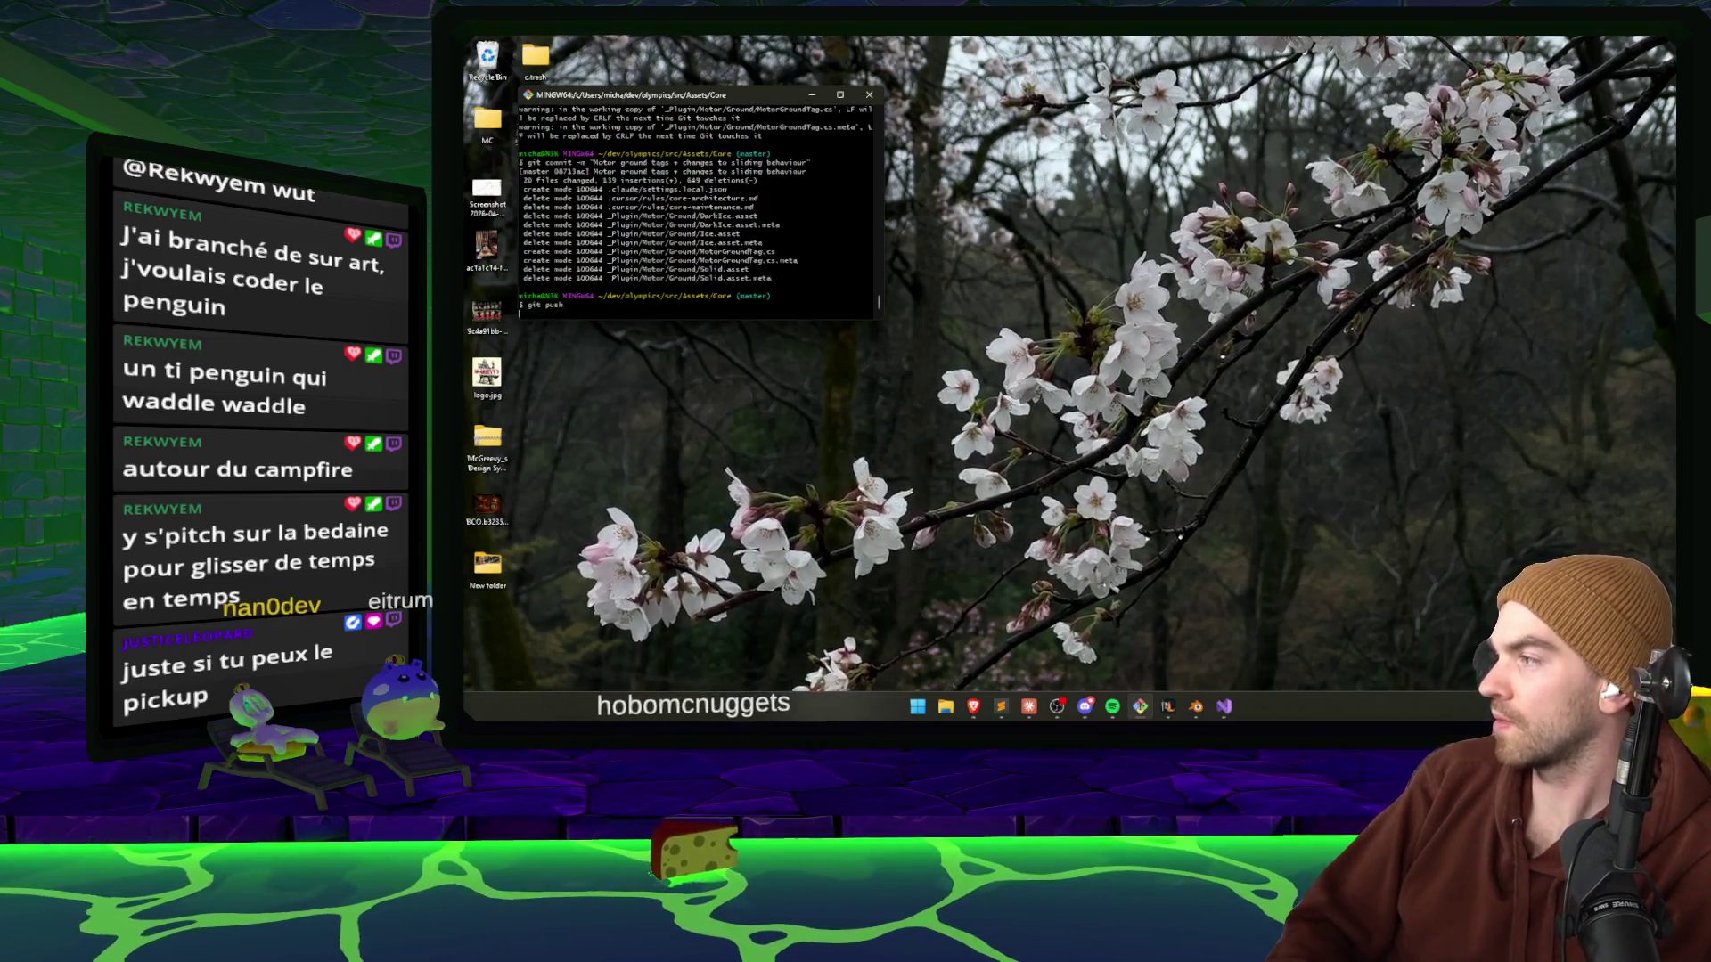